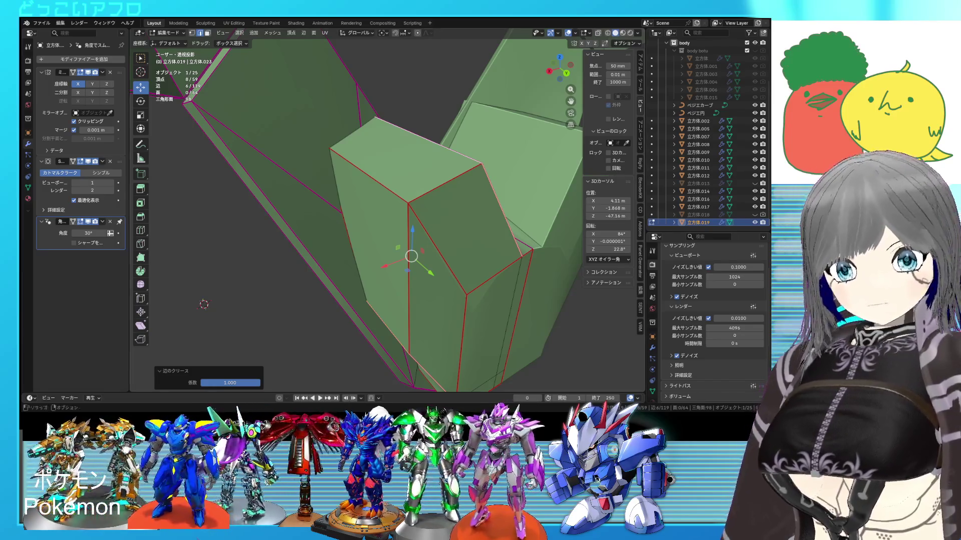
- In X-ray view, edge-slide one vertical edge of the fin's end block
middle_click_drag(281, 165, 315, 154)
key("shift+z")
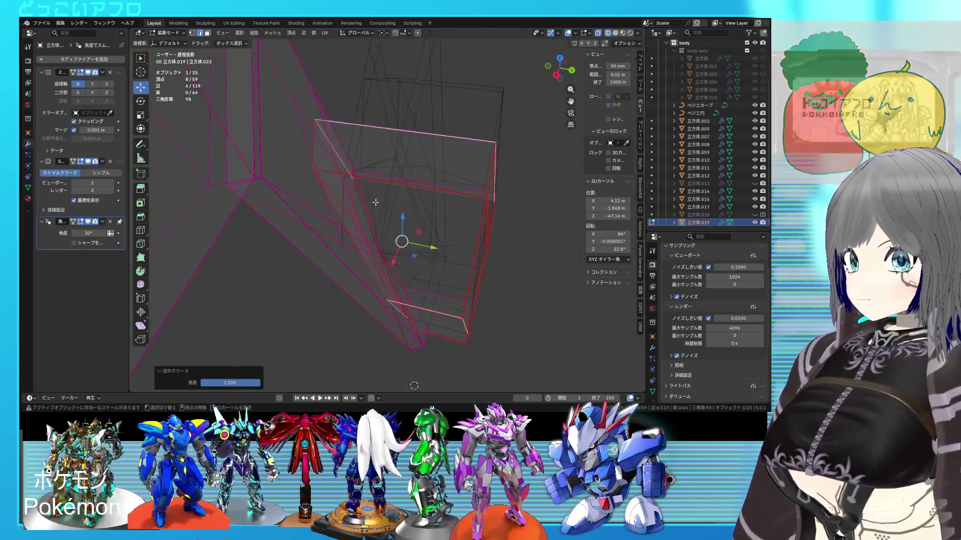
left_click(313, 148)
key("shift+z")
key("shift+z")
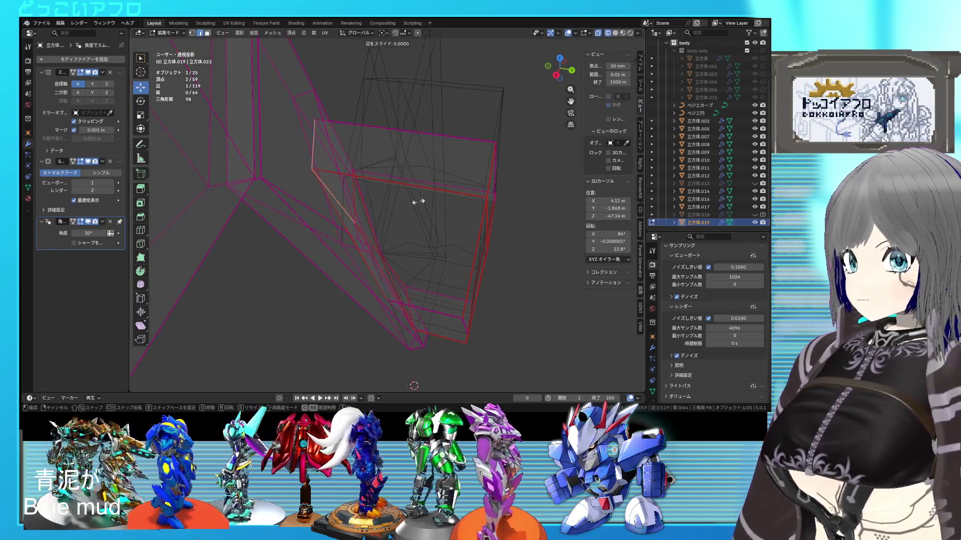
left_click(421, 202)
mouse_move(422, 202)
middle_mouse_down()
mouse_move(372, 180)
mouse_move(388, 165)
mouse_move(400, 190)
mouse_move(370, 172)
middle_mouse_up()
key("shift+z")
scroll(372, 180, "up", 3)
- Move another vertical edge of the block outward
key("alt+a")
left_click(370, 172)
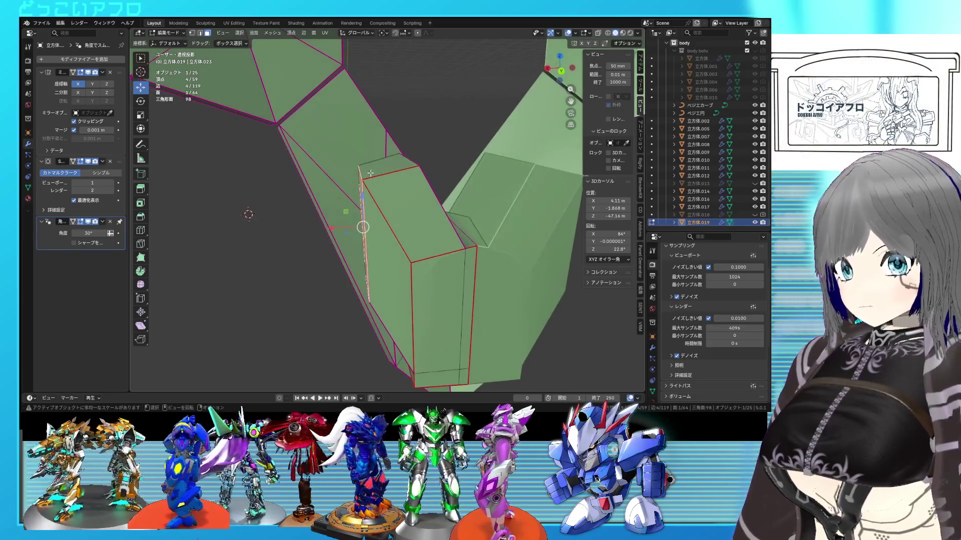
left_click(350, 231)
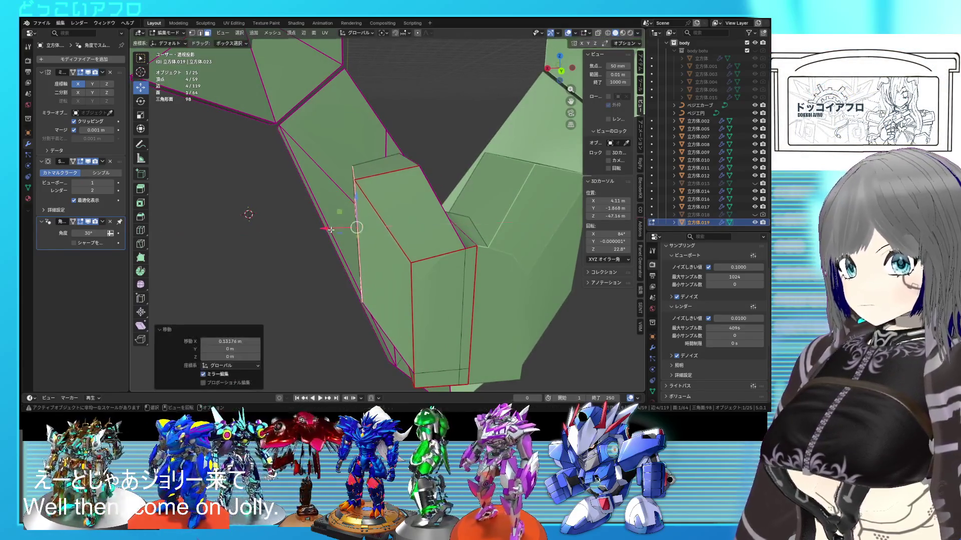
middle_click_drag(350, 232, 427, 242)
- Grab the block's top face and move it so it slants
middle_click_drag(384, 167, 423, 199)
key("g")
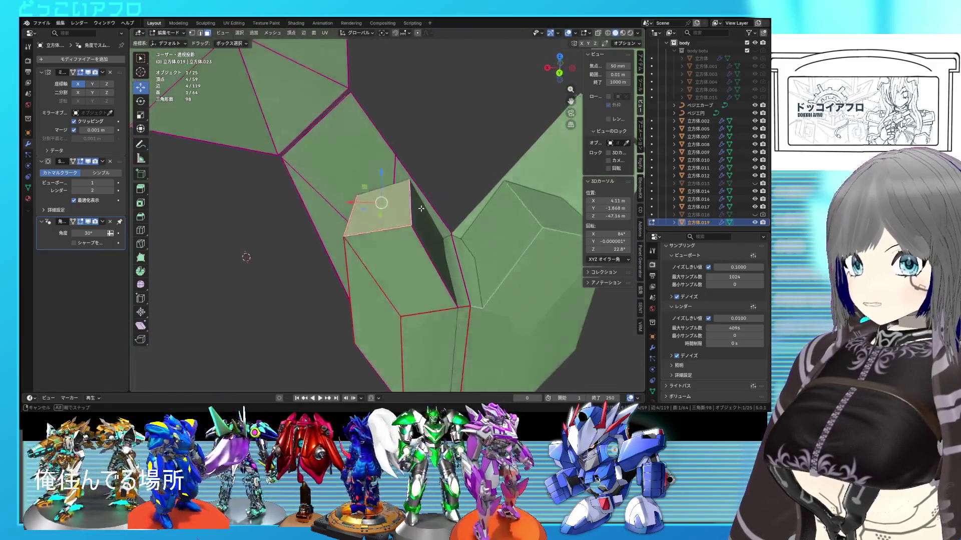
left_click(378, 148)
mouse_move(378, 148)
middle_mouse_down()
mouse_move(335, 161)
mouse_move(414, 201)
mouse_move(467, 195)
mouse_move(443, 176)
mouse_move(353, 182)
mouse_move(332, 154)
mouse_move(366, 177)
middle_mouse_up()
- Move the block's left side edges inward to taper it into a blade
key("shift+z")
key("shift+z")
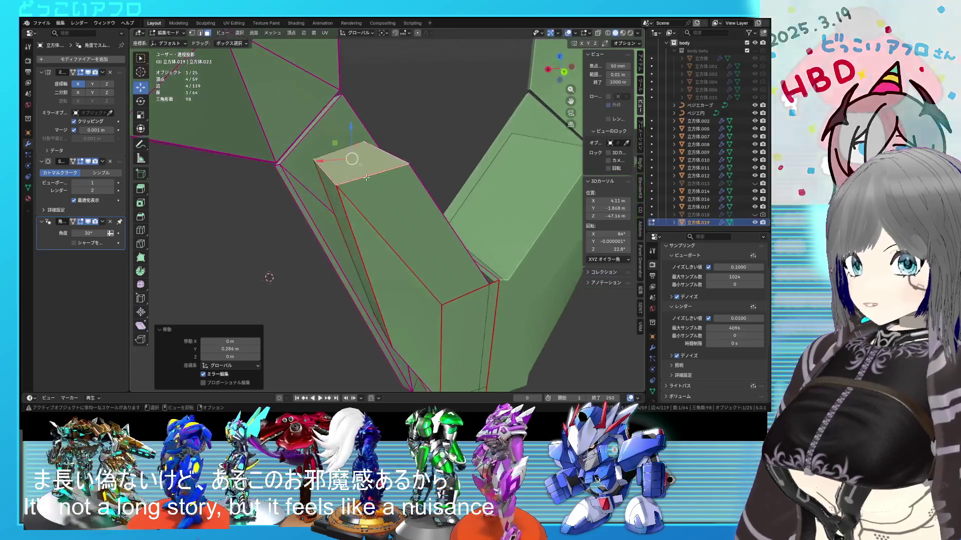
key("2")
left_click(326, 174)
key("g")
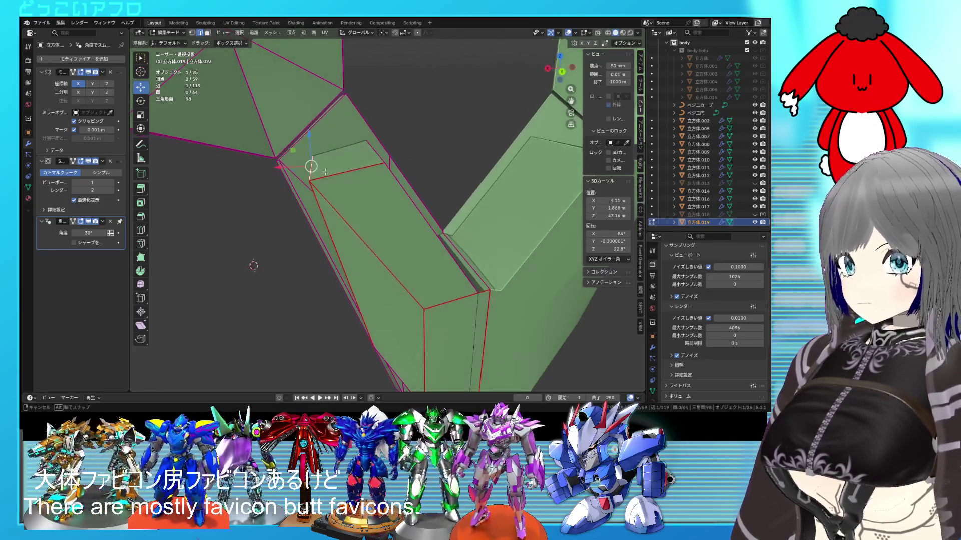
left_click(310, 171)
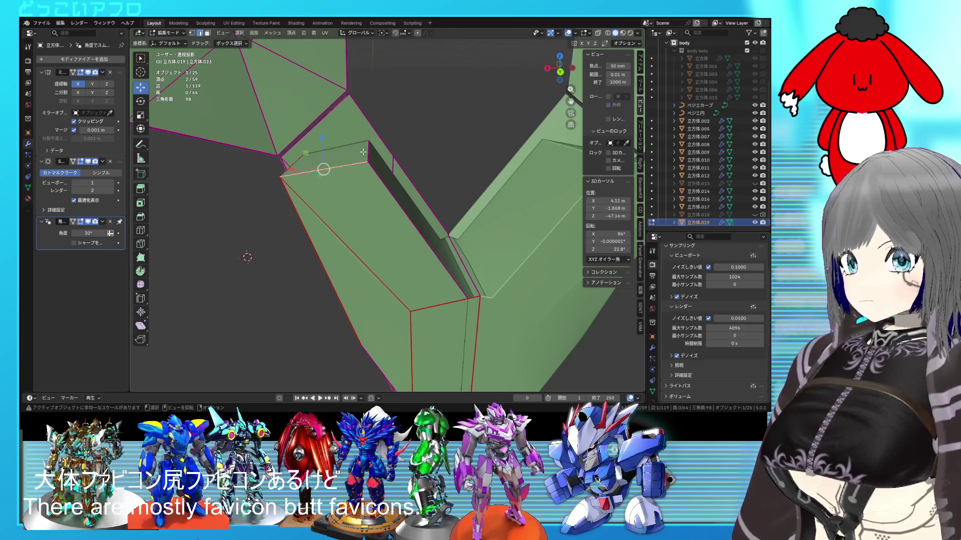
left_click(391, 140)
mouse_move(391, 140)
middle_mouse_down()
mouse_move(535, 188)
mouse_move(491, 261)
mouse_move(393, 240)
mouse_move(451, 234)
mouse_move(529, 243)
mouse_move(518, 255)
mouse_move(432, 235)
mouse_move(437, 265)
mouse_move(385, 257)
mouse_move(371, 220)
mouse_move(335, 207)
middle_mouse_up()
- Nudge a single corner vertex of the end block into place
key("1")
left_click(398, 236)
left_click(426, 236)
- Add a centred loop cut around the fin's end block
key("Tab")
key("shift+z")
key("shift+z")
key("Tab")
right_click(388, 240)
key("shift+z")
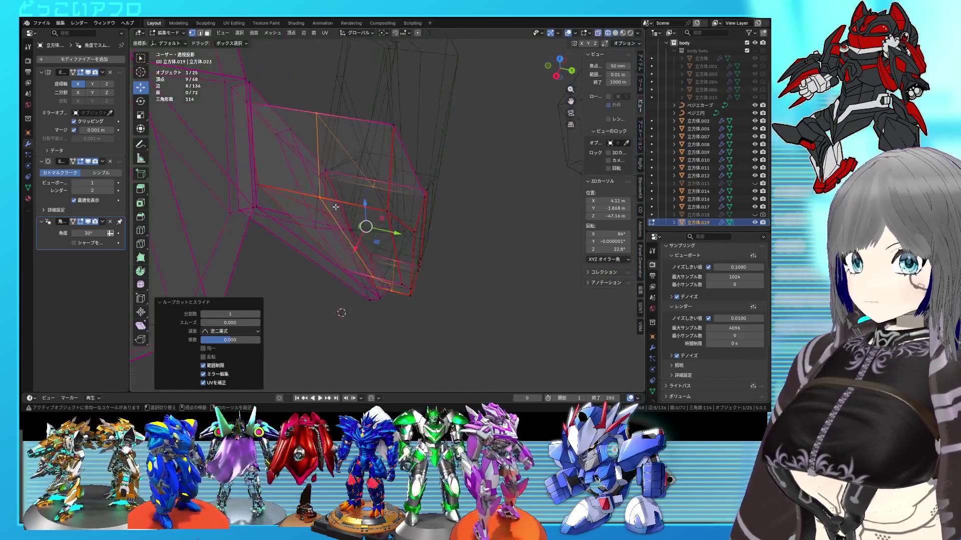
- Slide the corner edges fully onto neighbouring edges to straighten the tapered sides
left_click(258, 170)
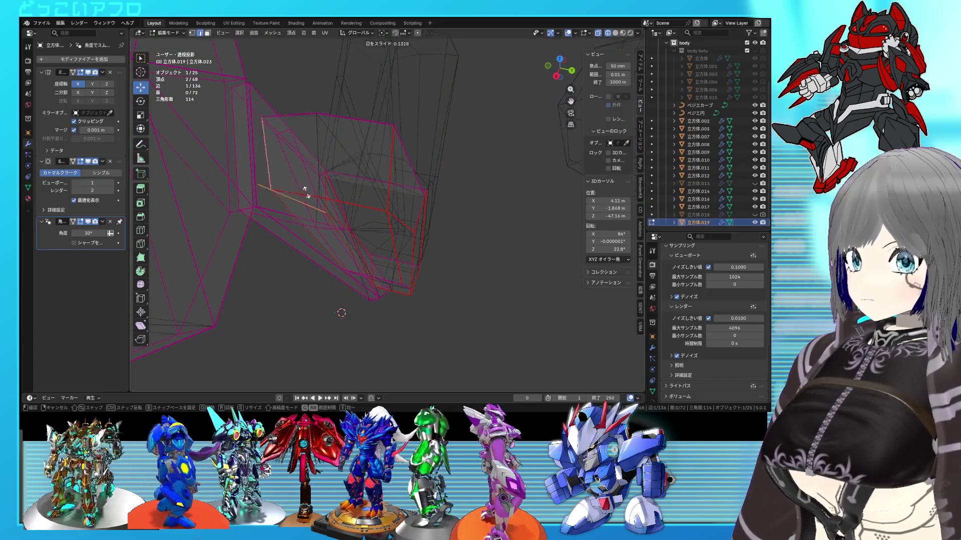
middle_click_drag(373, 203, 412, 202)
key("shift+z")
key("shift+z")
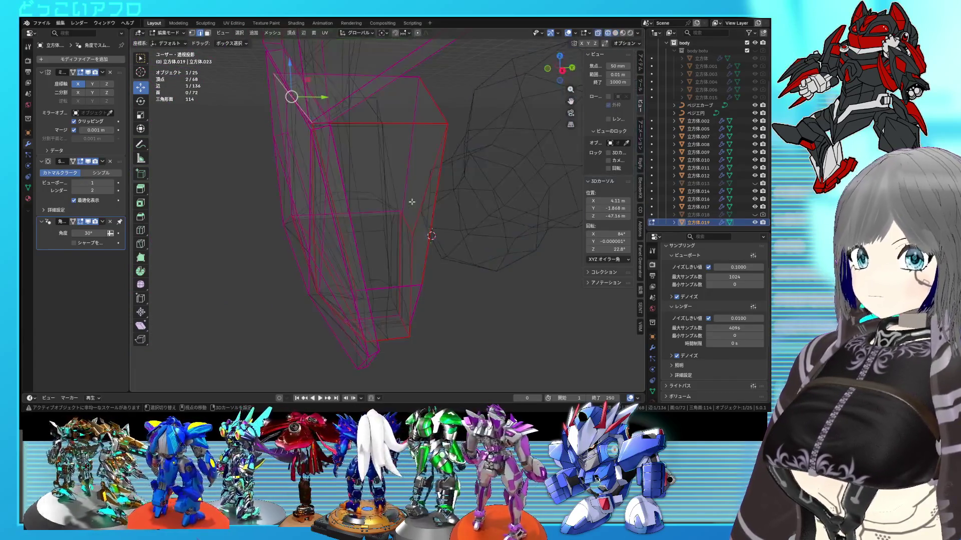
left_click(491, 144)
key("shift+z")
mouse_move(380, 150)
middle_mouse_down()
mouse_move(350, 165)
mouse_move(403, 190)
mouse_move(398, 209)
mouse_move(414, 193)
middle_mouse_up()
left_click(415, 172)
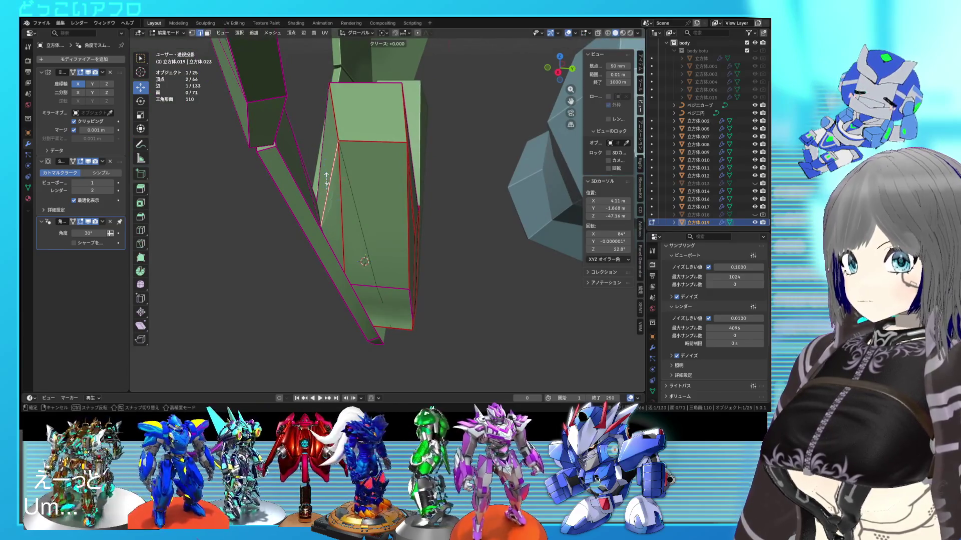
- Select the connected fin part and hide everything else
mouse_move(326, 178)
middle_mouse_down()
mouse_move(376, 186)
mouse_move(359, 215)
mouse_move(372, 214)
mouse_move(260, 170)
mouse_move(392, 209)
mouse_move(487, 196)
mouse_move(465, 213)
middle_mouse_up()
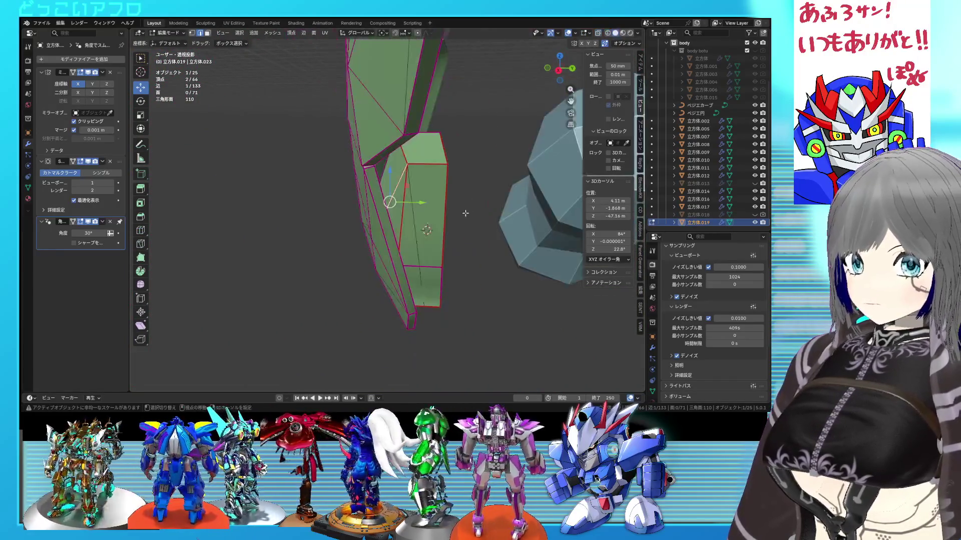
key("l")
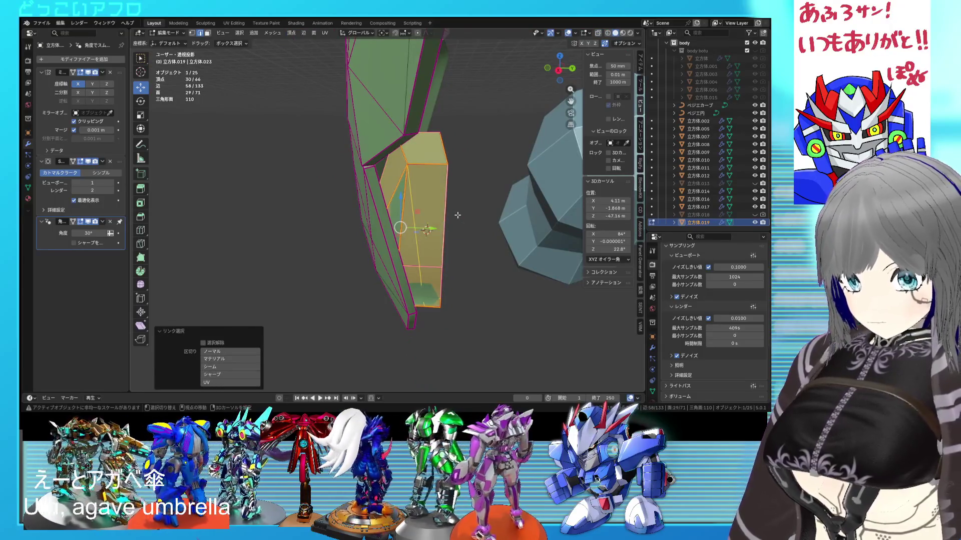
key("shift+h")
mouse_move(456, 218)
middle_mouse_down()
mouse_move(436, 240)
mouse_move(369, 219)
middle_mouse_up()
- Select the two edges at the fin's V bend
key("alt+z")
key("alt+z")
left_click(369, 219)
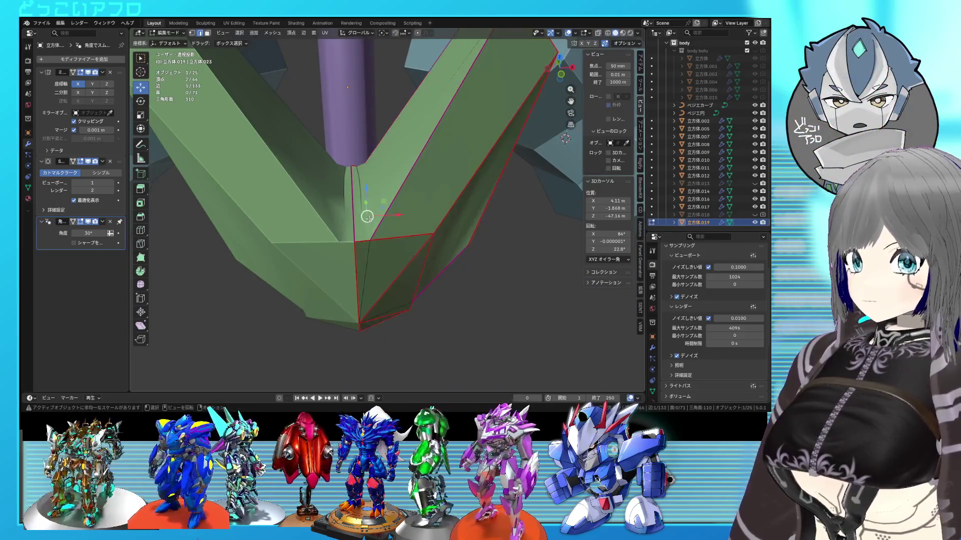
key("shift+z")
mouse_move(368, 200)
middle_mouse_down()
mouse_move(320, 193)
mouse_move(365, 197)
mouse_move(336, 224)
mouse_move(385, 244)
mouse_move(410, 251)
mouse_move(425, 225)
mouse_move(461, 252)
mouse_move(452, 275)
mouse_move(315, 290)
middle_mouse_up()
key("shift+z")
key("shift+z")
left_click(318, 192, "shift")
key("Return")
- Select the lower bend edges and give them a crease of 1.0
key("shift+z")
key("shift+z")
key("shift+z")
left_click(385, 244)
left_click(387, 237, "shift")
key("shift+z")
scroll(410, 251, "up", 3)
key("shift+z")
key("shift+e")
left_click(443, 253)
- Slide two fin edges by 0.309, then leave Edit Mode
left_click(426, 256)
left_click(428, 252, "shift")
key("g")
key("g")
left_click(460, 259)
key("Tab")
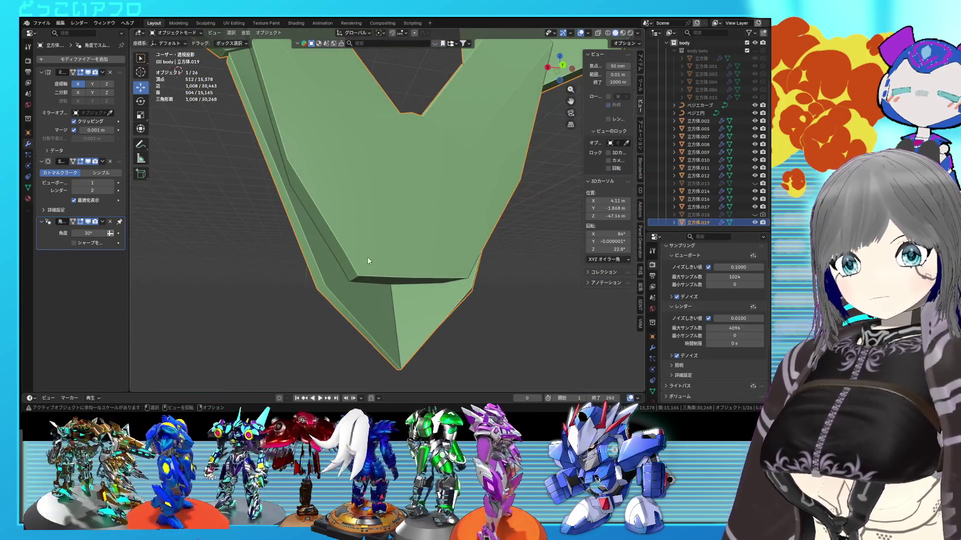
- Save the file, then shift the fin's side vertex along X
scroll(367, 256, "up", 5)
key("ctrl+s")
mouse_move(426, 254)
middle_mouse_down()
mouse_move(476, 207)
mouse_move(404, 213)
mouse_move(313, 176)
middle_mouse_up()
key("Tab")
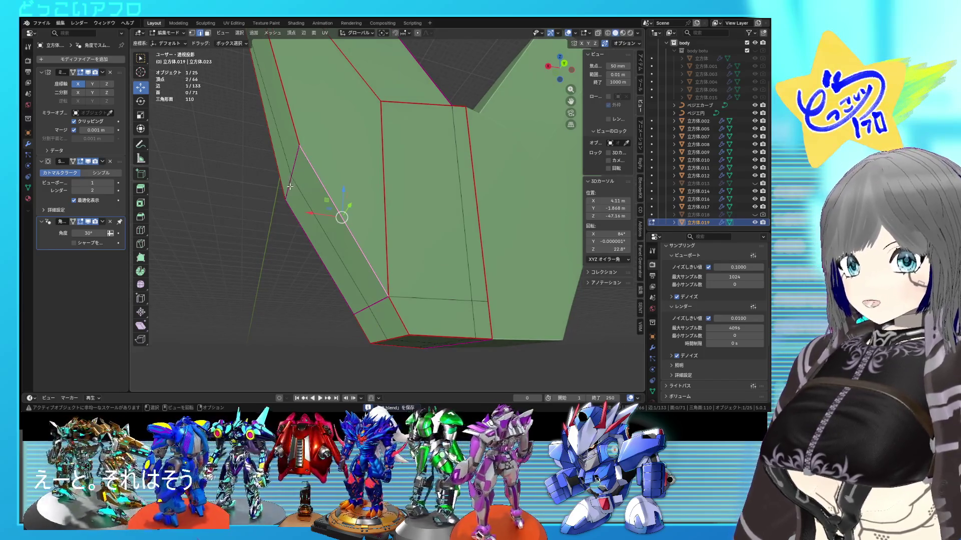
middle_click_drag(297, 172, 272, 187)
left_click_drag(273, 187, 271, 185)
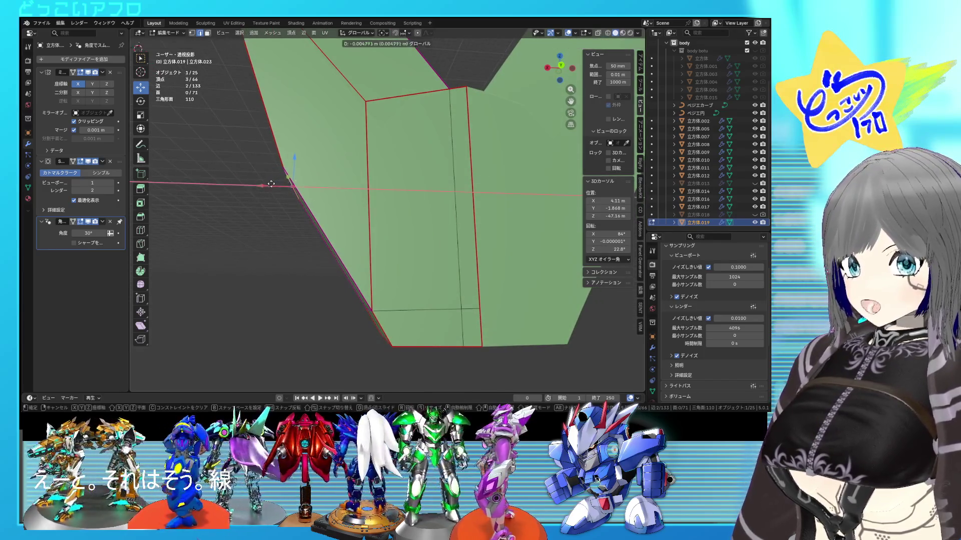
left_click(281, 180)
mouse_move(281, 181)
middle_mouse_down()
mouse_move(355, 219)
mouse_move(332, 222)
middle_mouse_up()
- Save again and pull the fin's lower vertices down along Z to lengthen the tip
left_click_drag(317, 196, 316, 196)
mouse_move(317, 196)
middle_mouse_down()
mouse_move(393, 223)
mouse_move(325, 201)
mouse_move(352, 201)
mouse_move(332, 208)
middle_mouse_up()
key("ctrl+s")
scroll(325, 200, "up", 5)
mouse_move(332, 208)
left_mouse_down()
mouse_move(336, 198)
mouse_move(332, 232)
left_mouse_up()
mouse_move(332, 231)
middle_mouse_down()
mouse_move(332, 214)
mouse_move(442, 228)
mouse_move(396, 235)
mouse_move(407, 230)
mouse_move(407, 204)
middle_mouse_up()
key("shift+z")
key("shift+z")
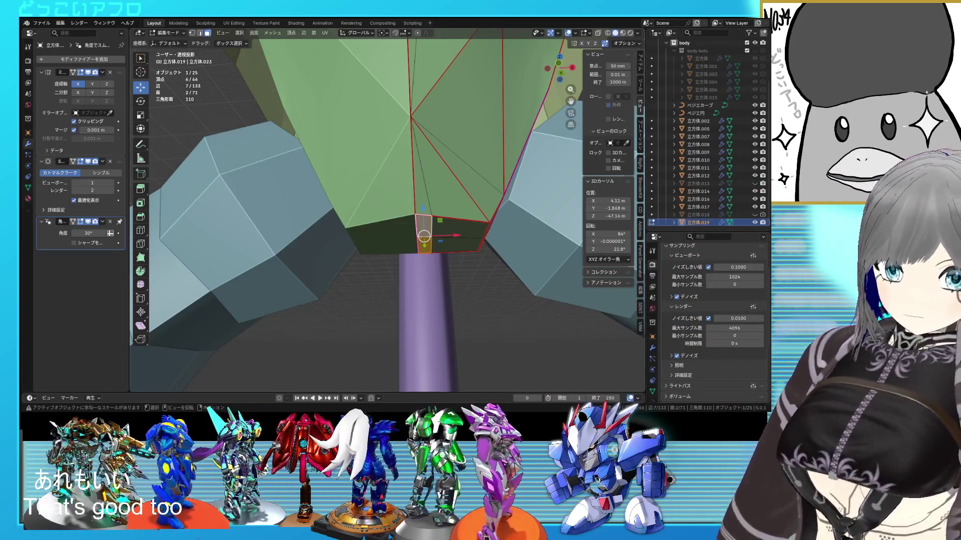
- Lower the fin's bend edge along Z and save the project
mouse_move(450, 235)
middle_mouse_down()
mouse_move(454, 189)
mouse_move(406, 239)
mouse_move(425, 199)
mouse_move(381, 200)
middle_mouse_up()
key("Tab")
key("Tab")
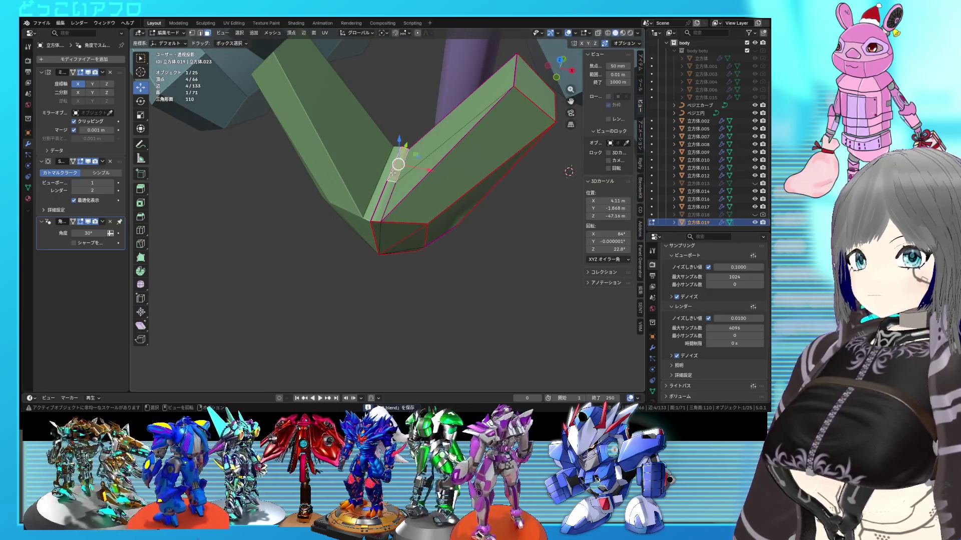
middle_click_drag(392, 172, 390, 116)
key("g")
key("z")
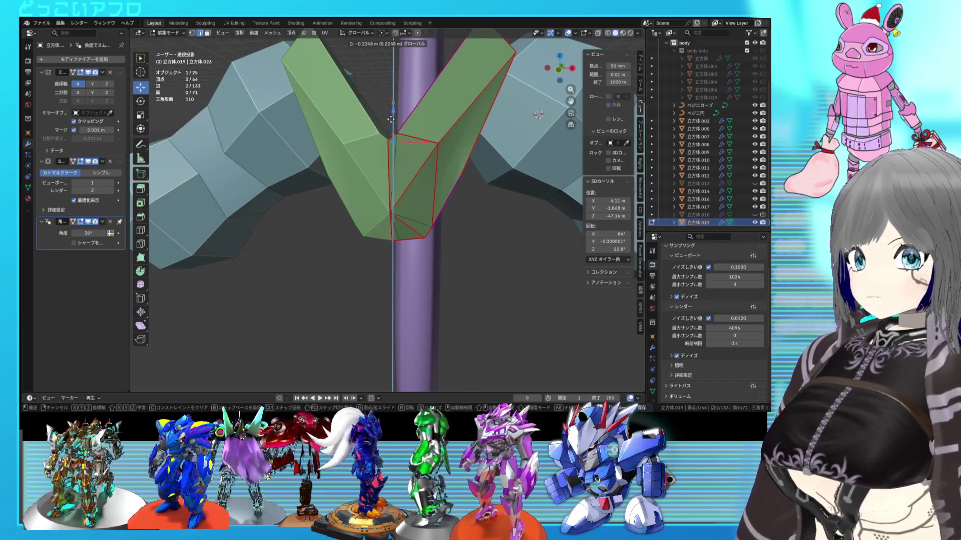
left_click(391, 120)
key("Tab")
key("ctrl+s")
- Select a bend edge of the fin and crease it fully
mouse_move(409, 132)
middle_mouse_down()
mouse_move(410, 154)
mouse_move(372, 201)
mouse_move(283, 179)
mouse_move(434, 228)
mouse_move(380, 217)
mouse_move(325, 185)
mouse_move(339, 196)
mouse_move(407, 197)
mouse_move(404, 190)
mouse_move(479, 184)
mouse_move(400, 197)
mouse_move(372, 219)
middle_mouse_up()
key("Tab")
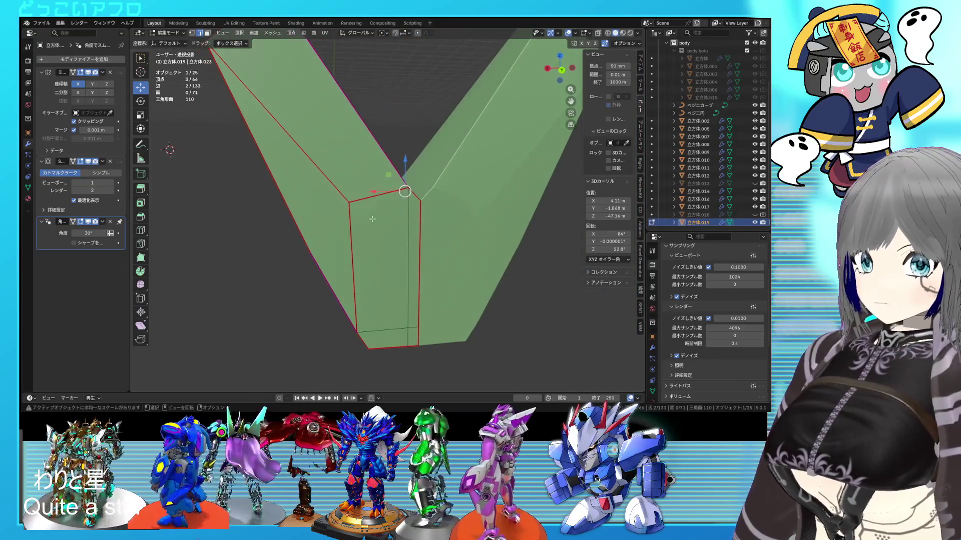
left_click(338, 191, "shift")
mouse_move(338, 191)
middle_mouse_down()
mouse_move(279, 217)
mouse_move(294, 230)
mouse_move(464, 161)
middle_mouse_up()
left_click(293, 230, "shift")
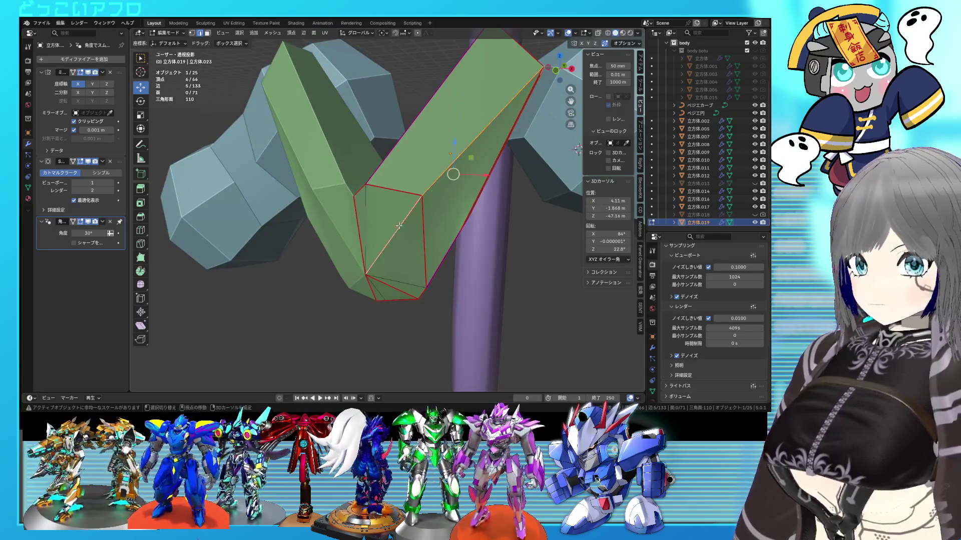
left_click(369, 210)
mouse_move(369, 210)
middle_mouse_down()
mouse_move(387, 272)
mouse_move(382, 253)
mouse_move(350, 232)
mouse_move(378, 188)
middle_mouse_up()
key("shift+e")
left_click(366, 213)
- Move a vertex near the fin tip along the Y axis
left_click(341, 222)
key("g")
key("y")
left_click(368, 217)
key("alt+a")
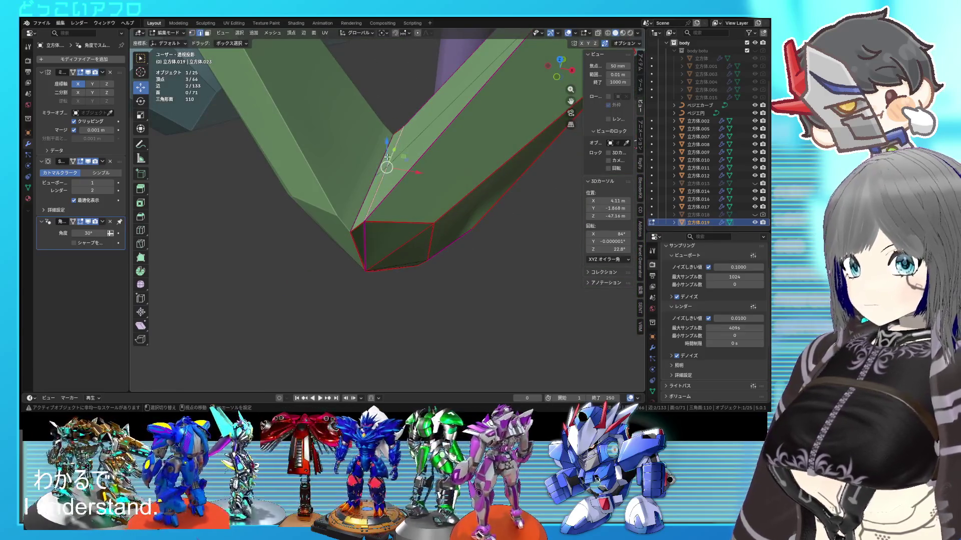
- Slide a stray tip vertex onto its neighbour to merge them, then save
key("g")
key("g")
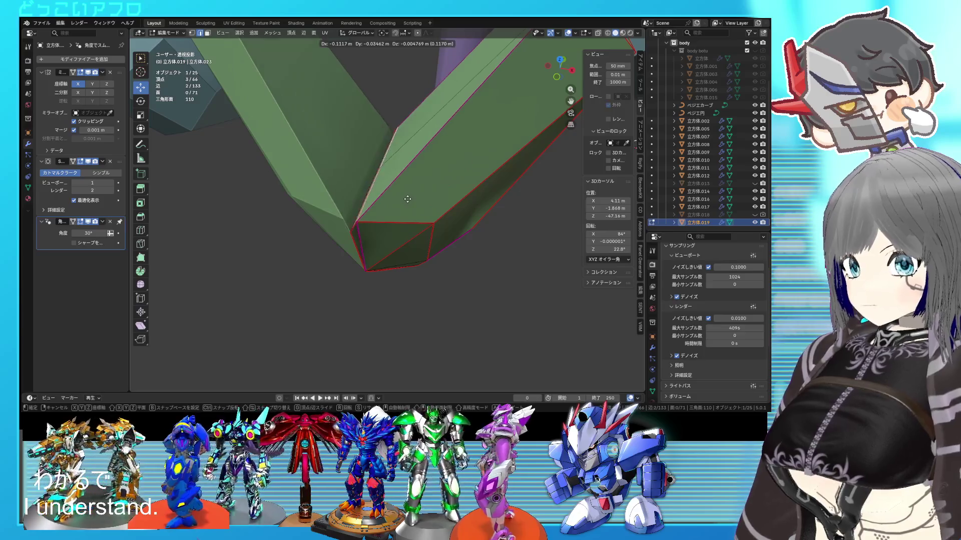
left_click(327, 265)
mouse_move(328, 265)
middle_mouse_down()
mouse_move(264, 210)
mouse_move(496, 239)
mouse_move(480, 230)
mouse_move(470, 240)
mouse_move(481, 251)
mouse_move(543, 270)
mouse_move(525, 242)
mouse_move(385, 228)
mouse_move(446, 189)
mouse_move(393, 164)
mouse_move(415, 185)
mouse_move(503, 193)
mouse_move(449, 217)
mouse_move(476, 215)
mouse_move(388, 220)
mouse_move(452, 228)
mouse_move(382, 213)
mouse_move(403, 201)
middle_mouse_up()
key("Tab")
key("ctrl+s")
key("Tab")
- Edge-slide the selected edge along the green fin block
left_click(380, 206)
key("g")
key("g")
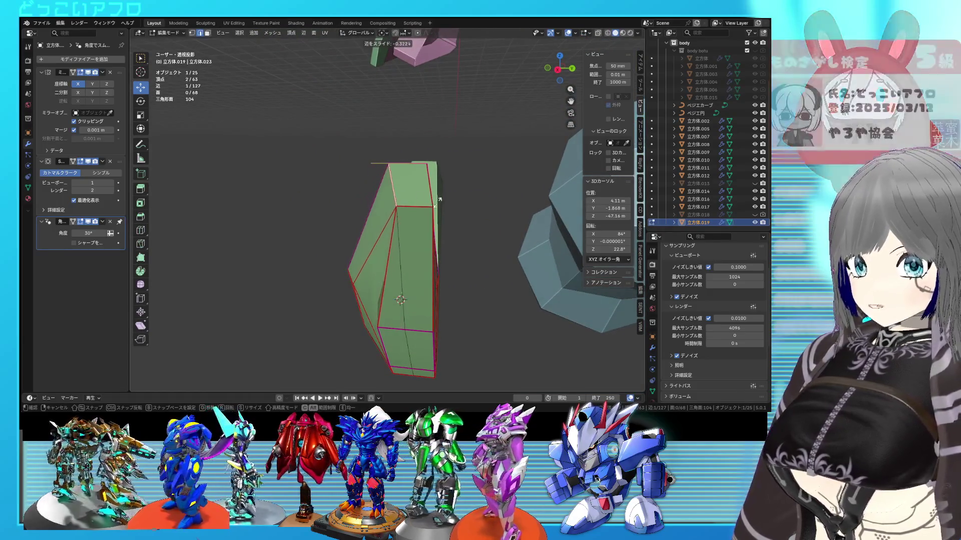
left_click(406, 238)
mouse_move(406, 238)
middle_mouse_down()
mouse_move(423, 195)
mouse_move(361, 214)
middle_mouse_up()
- Join two face vertices with a new edge and crease it to 1
left_click(361, 214, "shift")
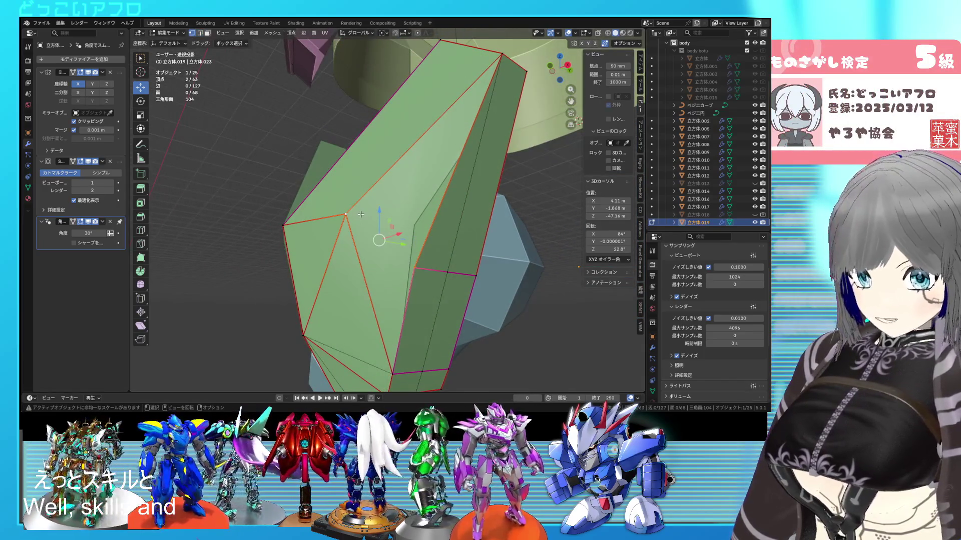
key("j")
key("shift+e")
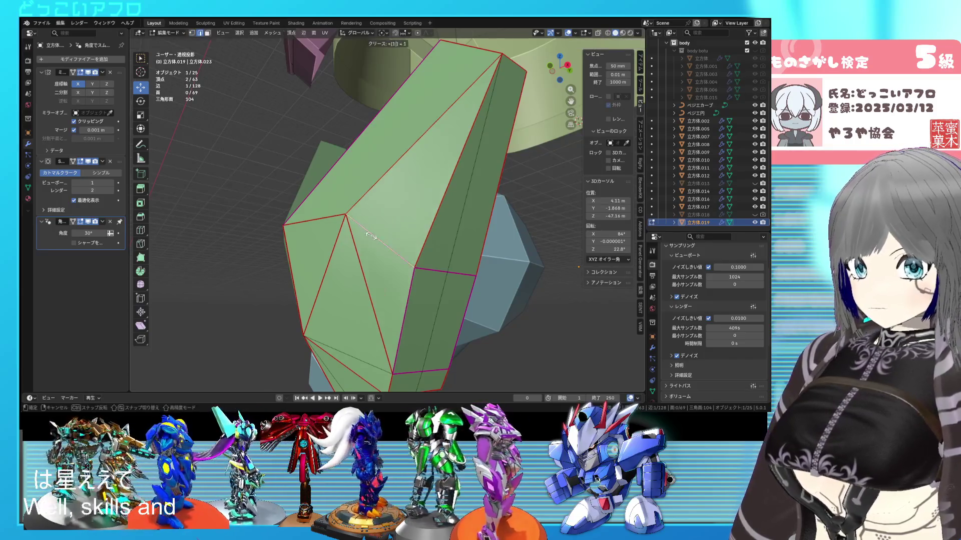
key("1")
key("Return")
- Save, then slide another selected edge fully to -1.0 along the block
mouse_move(412, 243)
middle_mouse_down()
mouse_move(411, 255)
mouse_move(434, 257)
middle_mouse_up()
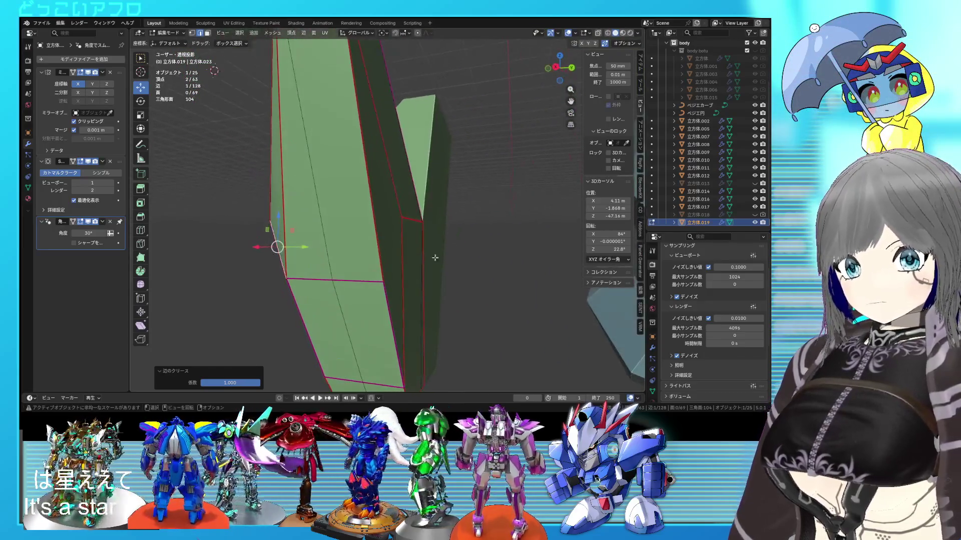
left_click(383, 279, "shift")
key("ctrl+s")
mouse_move(383, 278)
middle_mouse_down()
mouse_move(445, 215)
mouse_move(469, 239)
mouse_move(453, 249)
middle_mouse_up()
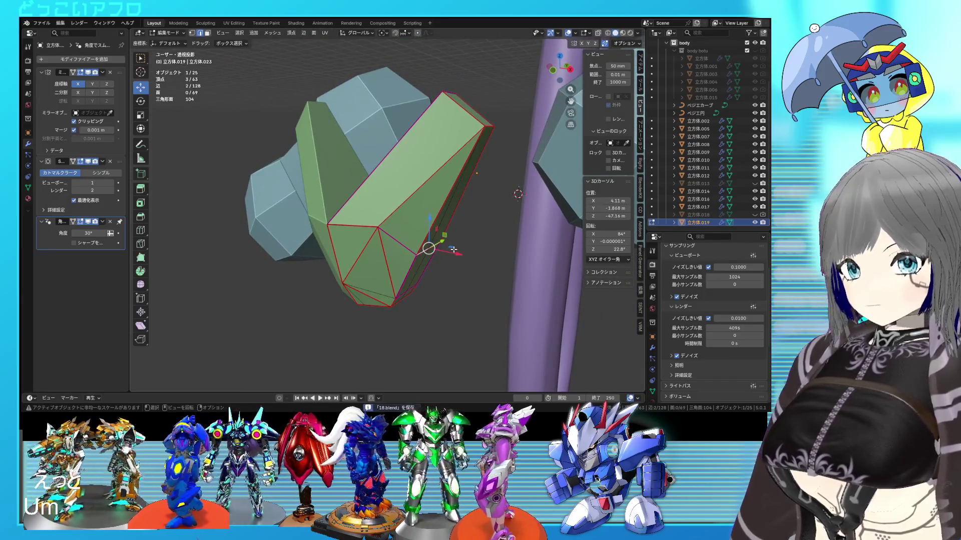
key("g")
key("g")
left_click(479, 162)
mouse_move(479, 163)
middle_mouse_down()
mouse_move(425, 223)
mouse_move(430, 185)
mouse_move(427, 230)
middle_mouse_up()
- Set the selected edges' crease to 1.0
key("shift+e")
key("1")
key("Return")
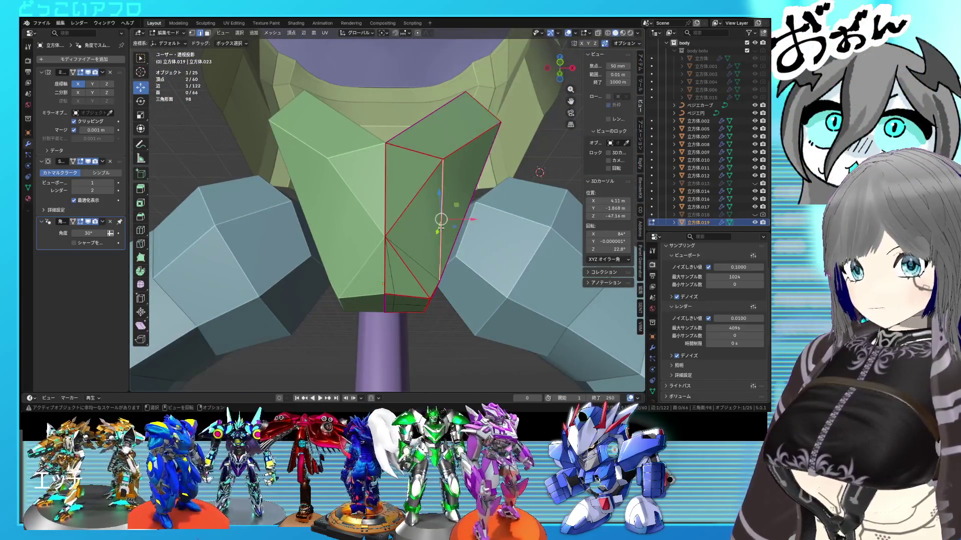
- Mark the selected fin edges as sharp
scroll(433, 229, "up", 1)
key("ctrl+e")
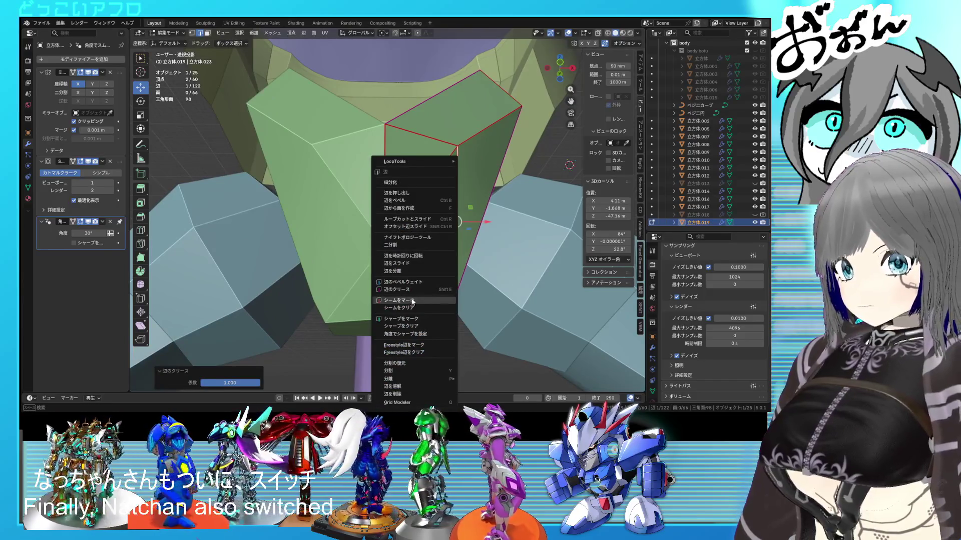
left_click(405, 317)
mouse_move(416, 277)
middle_mouse_down()
mouse_move(397, 236)
mouse_move(416, 221)
mouse_move(349, 340)
middle_mouse_up()
scroll(417, 221, "down", 3)
scroll(417, 218, "up", 3)
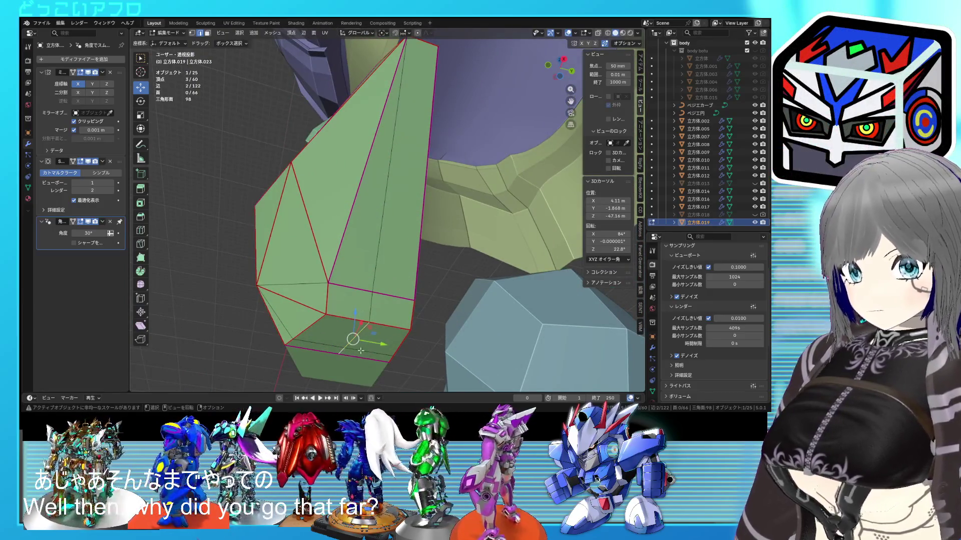
- Edge-slide two extra loops onto their neighbours so they merge into the V-shaped fin
key("g")
key("g")
left_click(381, 299)
middle_click_drag(381, 299, 380, 254, "shift")
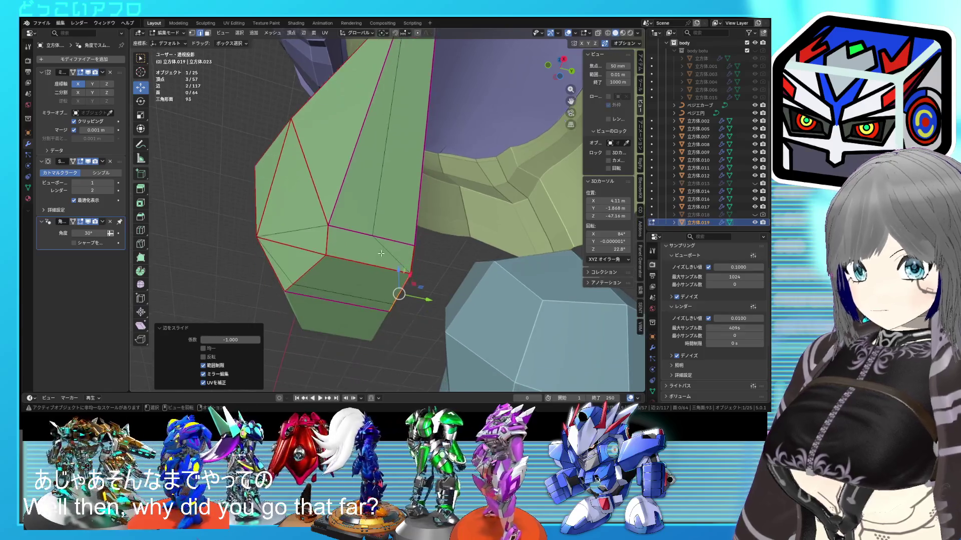
key("ctrl+z")
key("g")
left_click(376, 254)
key("g")
key("g")
left_click(331, 361)
mouse_move(331, 361)
middle_mouse_down()
mouse_move(350, 321)
mouse_move(390, 290)
middle_mouse_up()
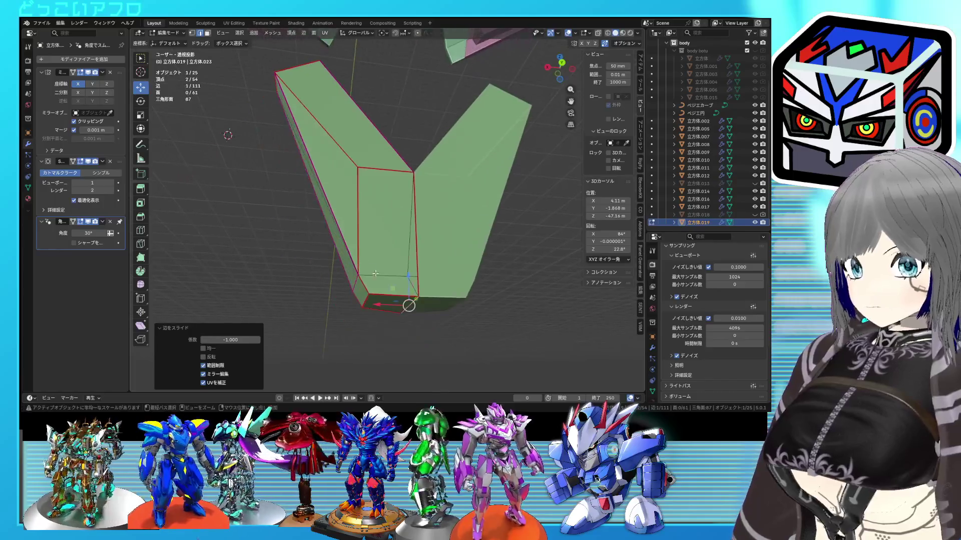
- Save, then slide a single vertex onto its neighbour to merge it away
key("1")
key("ctrl+s")
left_click(398, 275)
key("g")
key("g")
left_click(380, 276)
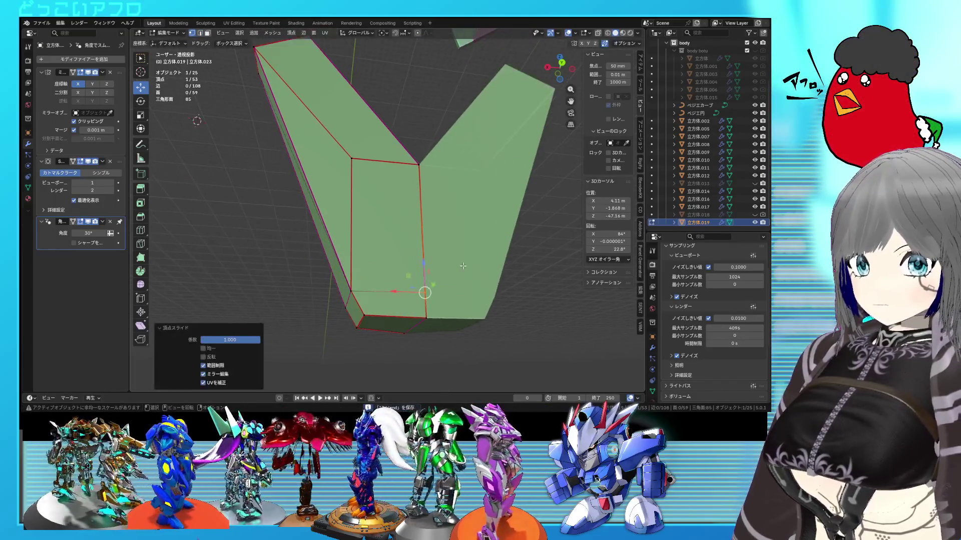
scroll(414, 259, "up", 3)
middle_click_drag(414, 259, 443, 277)
mouse_move(453, 230)
middle_mouse_down()
mouse_move(546, 252)
mouse_move(473, 269)
middle_mouse_up()
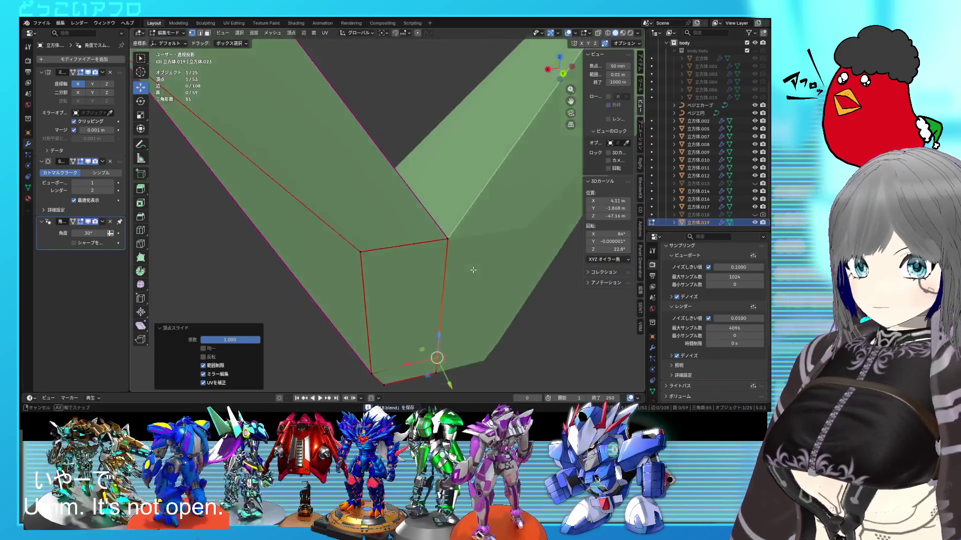
scroll(473, 270, "down", 6)
- Select the V's left-arm faces, apply a right-click face operation, save, and return to object mode
key("3")
key("l")
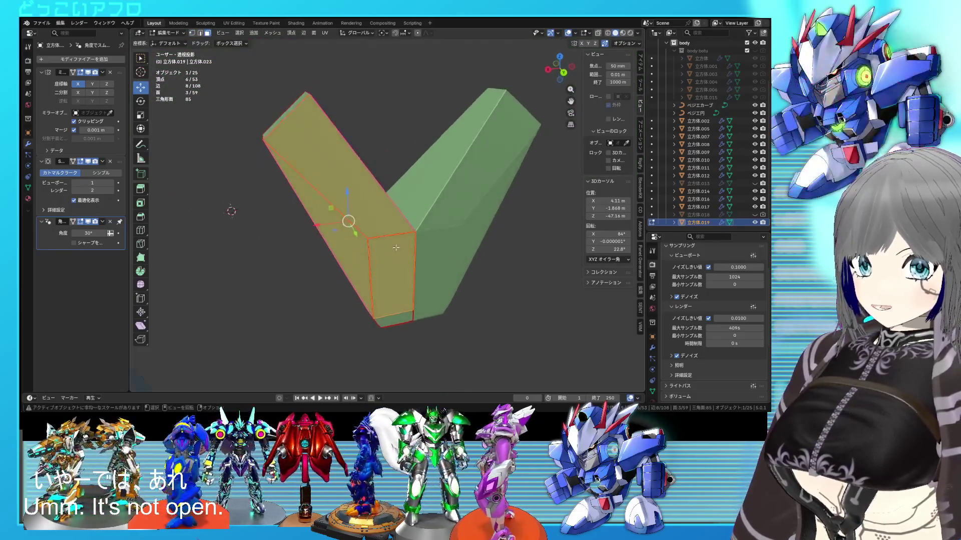
right_click(392, 317)
left_click(386, 288)
key("ctrl+s")
mouse_move(386, 281)
middle_mouse_down()
mouse_move(472, 269)
mouse_move(455, 275)
mouse_move(544, 226)
middle_mouse_up()
key("Tab")
mouse_move(452, 221)
middle_mouse_down()
mouse_move(462, 189)
mouse_move(427, 202)
middle_mouse_up()
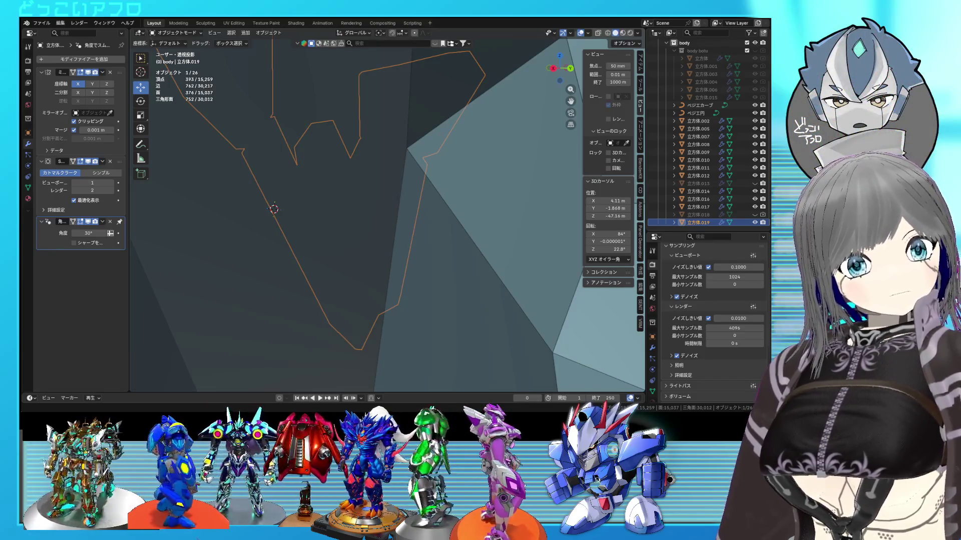
- Unhide the green head in the Outliner and reveal the inner piece's hidden geometry in edit mode
mouse_move(440, 245)
middle_mouse_down()
mouse_move(473, 253)
mouse_move(447, 194)
mouse_move(514, 253)
mouse_move(465, 225)
mouse_move(422, 180)
mouse_move(395, 186)
mouse_move(459, 191)
mouse_move(416, 191)
mouse_move(439, 196)
mouse_move(478, 237)
mouse_move(395, 206)
middle_mouse_up()
key("ctrl+s")
scroll(440, 194, "up", 2)
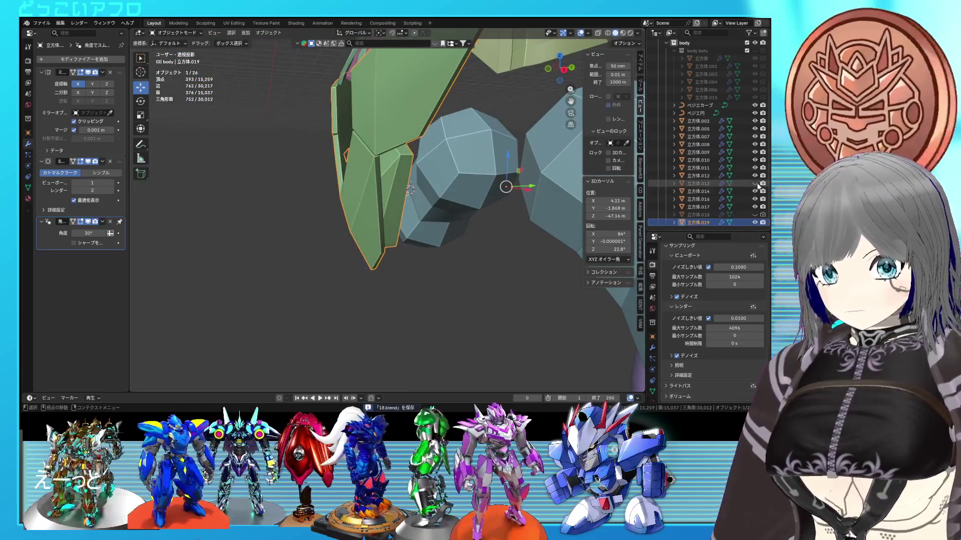
left_click(754, 183)
middle_click_drag(287, 180, 353, 188)
left_click(364, 215)
key("shift+z")
key("shift+z")
key("Tab")
right_click(393, 198)
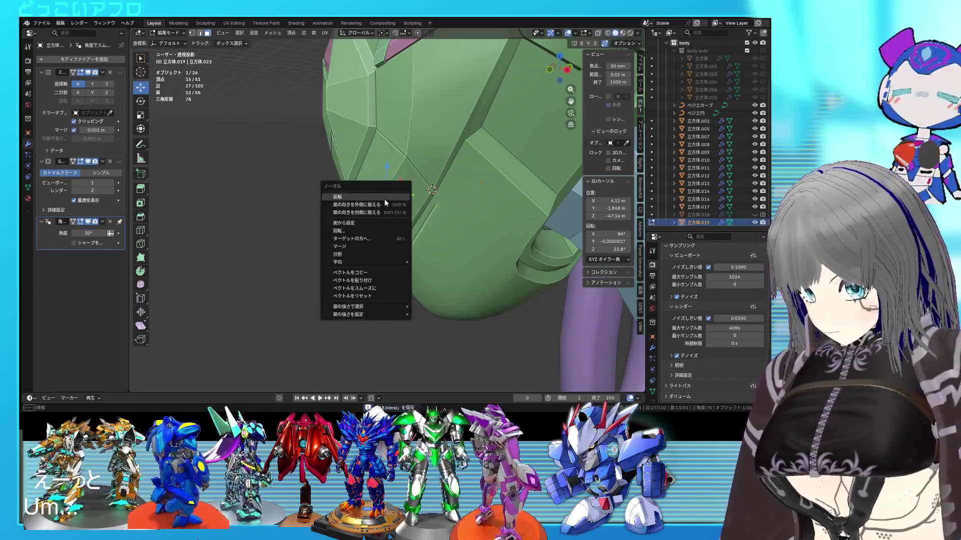
key("alt+h")
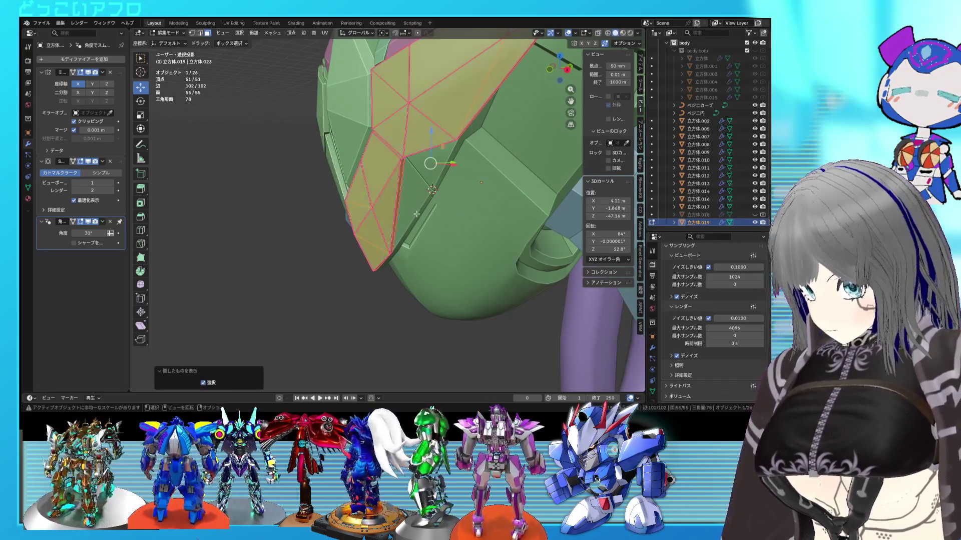
key("shift+z")
- Select one connected panel part and move it in the horizontal plane toward the head
left_click(377, 201)
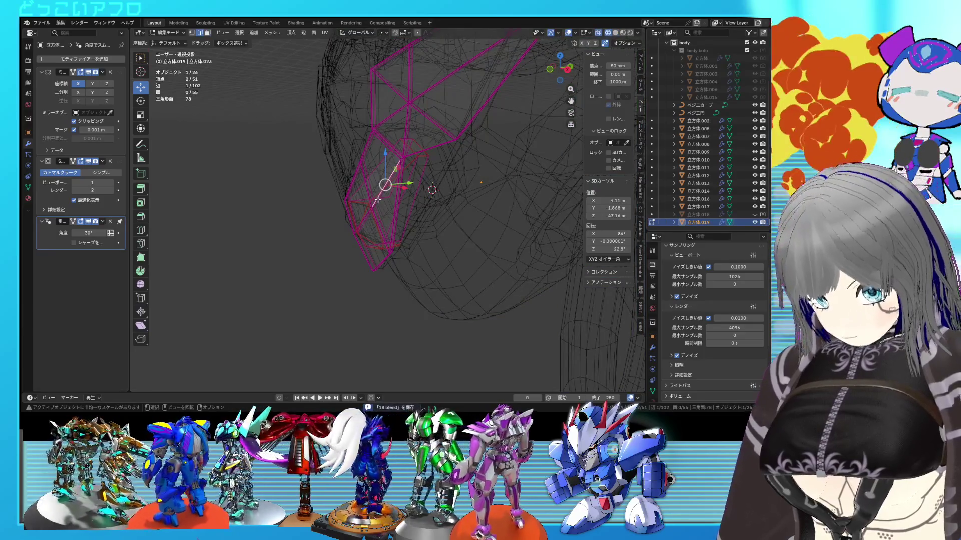
key("l")
key("shift+z")
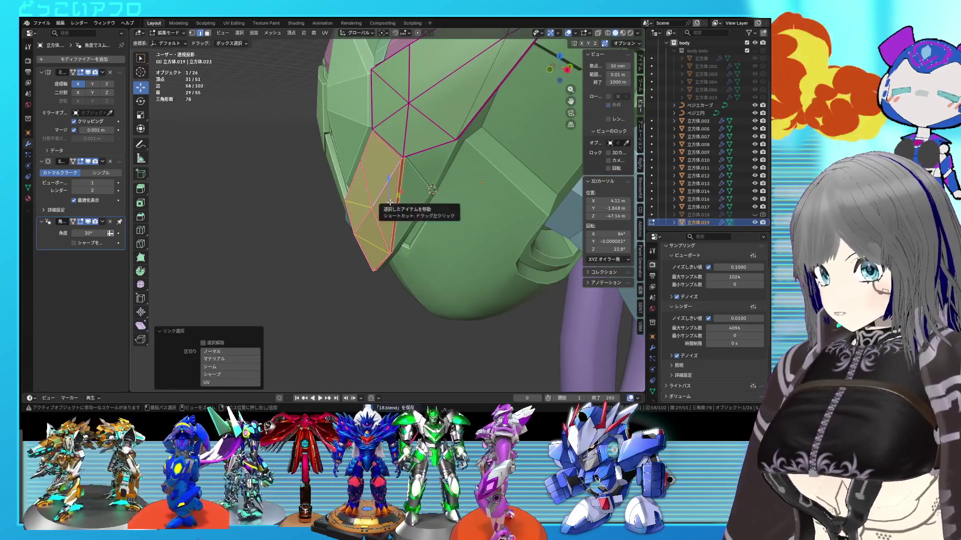
key("g")
key("shift+z")
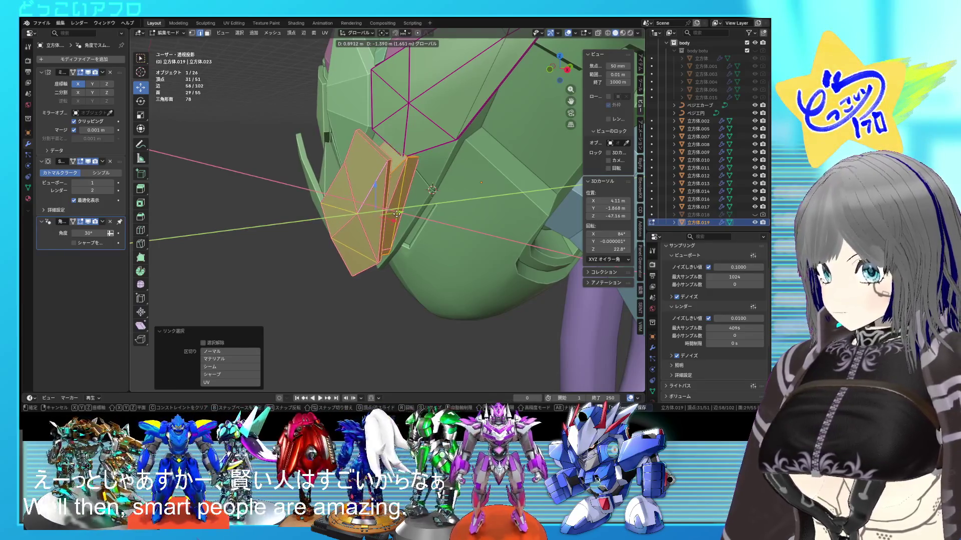
left_click(396, 214)
key("shift+z")
mouse_move(396, 214)
middle_mouse_down()
mouse_move(440, 208)
mouse_move(453, 219)
mouse_move(401, 198)
mouse_move(406, 185)
middle_mouse_up()
- Move a panel face in front view, then shift its connected part along Y
left_click(393, 136)
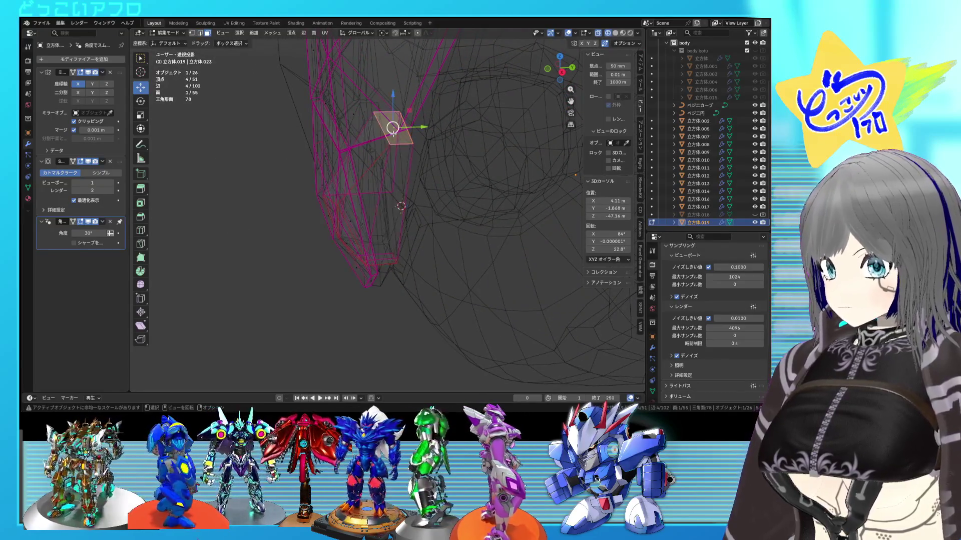
key("KP_1")
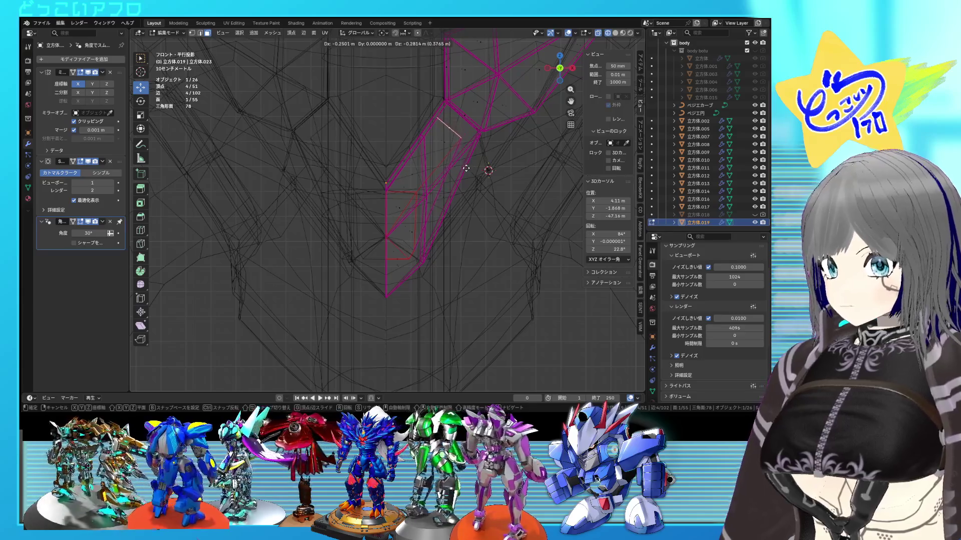
left_click(464, 170)
key("shift+z")
scroll(450, 175, "up", 5)
middle_click_drag(450, 176, 358, 191)
key("shift+z")
key("l")
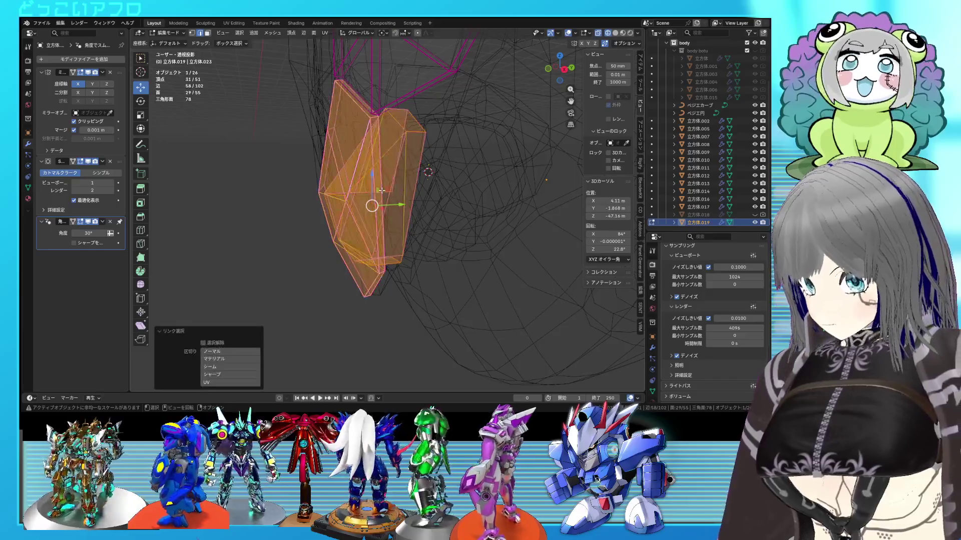
key("shift+z")
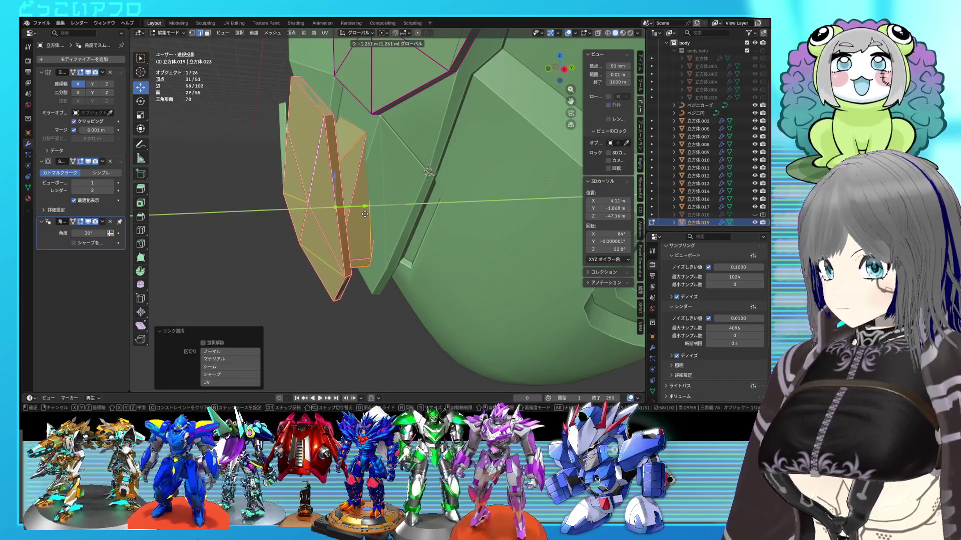
left_click(358, 215)
middle_click_drag(358, 216, 368, 224)
- Move further connected panel parts, ending 0.51646 m in Y and -1.4208 m in Z
key("KP_3")
key("shift+z")
key("shift+z")
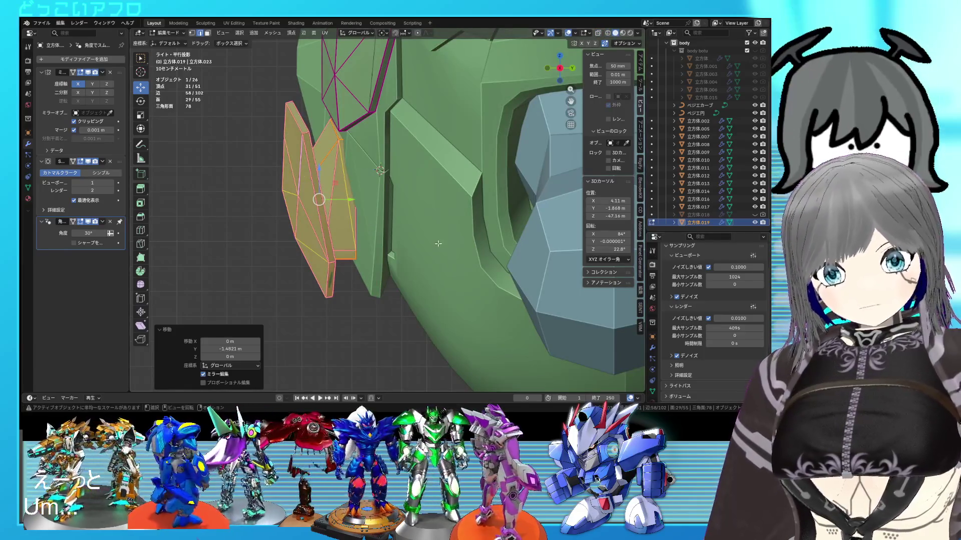
mouse_move(413, 224)
middle_mouse_down()
mouse_move(531, 219)
mouse_move(422, 212)
mouse_move(429, 207)
middle_mouse_up()
key("shift+z")
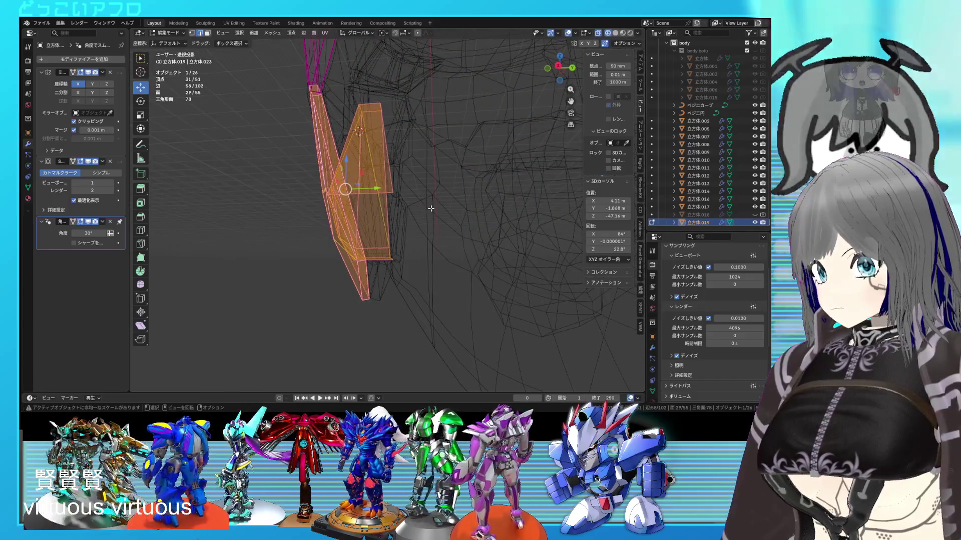
key("3")
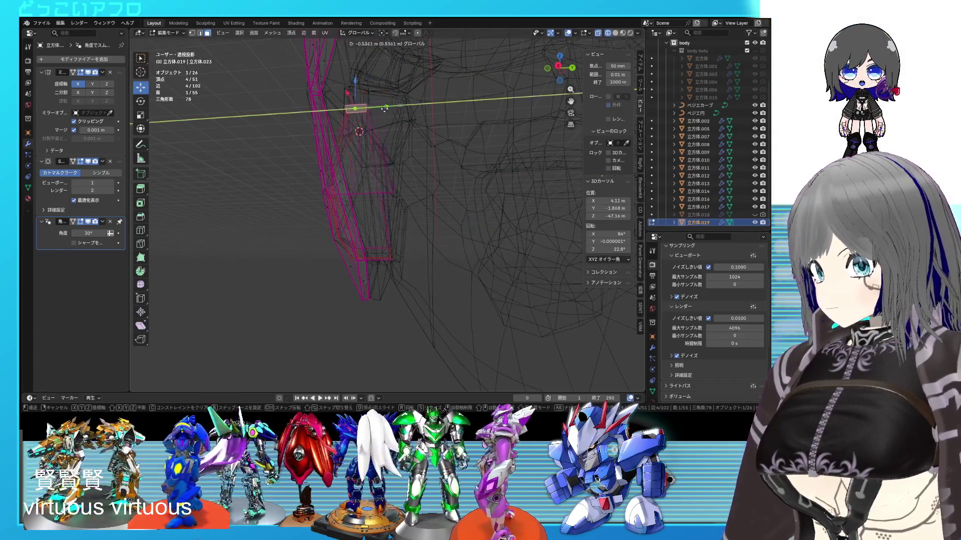
left_click(361, 129)
key("shift+z")
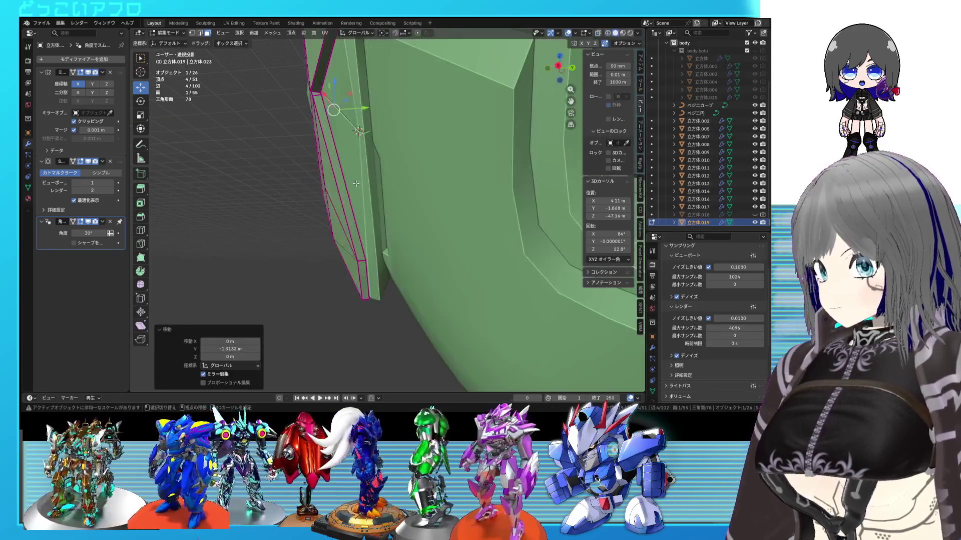
key("2")
key("ctrl+l")
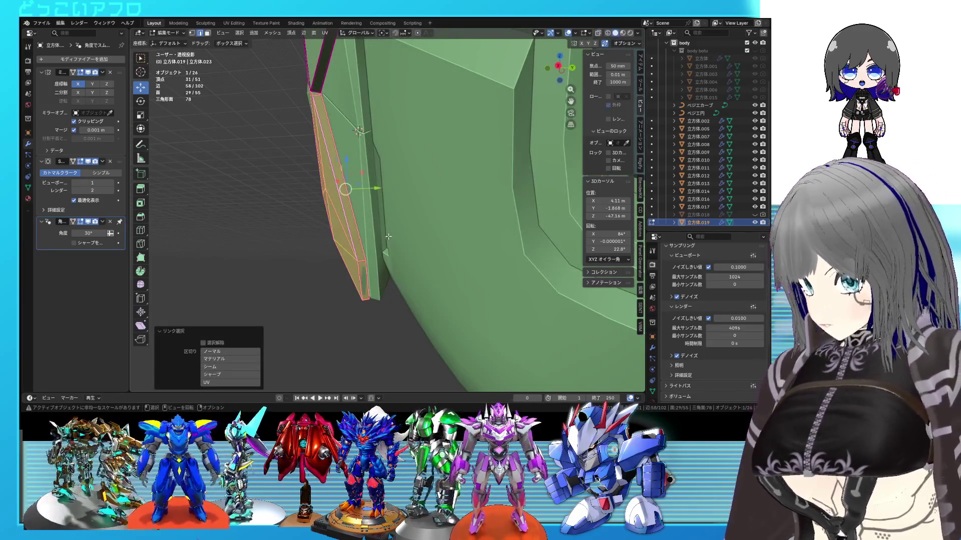
key("shift+z")
left_click(366, 189)
key("shift+z")
mouse_move(366, 188)
middle_mouse_down()
mouse_move(390, 216)
mouse_move(358, 215)
mouse_move(394, 239)
mouse_move(416, 232)
middle_mouse_up()
- Select another blade panel part and move it twice within the YZ plane, about 0.7316 m in Y
left_click(367, 207)
key("ctrl+l")
key("g")
key("shift+x")
left_click(382, 242)
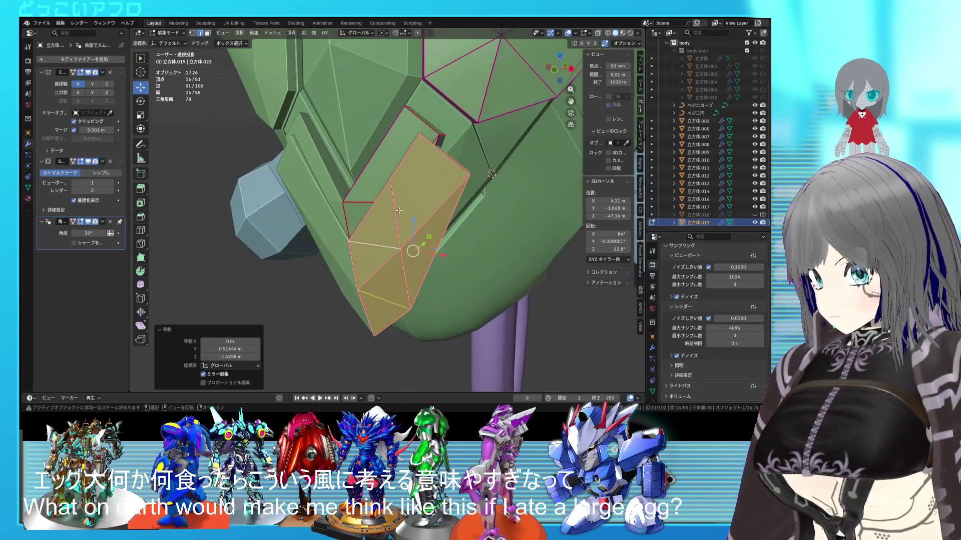
key("g")
key("shift+x")
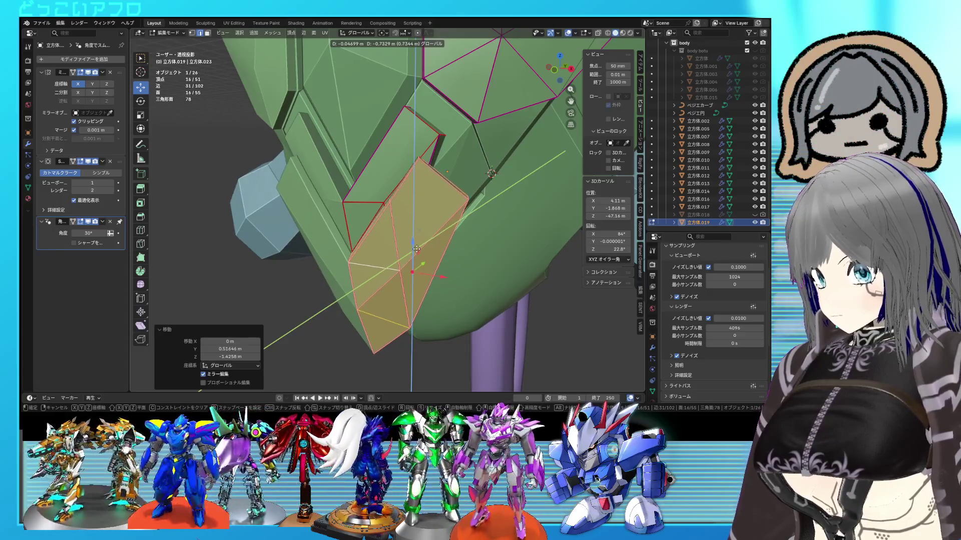
left_click(416, 248)
middle_click_drag(416, 249, 428, 261)
mouse_move(518, 301)
middle_mouse_down()
mouse_move(457, 301)
mouse_move(458, 319)
mouse_move(438, 320)
mouse_move(451, 314)
mouse_move(404, 317)
mouse_move(411, 303)
middle_mouse_up()
- Check the head from the front, then move a single plate face in front view
key("Tab")
key("KP_1")
scroll(492, 308, "up", 2)
mouse_move(404, 284)
middle_mouse_down()
mouse_move(380, 251)
mouse_move(371, 259)
mouse_move(484, 314)
mouse_move(542, 313)
mouse_move(524, 315)
mouse_move(473, 241)
mouse_move(412, 233)
mouse_move(425, 207)
middle_mouse_up()
key("Tab")
key("alt+z")
left_click(422, 172)
key("KP_1")
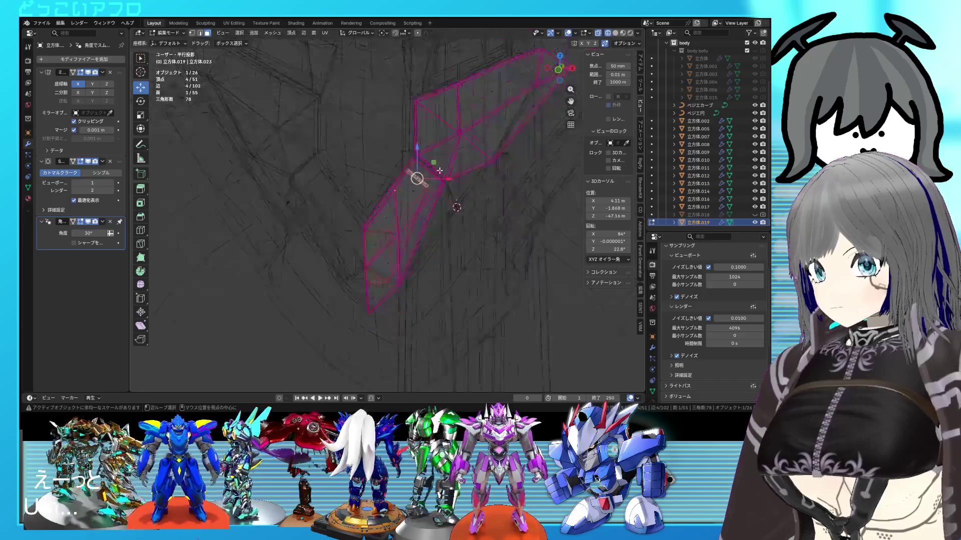
key("g")
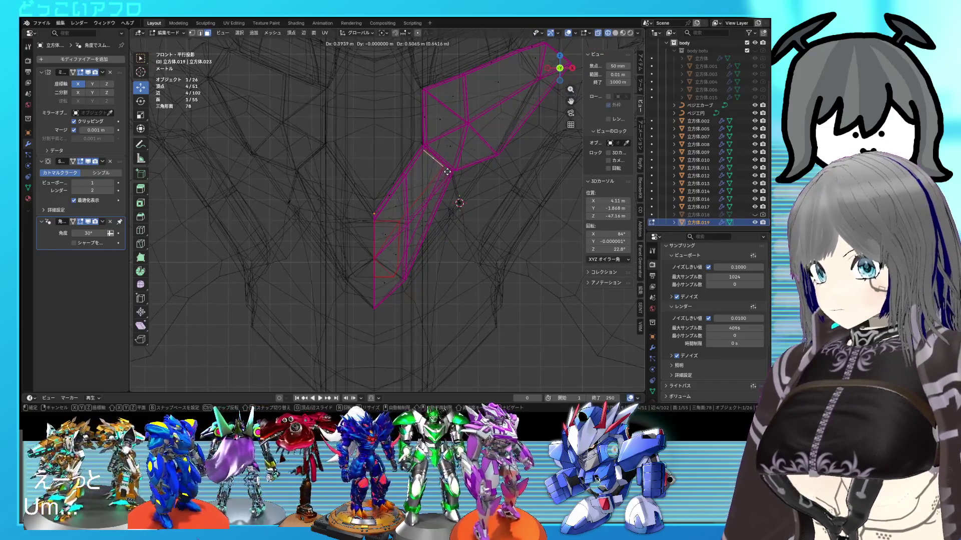
left_click(431, 156)
key("alt+z")
middle_click_drag(431, 156, 350, 196)
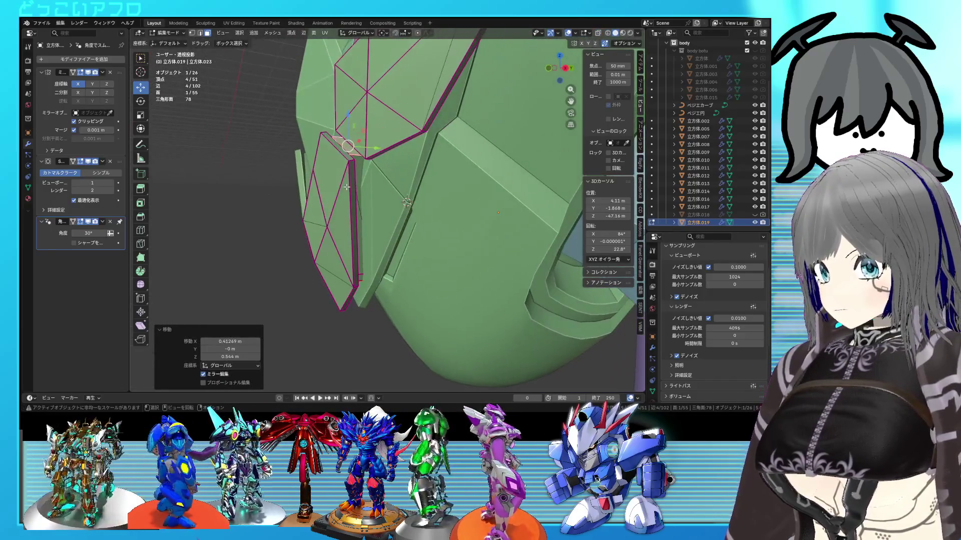
- Select two connected plate pieces, move them 0.72 m along Y, and leave edit mode
key("2")
left_click(320, 199)
key("l")
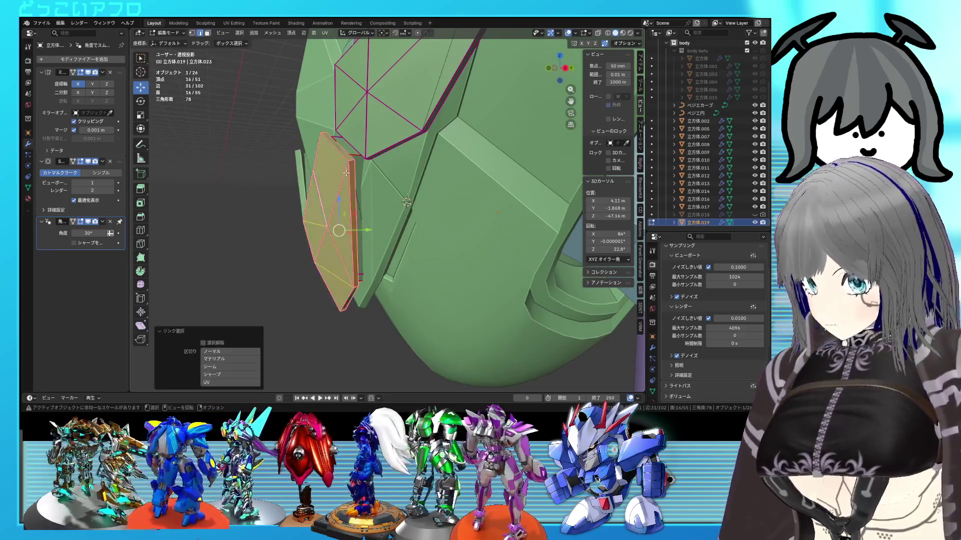
key("l")
key("g")
key("y")
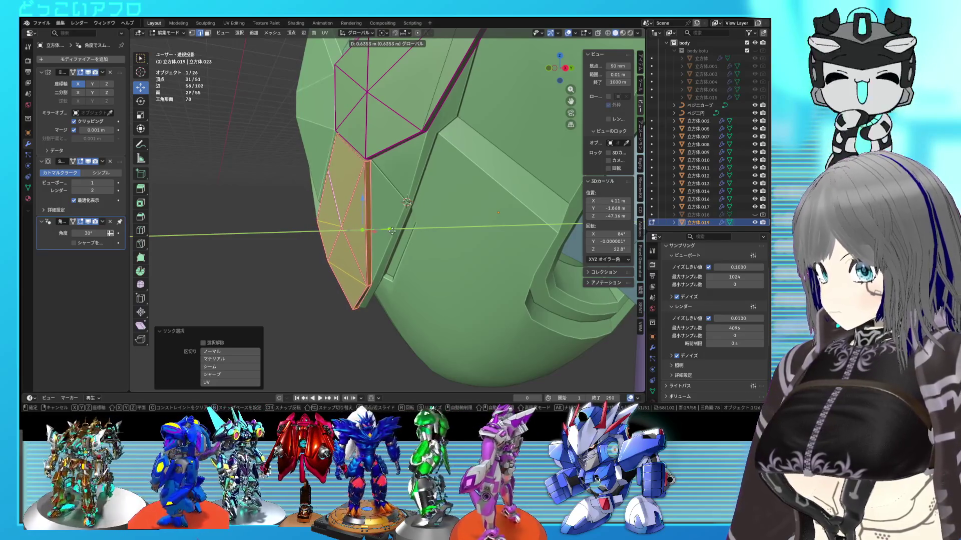
left_click(393, 231)
mouse_move(393, 230)
middle_mouse_down()
mouse_move(372, 207)
mouse_move(464, 302)
middle_mouse_up()
key("Tab")
scroll(463, 302, "up", 3)
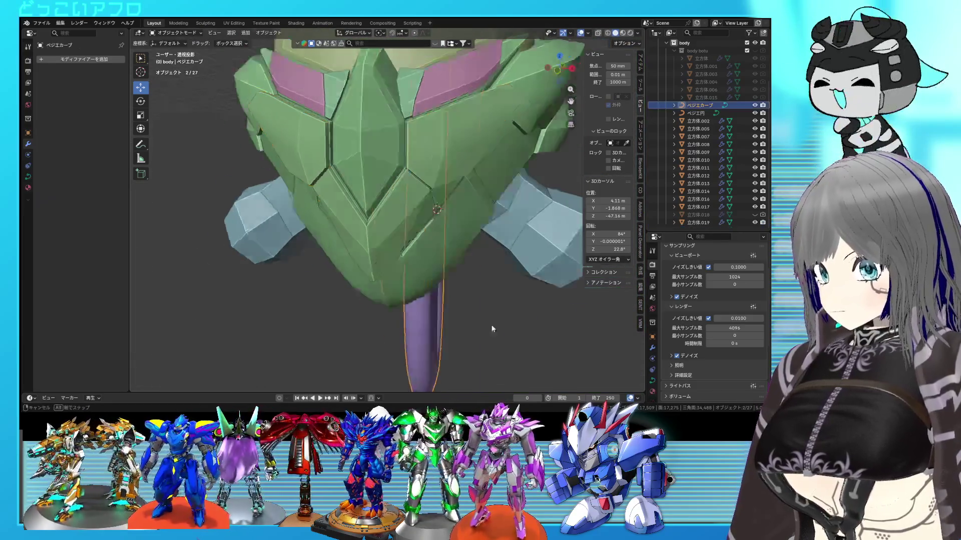
- Select the purple tail curve and save the file
left_click(514, 325)
key("ctrl+s")
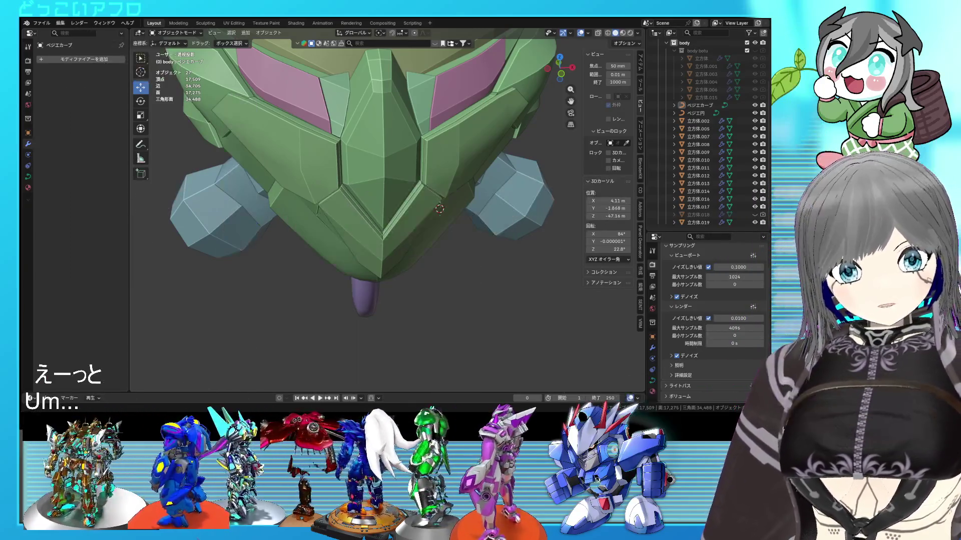
mouse_move(225, 286)
middle_mouse_down()
mouse_move(404, 299)
mouse_move(410, 241)
mouse_move(296, 226)
mouse_move(340, 214)
mouse_move(392, 247)
mouse_move(413, 219)
mouse_move(403, 187)
mouse_move(392, 212)
mouse_move(452, 198)
mouse_move(386, 188)
mouse_move(478, 134)
mouse_move(437, 184)
middle_mouse_up()
scroll(413, 242, "up", 3)
key("ctrl+s")
scroll(413, 218, "down", 3)
- Select the angled front armor plate and toggle its edit mode in wireframe, saving along the way
left_click(449, 203)
key("shift+z")
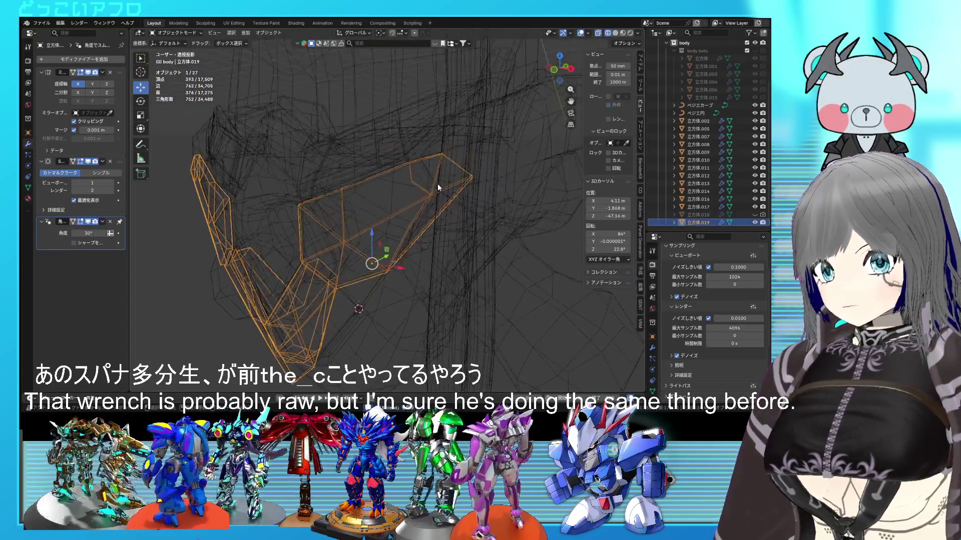
key("Tab")
scroll(433, 169, "up", 2)
key("Tab")
key("shift+z")
scroll(435, 193, "down", 4)
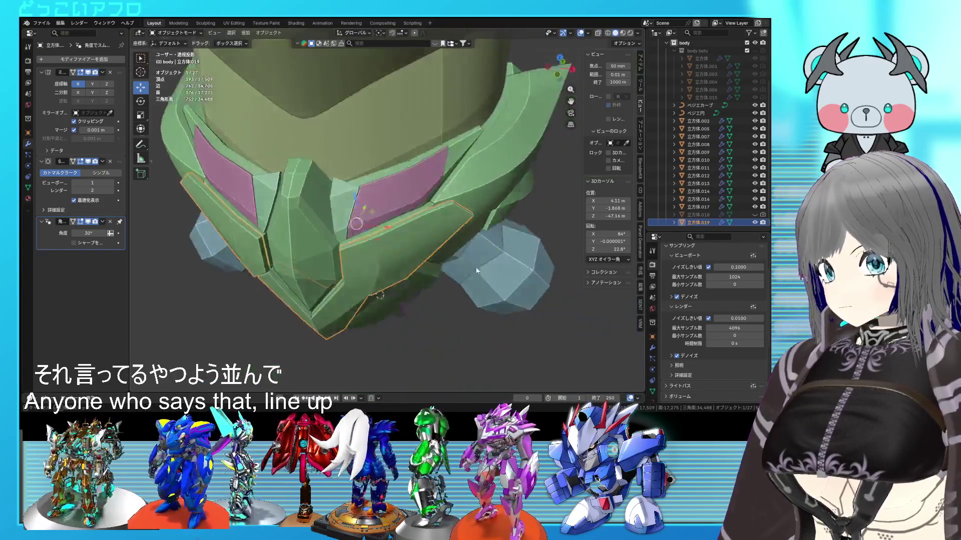
key("Tab")
key("ctrl+s")
middle_click_drag(463, 247, 448, 220)
key("Tab")
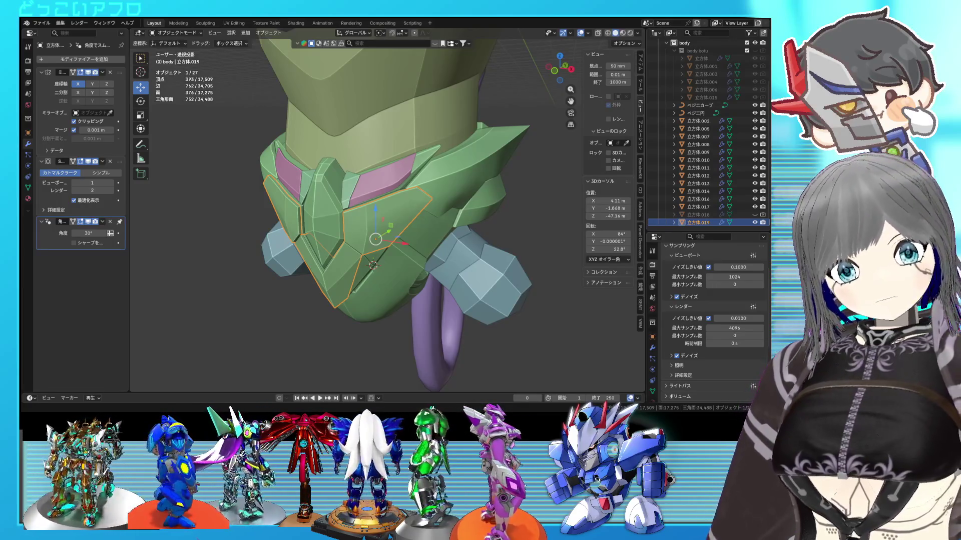
- Orbit to a front view of the whole green head
mouse_move(370, 200)
middle_mouse_down()
mouse_move(429, 160)
mouse_move(413, 160)
mouse_move(401, 185)
mouse_move(428, 171)
mouse_move(405, 175)
mouse_move(382, 228)
mouse_move(350, 259)
middle_mouse_up()
- In wireframe view, pick the front plate from the overlapping head pieces and enter Edit Mode
key("shift+z")
left_click(349, 258)
left_click(362, 248)
left_click(362, 248)
left_click(362, 248)
left_click(362, 249)
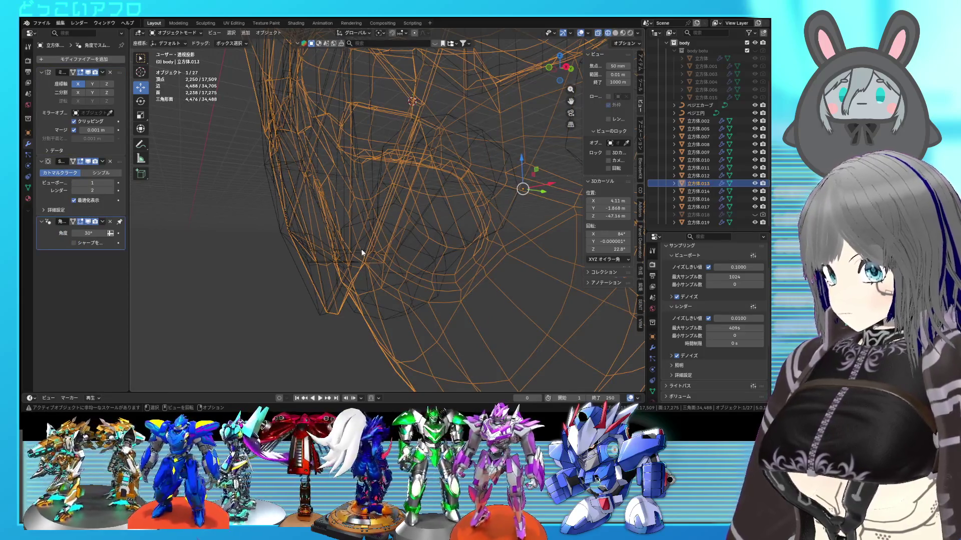
left_click(337, 254)
left_click(317, 297)
key("Tab")
- Select the plate's bottom edge and pull it down about 0.96 m
middle_click_drag(339, 279, 401, 275)
left_click(372, 260)
left_click_drag(371, 242, 371, 276)
key("KP_3")
key("shift+z")
key("shift+z")
- Scale the bottom edge to 0.64, then undo that scale
key("s")
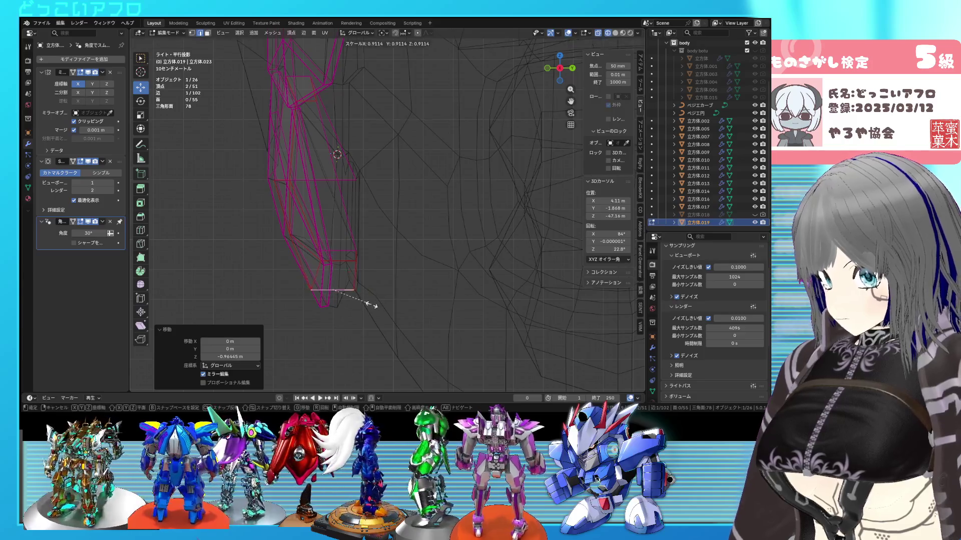
left_click(358, 296)
mouse_move(358, 297)
middle_mouse_down()
mouse_move(401, 271)
mouse_move(400, 244)
middle_mouse_up()
key("shift+z")
key("ctrl+z")
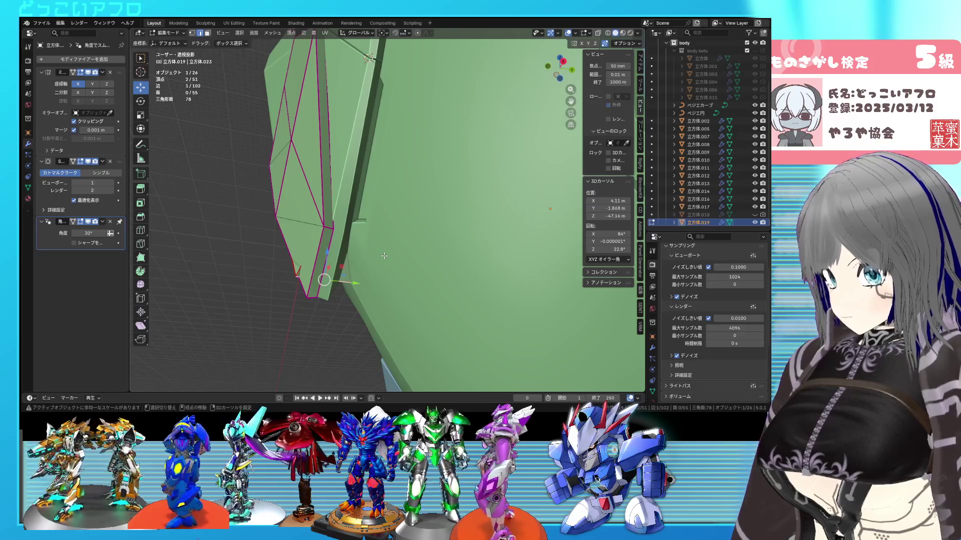
- Shrink the plate's tip to 0.808 and lower it about 0.49 m along Z
key("shift+z")
middle_click_drag(388, 263, 401, 284)
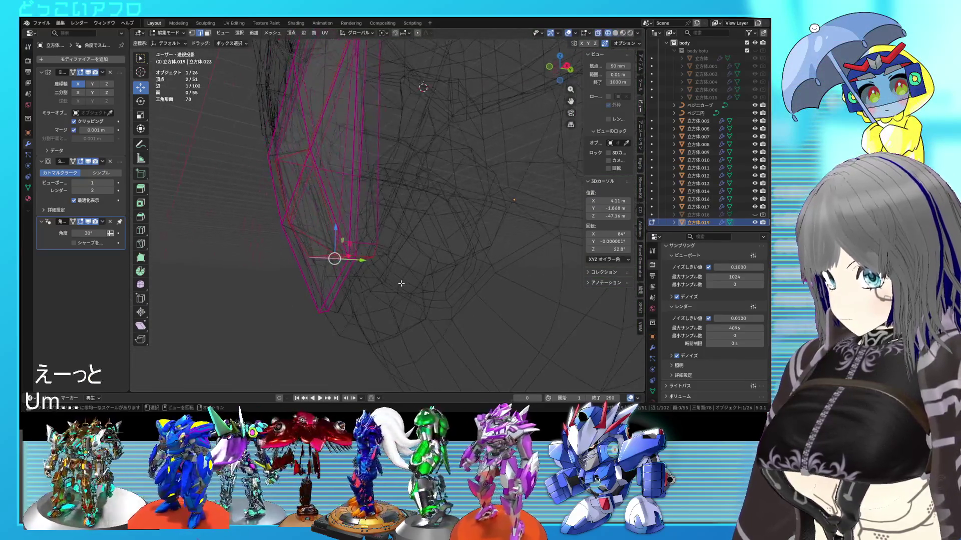
key("s")
left_click(383, 271)
key("g")
key("z")
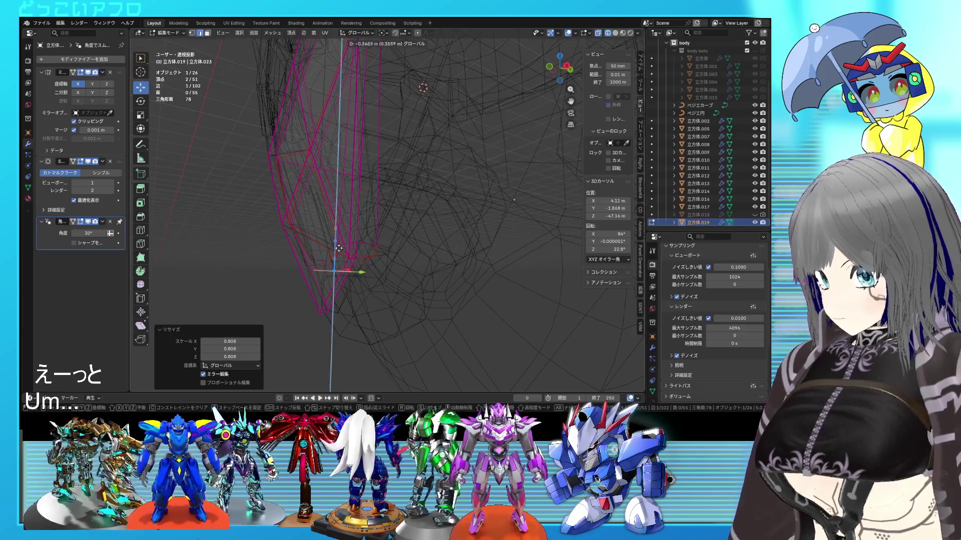
left_click(328, 273)
- Check the reshaped plate, return to Object Mode, and select the mirrored side pieces
key("shift+z")
mouse_move(328, 273)
middle_mouse_down()
mouse_move(347, 243)
mouse_move(415, 265)
middle_mouse_up()
key("shift+z")
key("shift+z")
key("Tab")
mouse_move(391, 210)
middle_mouse_down()
mouse_move(416, 251)
mouse_move(360, 185)
mouse_move(327, 179)
mouse_move(404, 170)
mouse_move(389, 176)
mouse_move(391, 130)
mouse_move(390, 172)
mouse_move(368, 188)
middle_mouse_up()
key("shift+z")
left_click(391, 194)
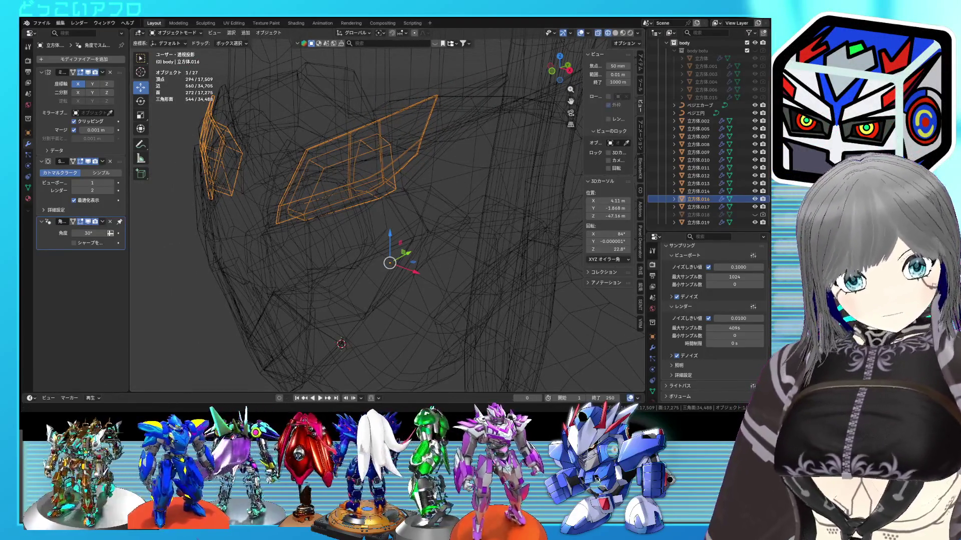
- Select the front plate, enter Edit Mode on it, and save the file
mouse_move(414, 207)
middle_mouse_down()
mouse_move(436, 191)
mouse_move(437, 236)
mouse_move(427, 218)
middle_mouse_up()
key("shift+z")
left_click(432, 207)
key("Tab")
key("ctrl+s")
key("shift+z")
- Add a second edge and crease both at 1.0, then return to Object Mode and save
key("shift+z")
key("shift+z")
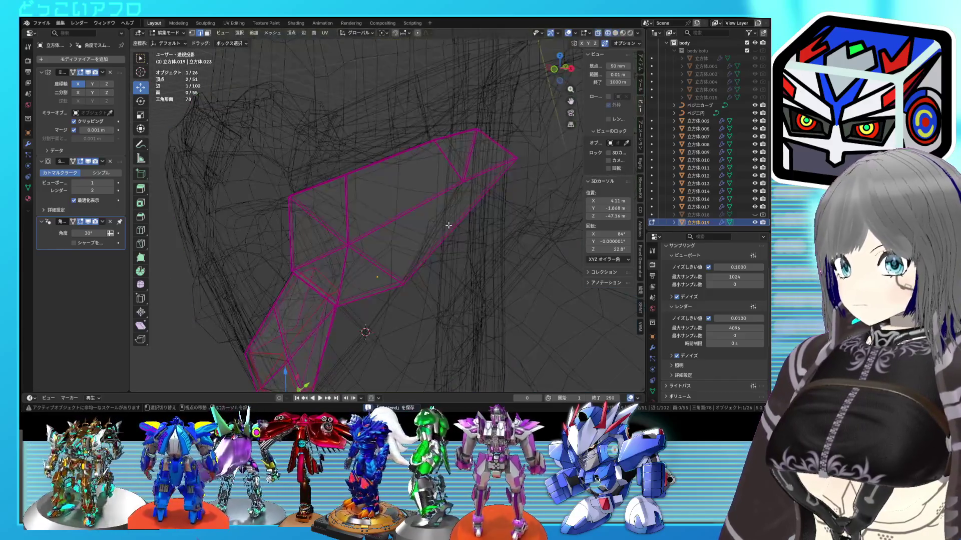
left_click(429, 225, "shift")
key("shift+z")
key("shift+e")
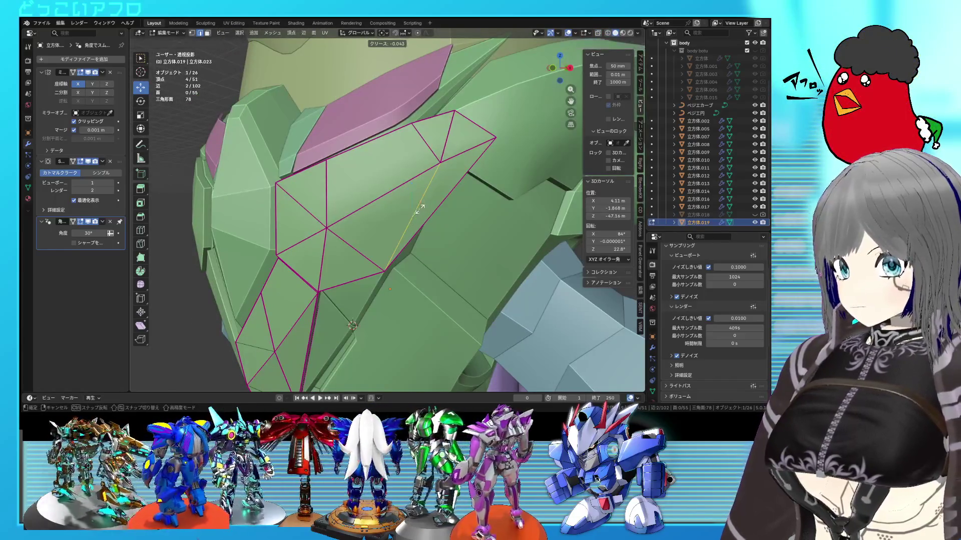
key("Return")
key("shift+z")
middle_click_drag(414, 217, 473, 202)
key("shift+z")
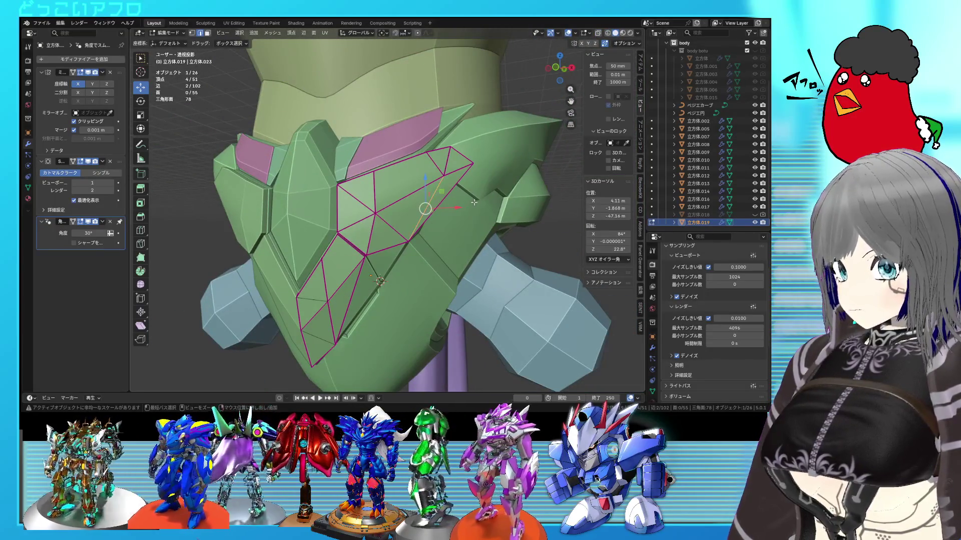
key("Tab")
key("ctrl+s")
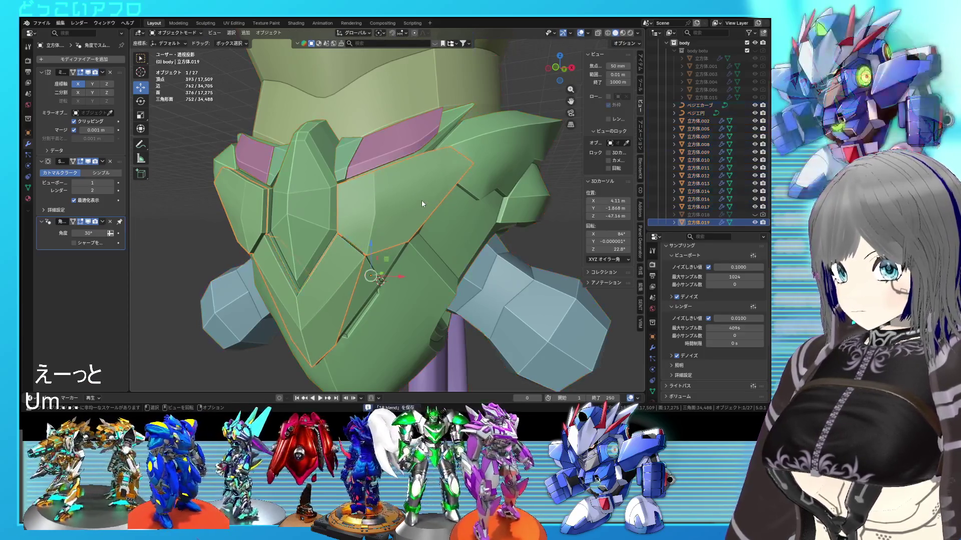
- Select the small wedge pieces by the visor and select a whole wedge in Edit Mode
scroll(422, 199, "up", 2)
mouse_move(422, 200)
middle_mouse_down()
mouse_move(439, 235)
mouse_move(394, 209)
middle_mouse_up()
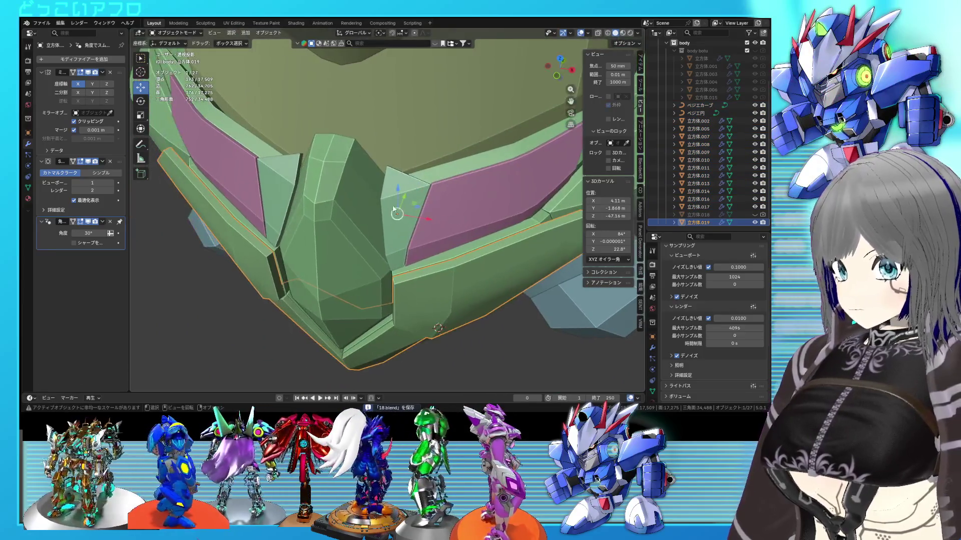
left_click(398, 202)
key("shift+z")
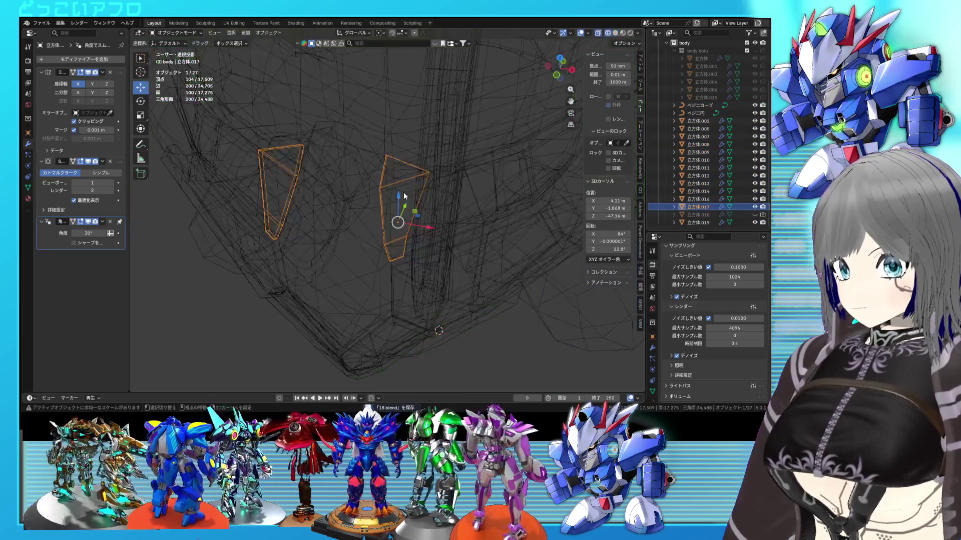
key("Tab")
scroll(403, 192, "up", 3)
mouse_move(404, 192)
middle_mouse_down()
mouse_move(313, 195)
mouse_move(450, 215)
mouse_move(388, 243)
mouse_move(412, 233)
mouse_move(398, 220)
middle_mouse_up()
key("shift+z")
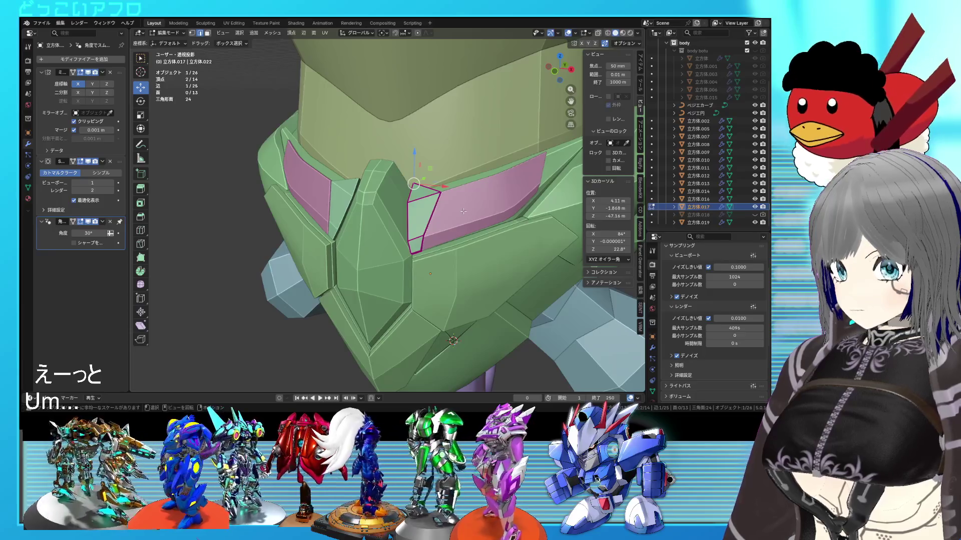
key("l")
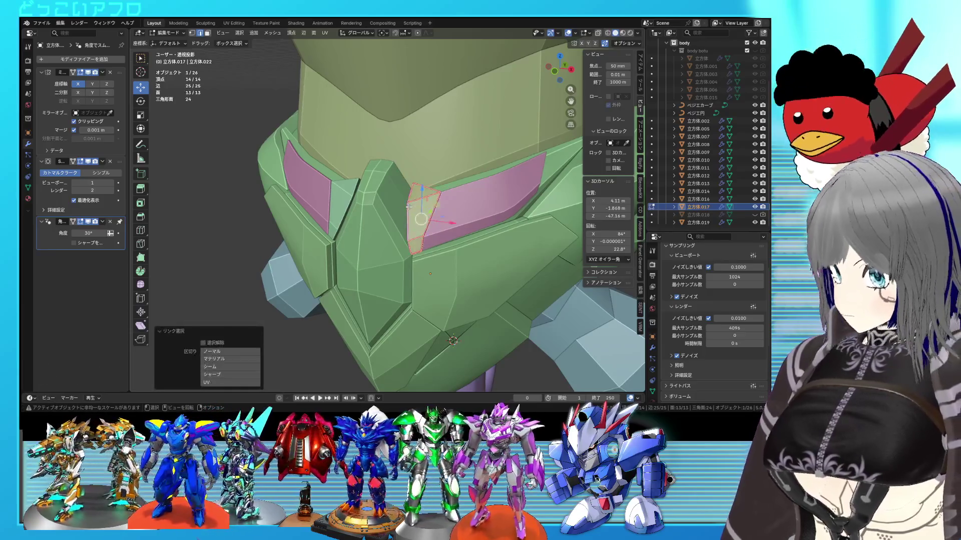
- Return to Object Mode and hide the wedge pieces
scroll(408, 206, "down", 2)
key("shift+z")
key("Tab")
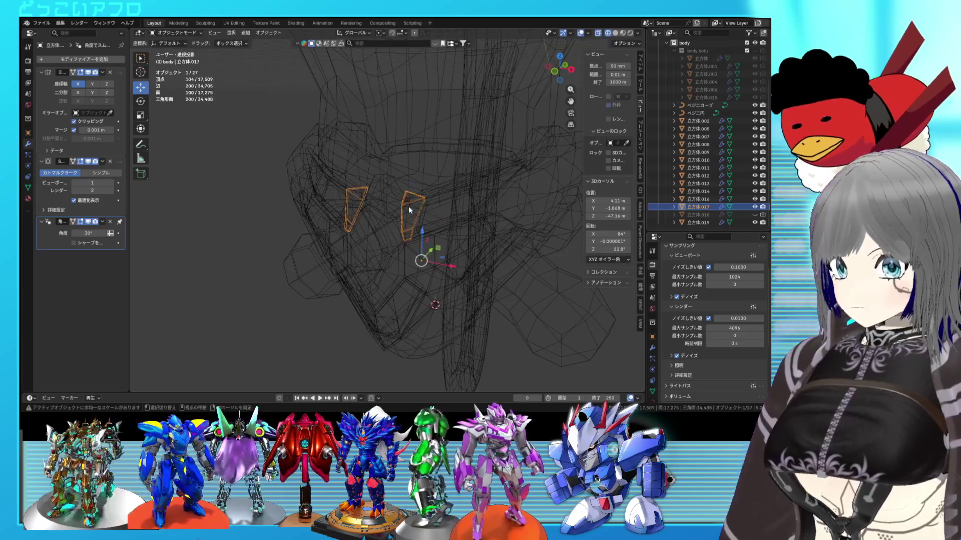
key("shift+z")
key("h")
- Orbit and zoom around the head to inspect it without the wedges
mouse_move(424, 206)
middle_mouse_down()
mouse_move(435, 215)
mouse_move(414, 205)
mouse_move(388, 211)
mouse_move(424, 200)
middle_mouse_up()
scroll(436, 219, "down", 2)
scroll(438, 199, "up", 2)
scroll(438, 199, "up", 2)
scroll(425, 200, "down", 2)
scroll(450, 268, "down", 2)
middle_click_drag(450, 268, 459, 246)
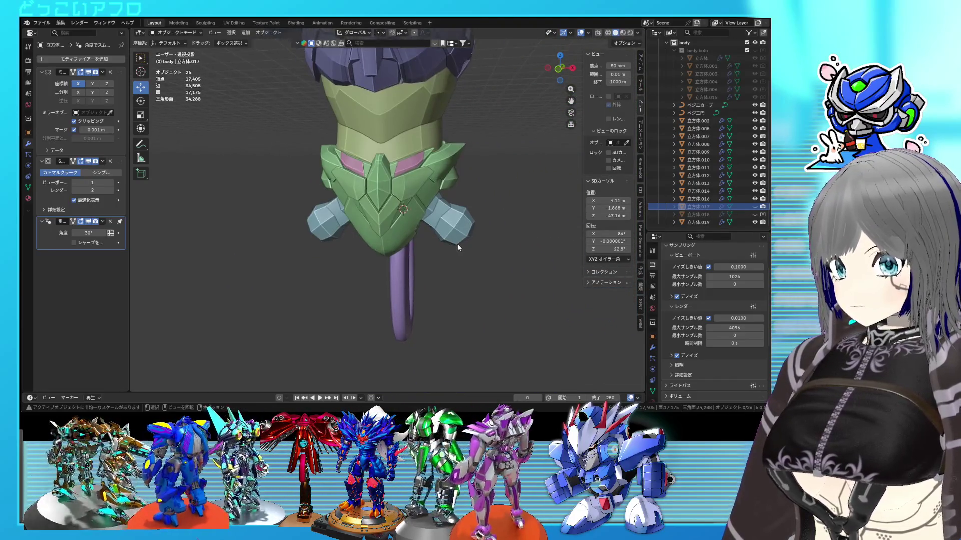
scroll(457, 247, "up", 1)
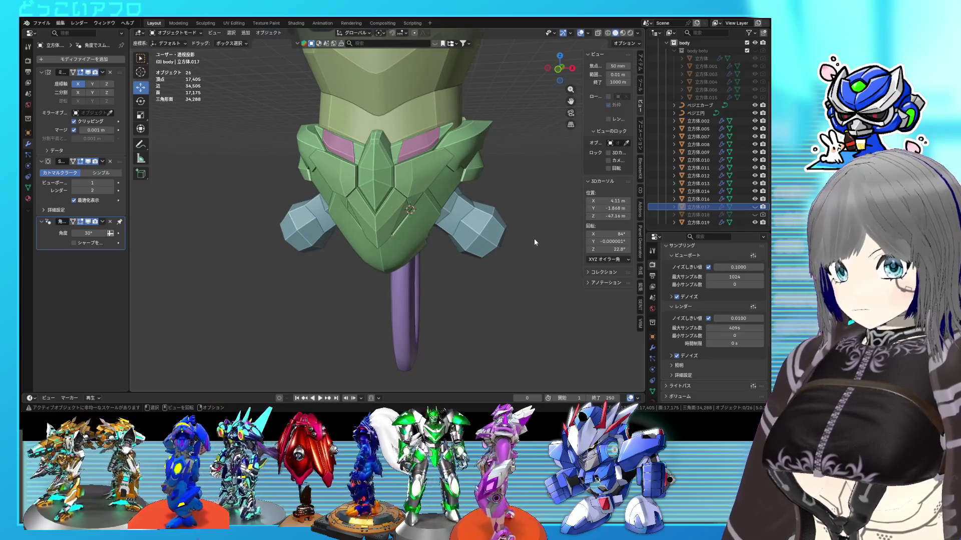
mouse_move(533, 238)
middle_mouse_down()
mouse_move(528, 258)
mouse_move(464, 258)
mouse_move(416, 203)
mouse_move(354, 173)
mouse_move(422, 184)
mouse_move(415, 195)
middle_mouse_up()
scroll(462, 253, "up", 2)
- Save, then separate the front plate's connected faces into their own object
key("ctrl+s")
key("Tab")
key("shift+z")
key("shift+z")
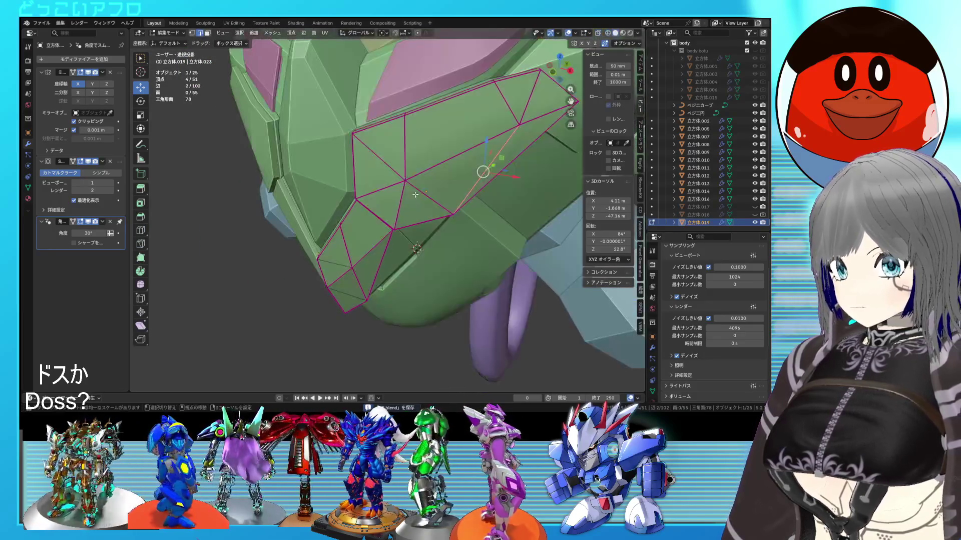
key("ctrl+l")
key("ctrl+e")
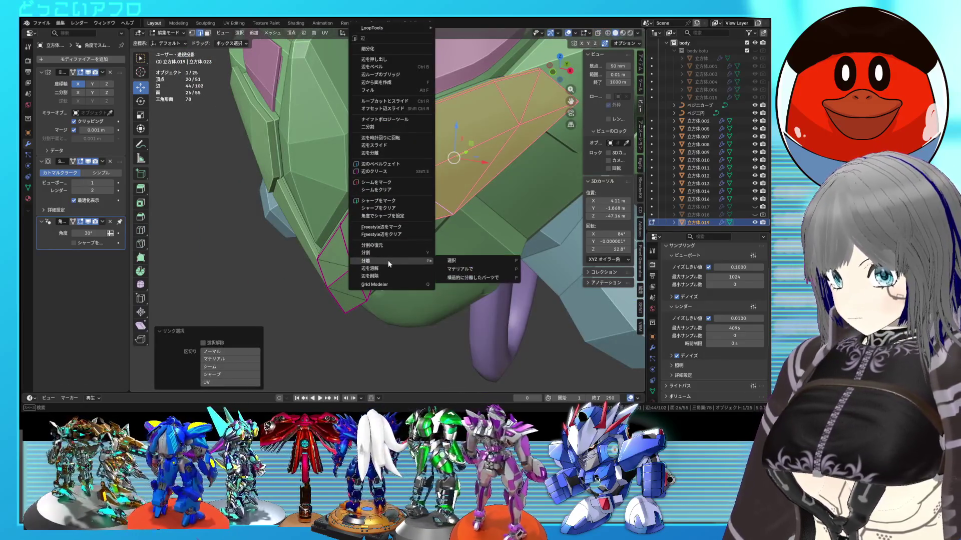
left_click(451, 260)
key("Tab")
- Orbit to a front view of the head and save the file
scroll(447, 199, "down", 3)
middle_click_drag(447, 199, 449, 175)
scroll(420, 241, "up", 3)
key("ctrl+s")
scroll(389, 182, "up", 2)
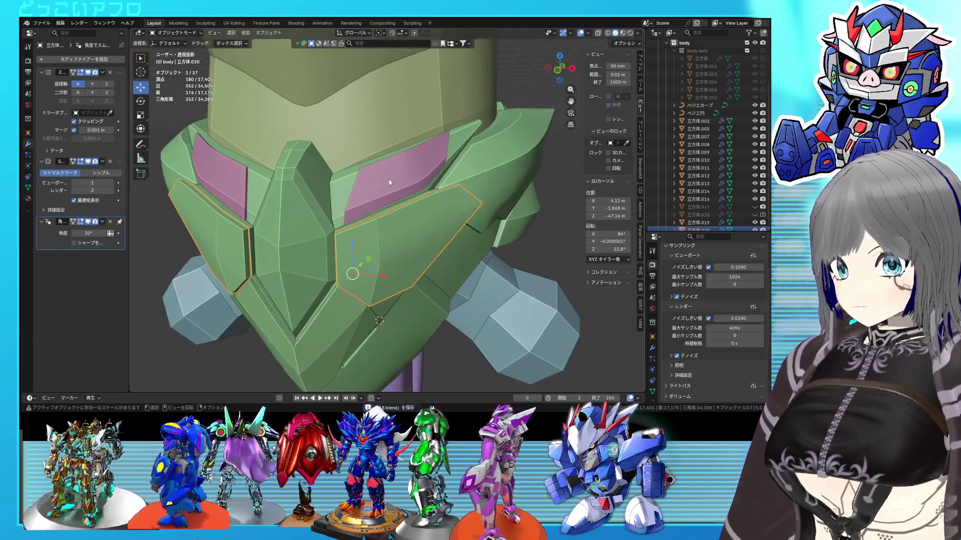
- Select the newly separated fin plate, frame it, and inspect its mesh in Edit Mode
left_click(397, 233)
key("KP_Decimal")
key("shift+z")
key("Tab")
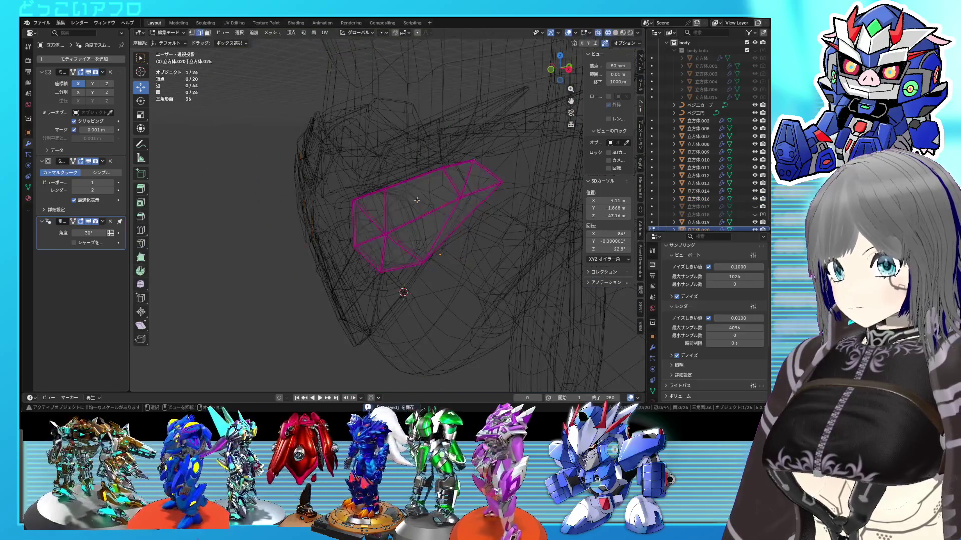
scroll(413, 203, "up", 3)
key("shift+z")
scroll(535, 217, "down", 5)
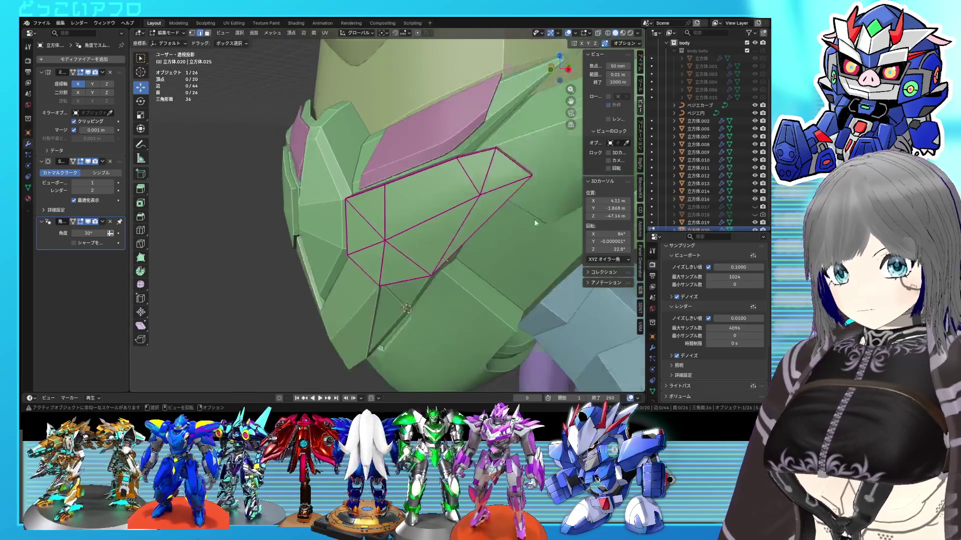
key("Tab")
- Save, hide the green collar armour, and orbit to view the exposed fin plate
left_click(451, 210)
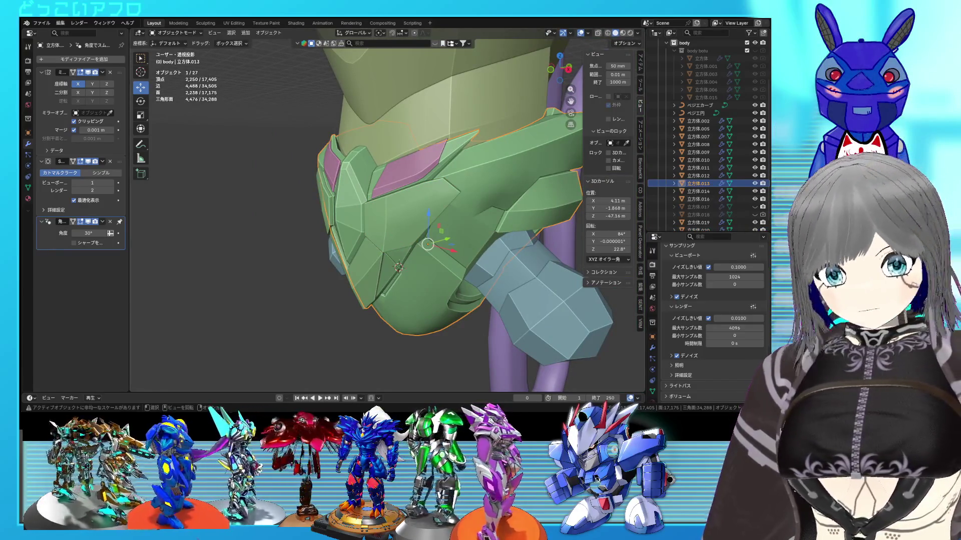
left_click(421, 203)
key("ctrl+s")
scroll(717, 208, "down", 1)
left_click(755, 176)
mouse_move(542, 199)
middle_mouse_down()
mouse_move(322, 227)
mouse_move(346, 219)
mouse_move(334, 212)
mouse_move(384, 224)
middle_mouse_up()
- Box-select the fin plate's central faces in Edit Mode and save
left_click(311, 217)
key("Tab")
key("b")
left_click_drag(295, 128, 435, 296)
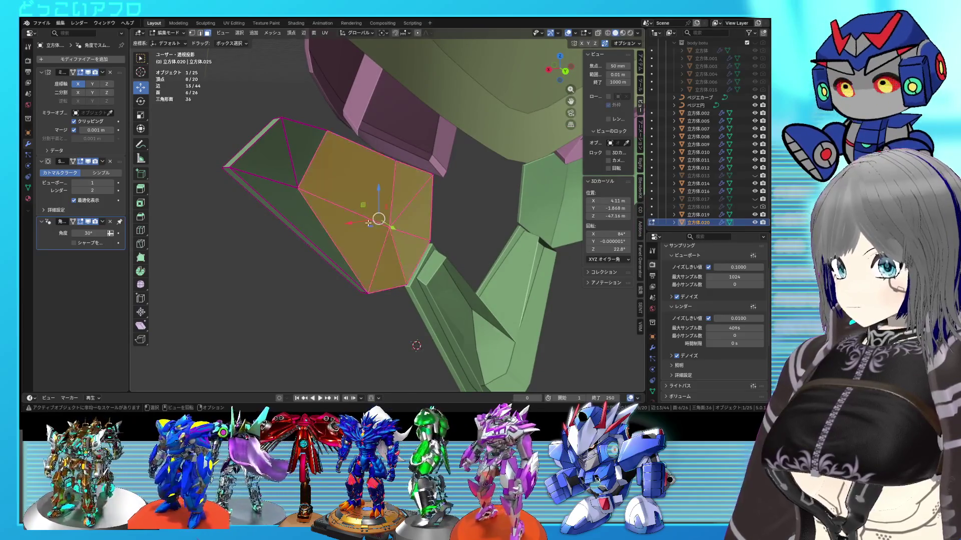
mouse_move(381, 220)
middle_mouse_down()
mouse_move(370, 218)
mouse_move(379, 216)
middle_mouse_up()
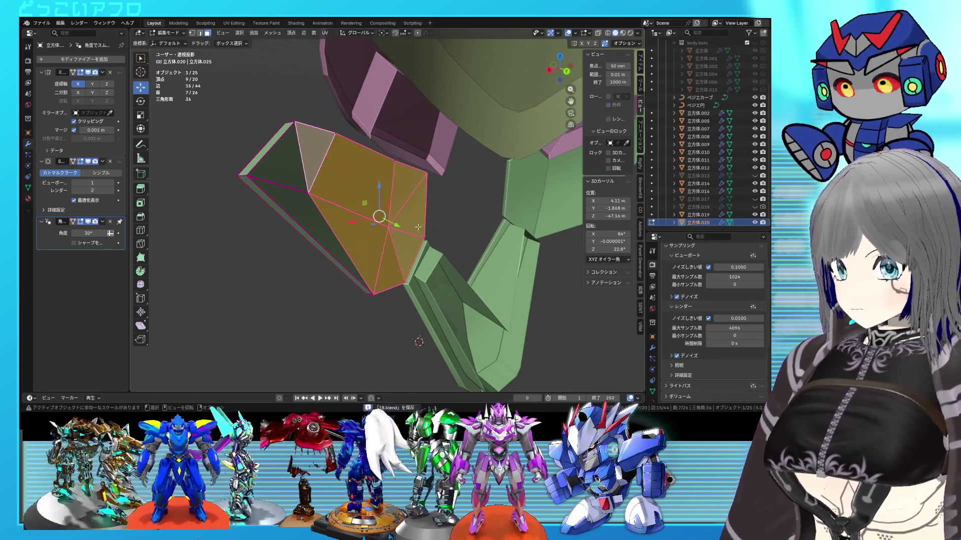
key("ctrl+s")
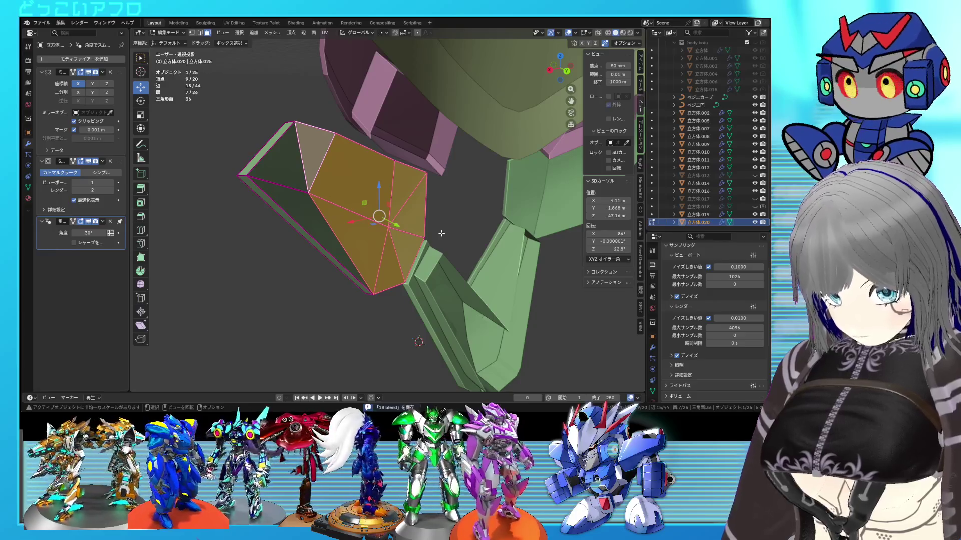
- Move the selected central faces, judging their offset from an edge-on view
scroll(441, 234, "up", 3)
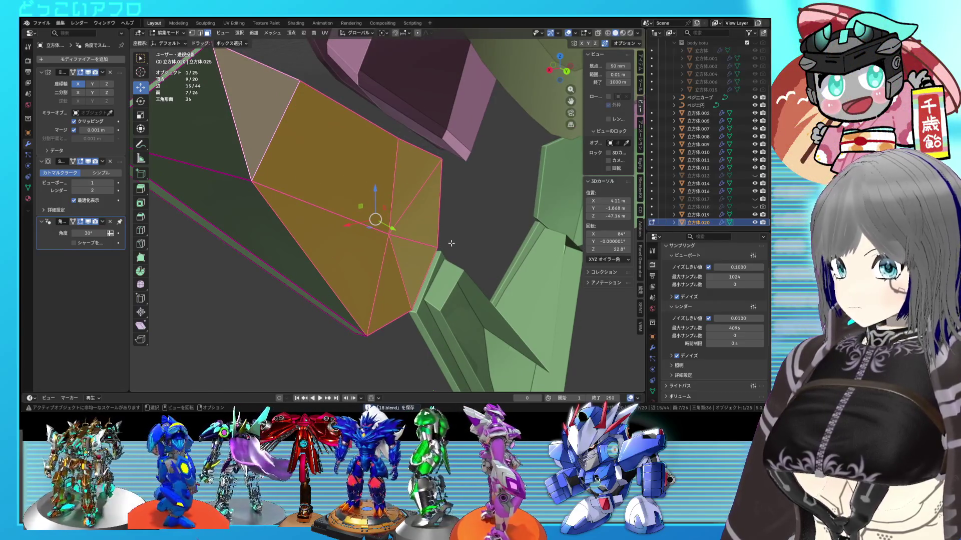
middle_click_drag(452, 244, 461, 247)
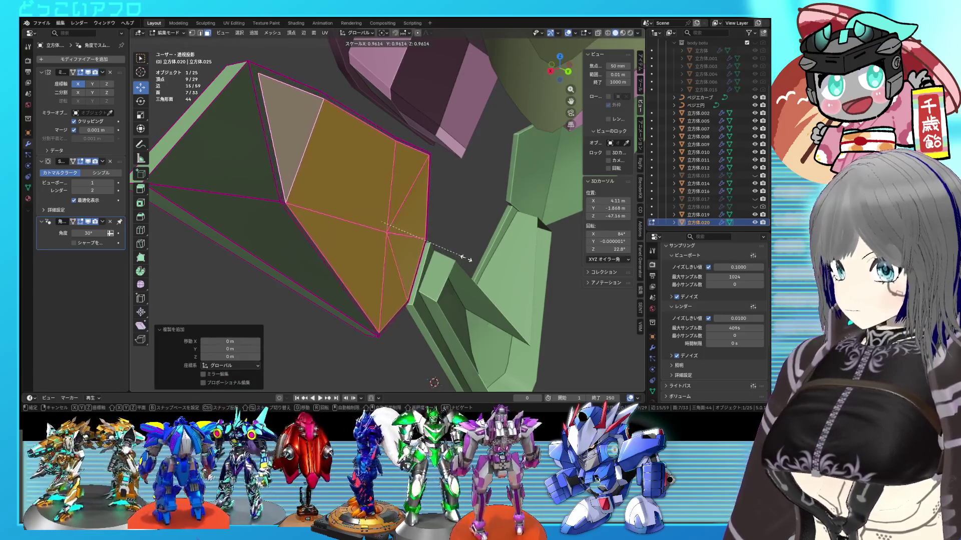
scroll(444, 253, "up", 2)
middle_click_drag(445, 252, 450, 254)
key("g")
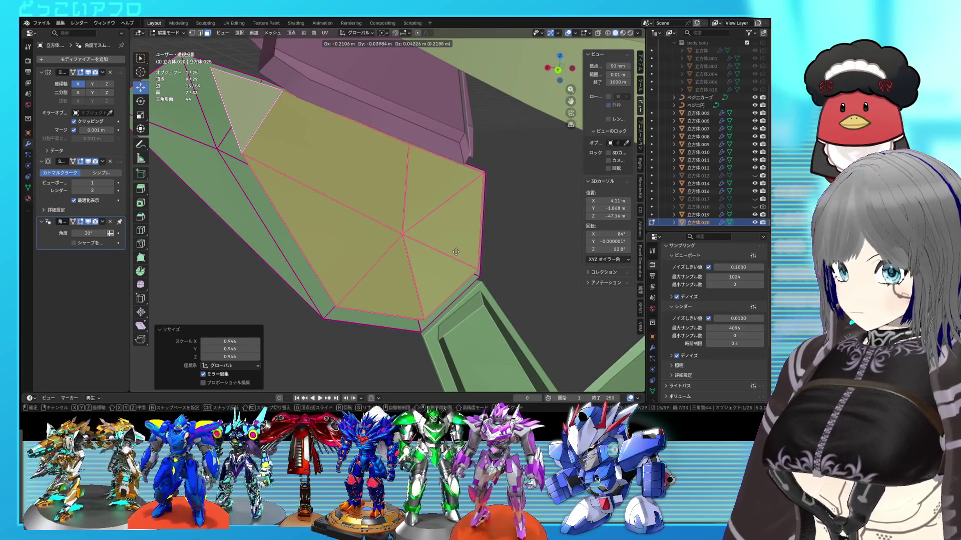
middle_click_drag(451, 257, 465, 272)
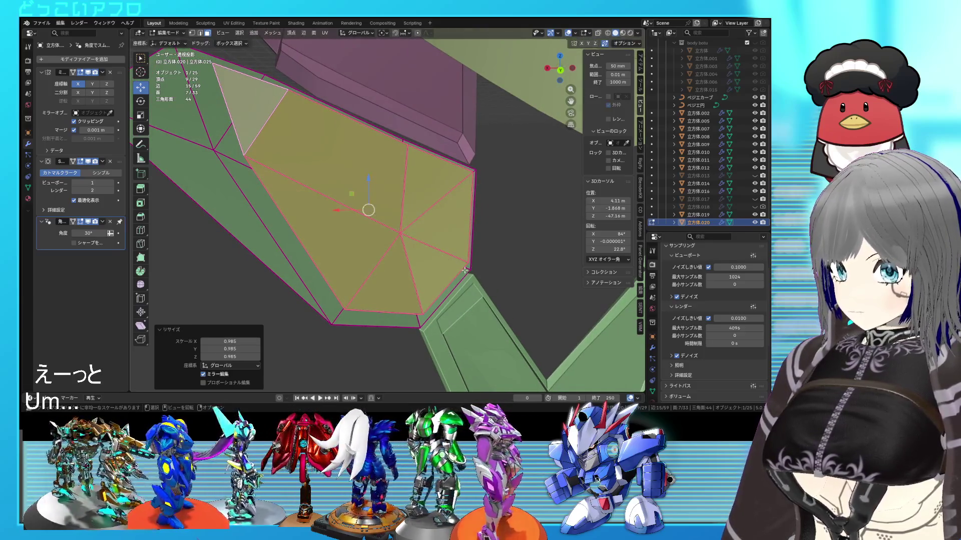
mouse_move(441, 261)
middle_mouse_down()
mouse_move(332, 252)
mouse_move(415, 249)
mouse_move(482, 262)
mouse_move(472, 272)
middle_mouse_up()
left_click(394, 245)
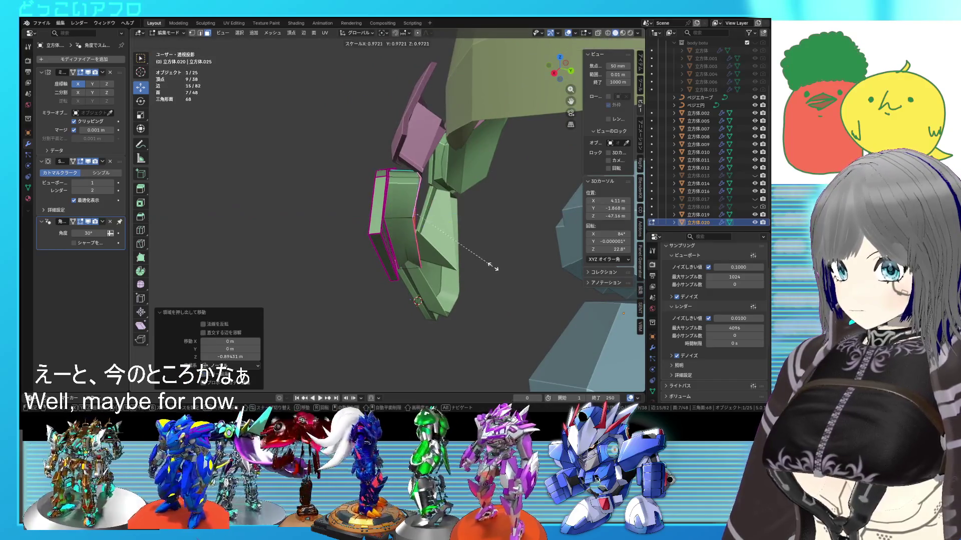
- Confirm shrinking the extruded faces to 0.985 and inspect the result
left_click(490, 264)
right_click(488, 261)
mouse_move(538, 240)
middle_mouse_down()
mouse_move(443, 241)
mouse_move(520, 228)
middle_mouse_up()
scroll(458, 239, "up", 2)
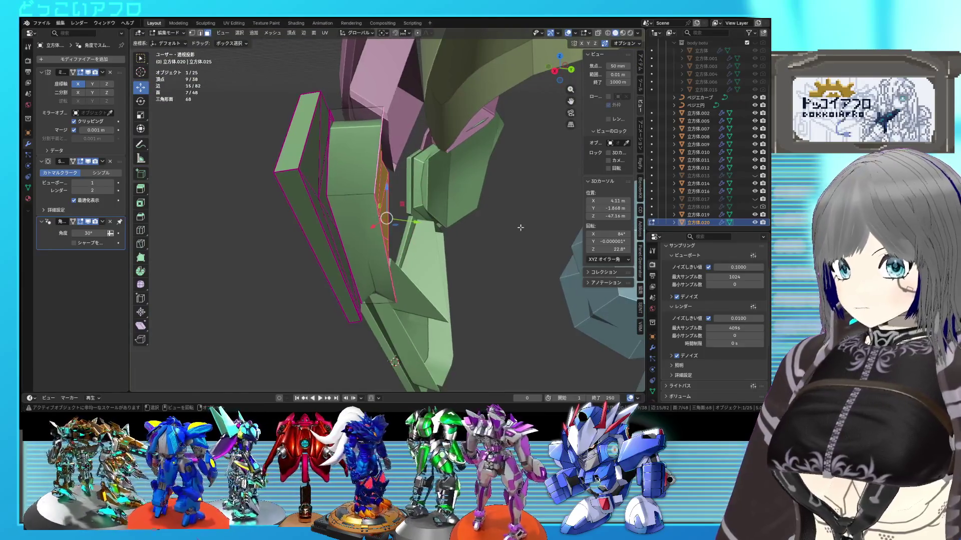
middle_click_drag(435, 203, 364, 201)
- Select an edge loop around the fin and edge-slide it by 0.382
key("2")
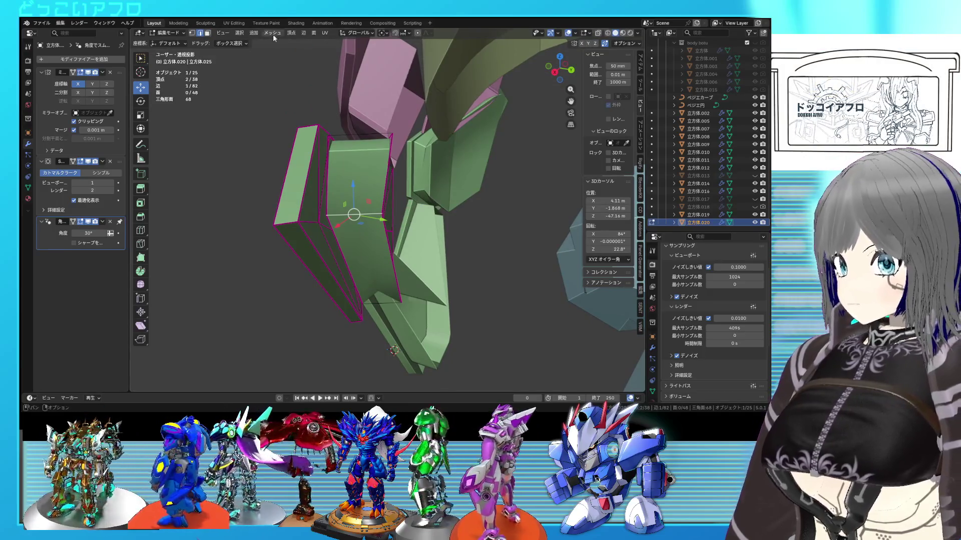
left_click(239, 34)
left_click(345, 154)
key("KP_Decimal")
key("g")
key("g")
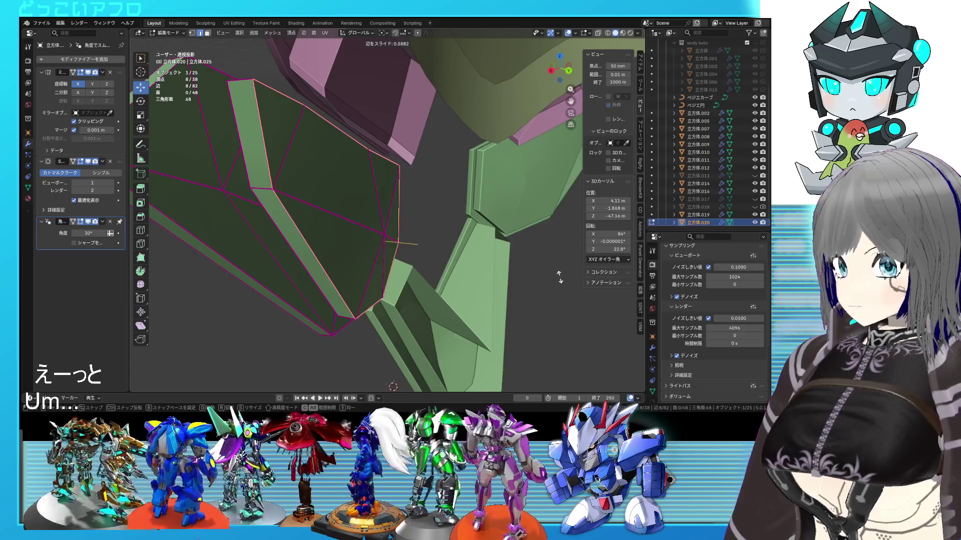
middle_click_drag(354, 211, 462, 226)
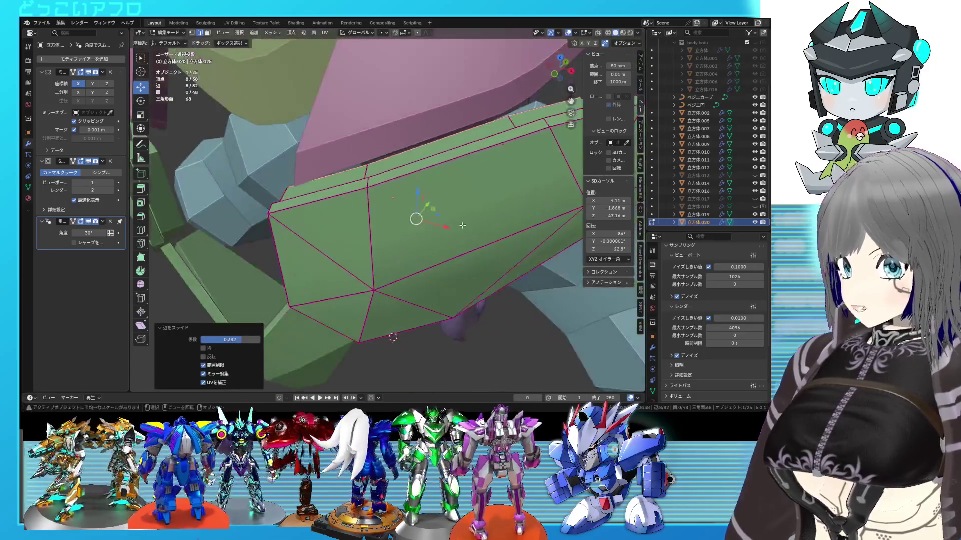
middle_click_drag(303, 197, 407, 161)
- Switch to face select, return to Object Mode, and frame the finished fin
key("KP_Decimal")
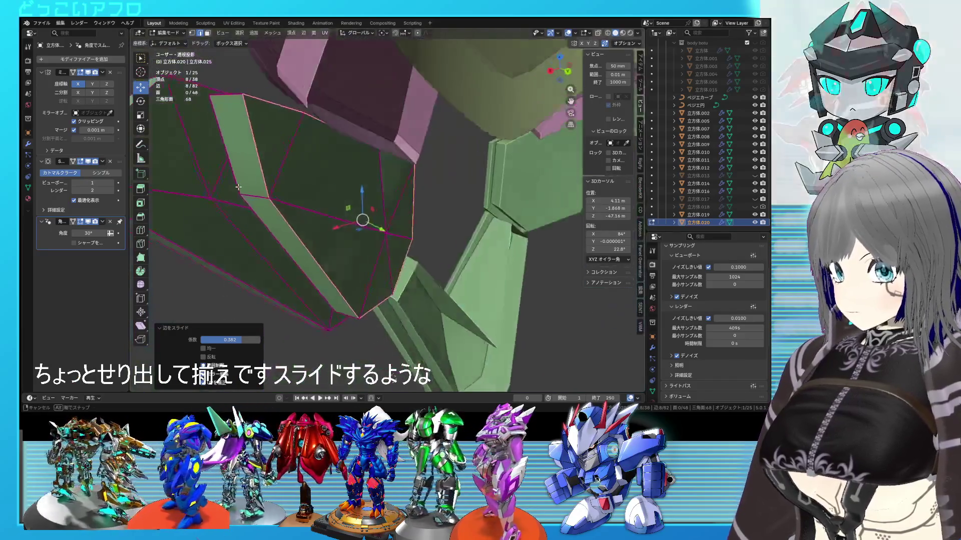
key("3")
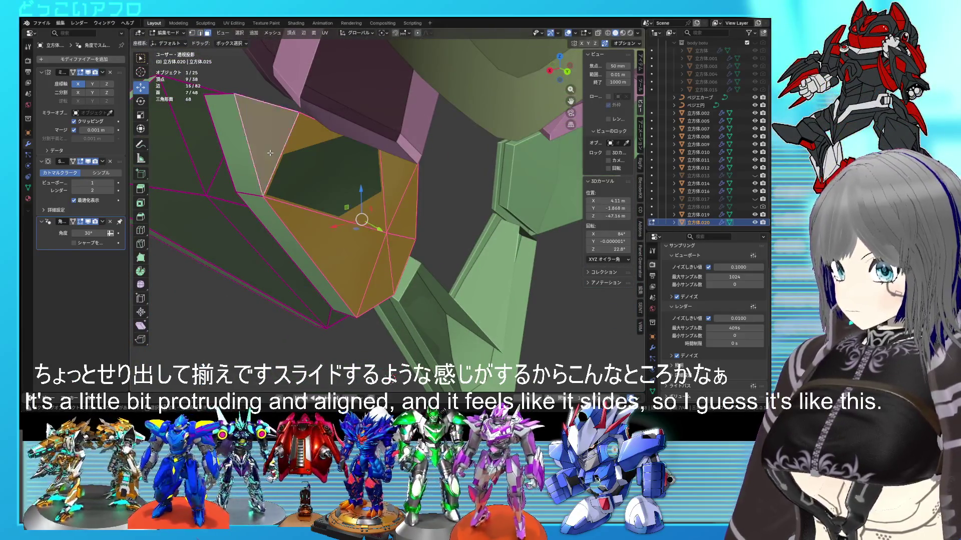
key("Tab")
key("KP_Decimal")
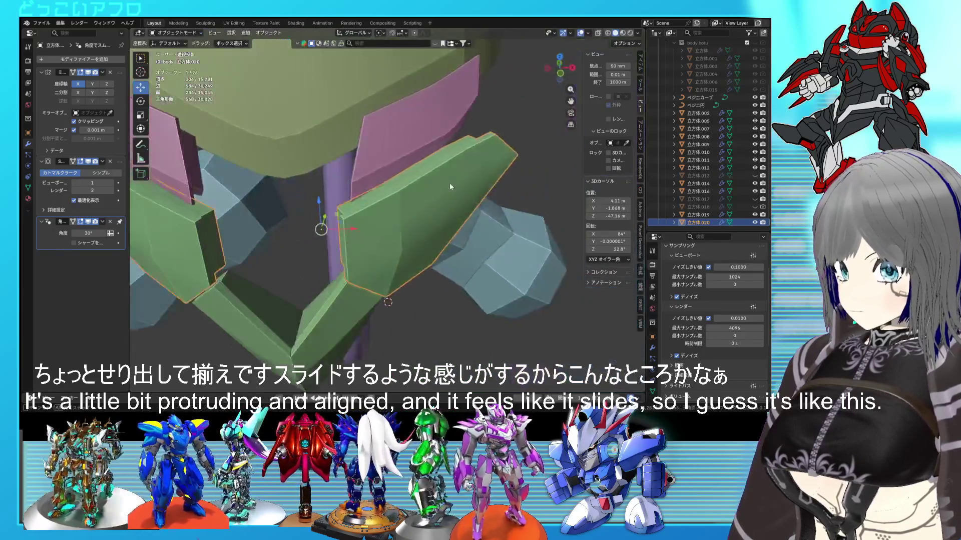
mouse_move(450, 187)
middle_mouse_down()
mouse_move(495, 160)
mouse_move(491, 184)
mouse_move(517, 192)
mouse_move(458, 173)
mouse_move(342, 178)
mouse_move(421, 169)
mouse_move(431, 178)
middle_mouse_up()
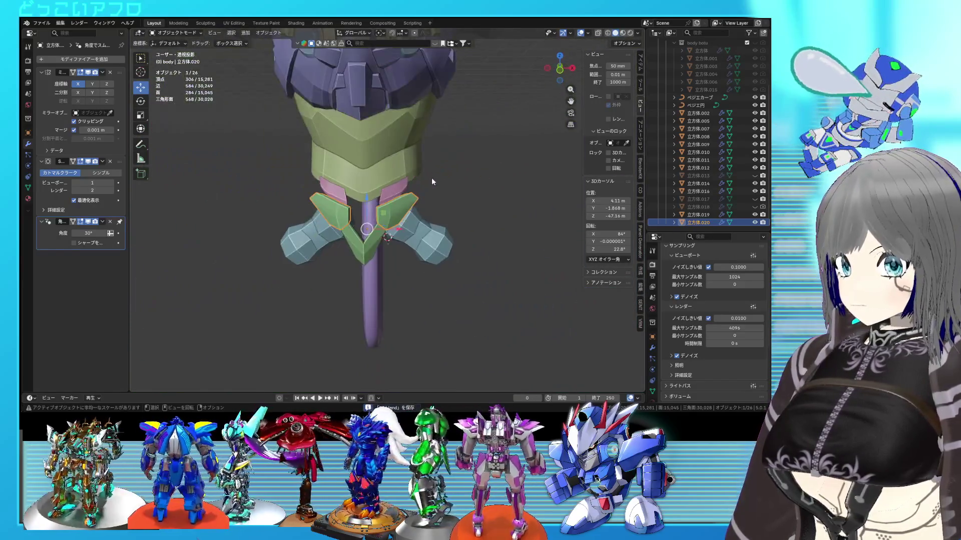
- Deselect the fin and unhide the green collar armour 立方体.013
left_click(454, 211)
scroll(455, 211, "up", 3)
left_click(754, 175)
mouse_move(380, 200)
middle_mouse_down()
mouse_move(411, 194)
mouse_move(398, 222)
mouse_move(323, 221)
mouse_move(493, 200)
mouse_move(489, 178)
mouse_move(344, 190)
mouse_move(429, 182)
mouse_move(433, 203)
mouse_move(407, 212)
mouse_move(424, 150)
mouse_move(413, 169)
mouse_move(419, 196)
mouse_move(224, 201)
mouse_move(571, 173)
middle_mouse_up()
key("ctrl+s")
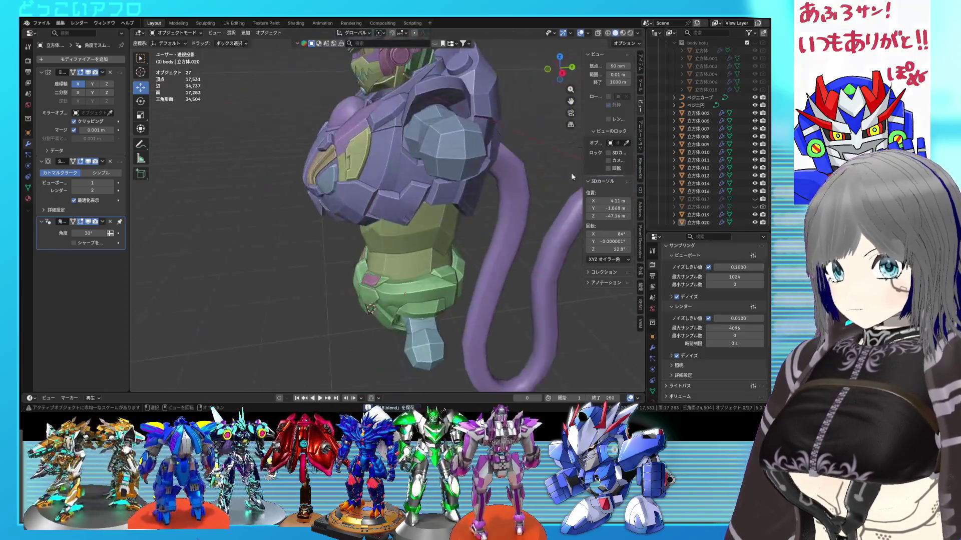
- Unhide the pink chest piece 立方体.018, check it from the front and save
left_click(755, 207)
mouse_move(500, 215)
middle_mouse_down()
mouse_move(385, 230)
mouse_move(419, 242)
mouse_move(529, 152)
mouse_move(359, 152)
mouse_move(525, 153)
mouse_move(464, 158)
mouse_move(443, 182)
mouse_move(454, 180)
mouse_move(437, 178)
mouse_move(509, 168)
mouse_move(517, 121)
mouse_move(469, 108)
mouse_move(435, 125)
mouse_move(484, 149)
mouse_move(475, 198)
mouse_move(450, 193)
mouse_move(662, 221)
middle_mouse_up()
scroll(428, 152, "up", 3)
scroll(464, 158, "down", 5)
key("ctrl+s")
scroll(451, 187, "down", 3)
scroll(451, 187, "up", 3)
scroll(505, 165, "up", 2)
scroll(473, 179, "down", 2)
scroll(510, 167, "up", 2)
- Place the 3D cursor on the torso and view the collar from several angles
right_click(482, 150, "shift")
scroll(450, 193, "up", 3)
scroll(481, 193, "down", 2)
scroll(470, 215, "down", 2)
middle_click_drag(458, 220, 452, 184)
scroll(451, 183, "up", 2)
scroll(449, 183, "up", 2)
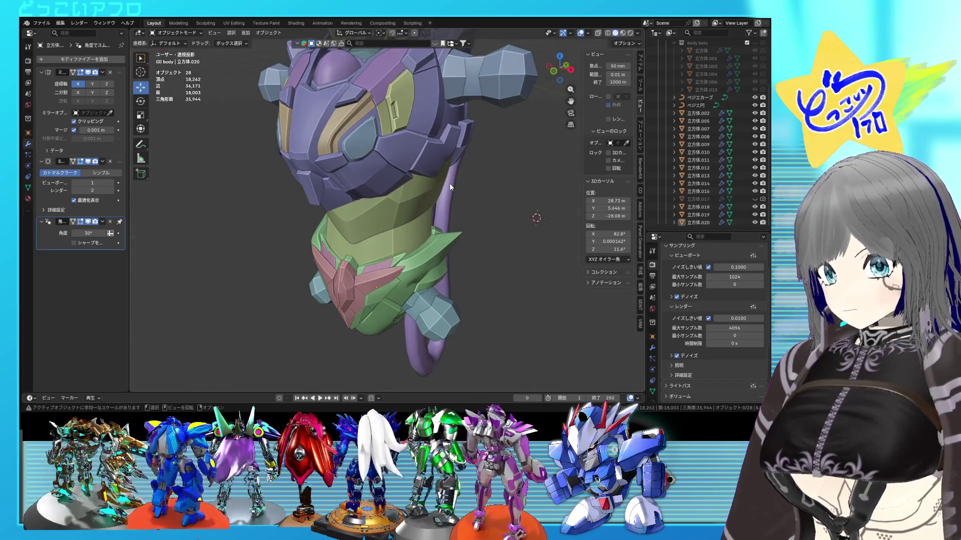
mouse_move(449, 183)
middle_mouse_down()
mouse_move(275, 293)
mouse_move(385, 220)
mouse_move(422, 212)
mouse_move(380, 211)
mouse_move(373, 229)
mouse_move(318, 228)
mouse_move(407, 229)
mouse_move(349, 247)
mouse_move(451, 238)
middle_mouse_up()
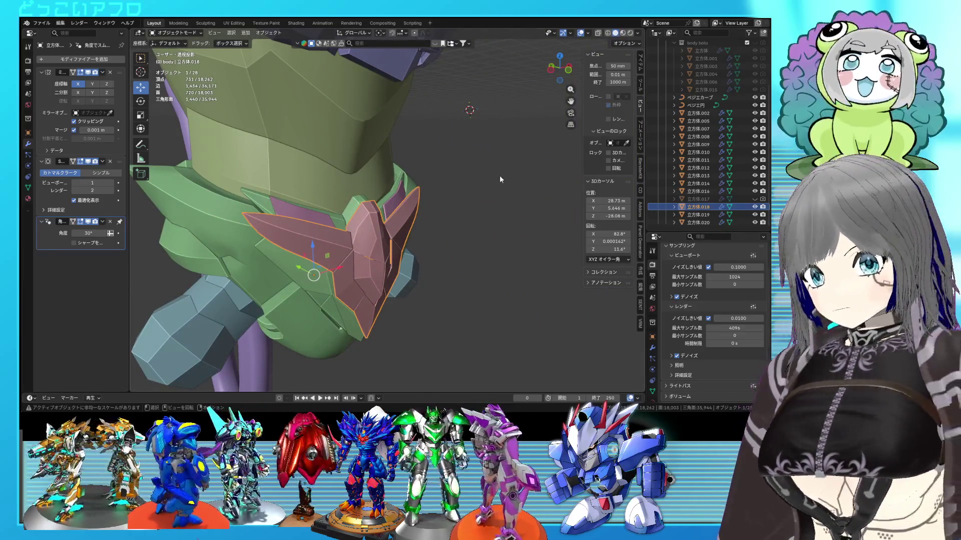
middle_click_drag(500, 180, 473, 181)
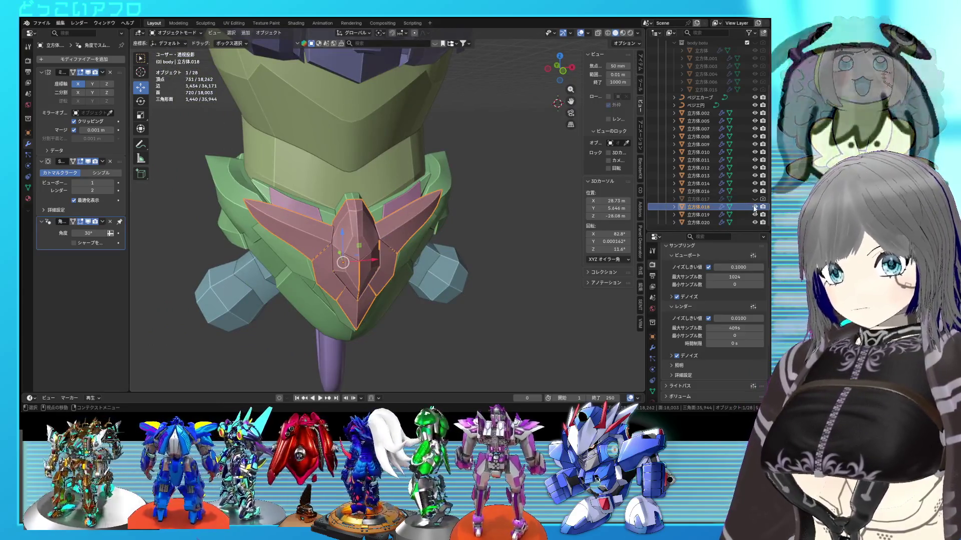
- Hide 立方体.018 again and move 立方体.017 and 立方体.018 into the body botu collection
left_click(755, 207)
key("ctrl+s")
left_click(705, 206, "ctrl")
left_click_drag(705, 205, 708, 86)
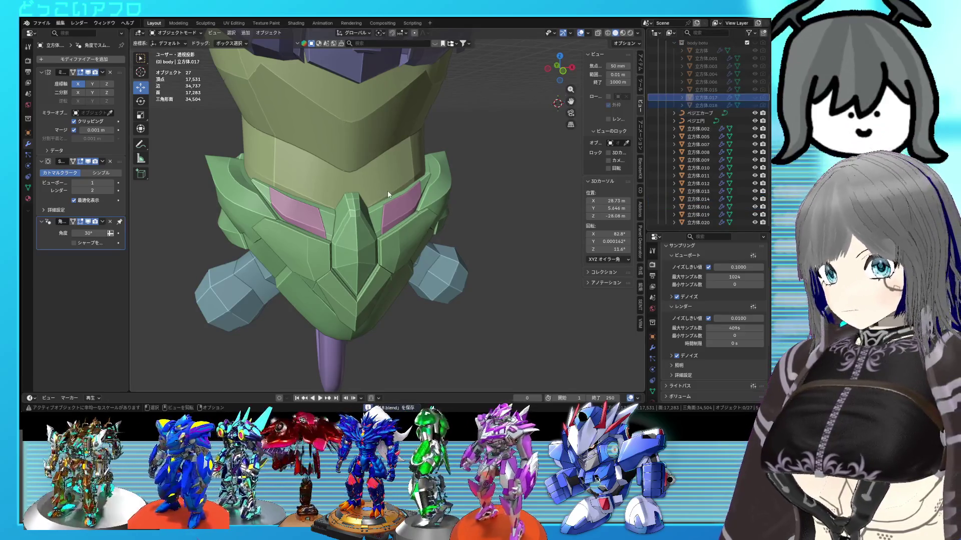
- Select the green collar armour 立方体.013 and enter Edit Mode
scroll(387, 191, "down", 5)
mouse_move(410, 194)
middle_mouse_down()
mouse_move(425, 208)
mouse_move(417, 209)
mouse_move(464, 215)
middle_mouse_up()
scroll(427, 213, "up", 5)
scroll(442, 188, "up", 5)
left_click(405, 227)
key("Tab")
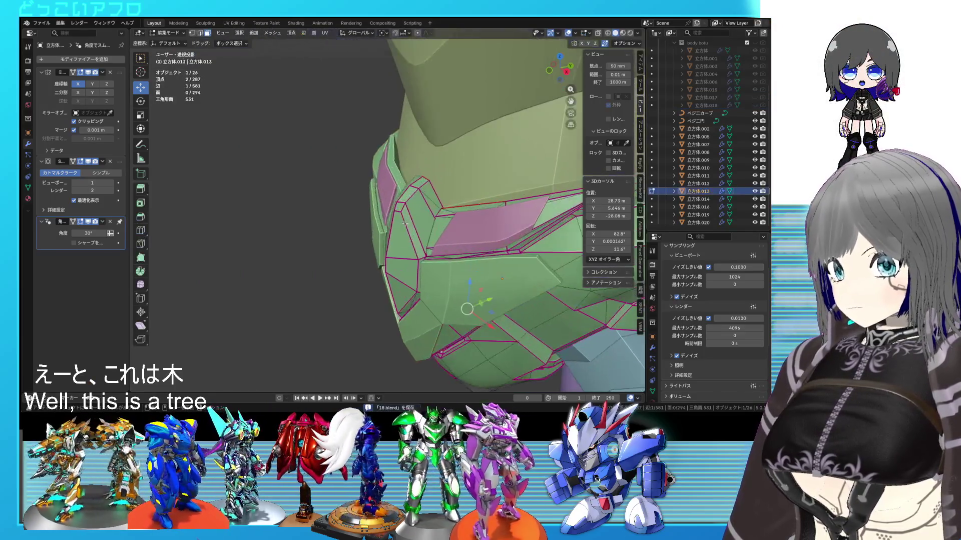
- Add more collar vertices to the selection and switch to the Right orthographic view
scroll(403, 220, "up", 4)
left_click(433, 220, "ctrl")
key("KP_3")
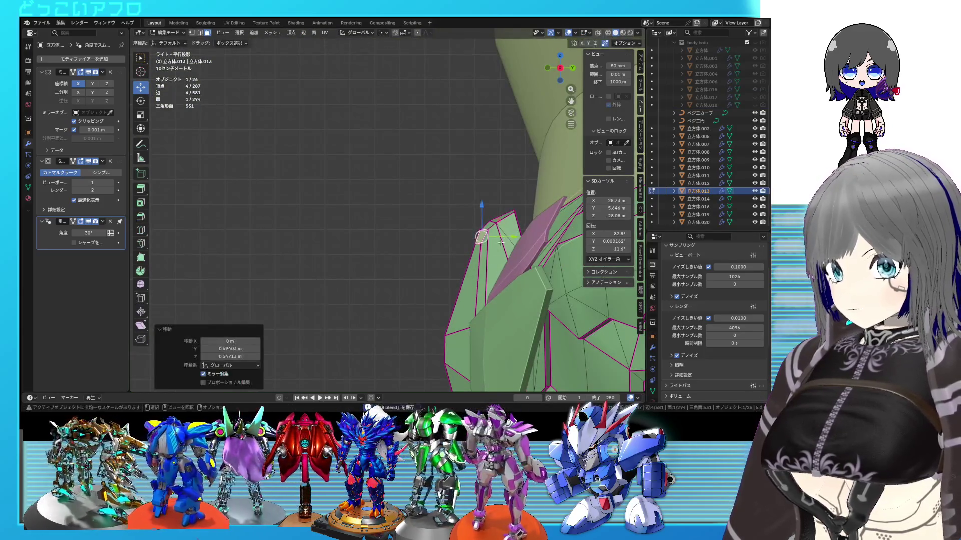
key("Tab")
scroll(500, 242, "down", 5)
mouse_move(500, 242)
middle_mouse_down()
mouse_move(496, 254)
mouse_move(393, 258)
mouse_move(374, 238)
middle_mouse_up()
scroll(496, 254, "down", 3)
- Move the selected collar vertices by -0.772 m, return to Object Mode and save
key("Tab")
scroll(374, 239, "up", 5)
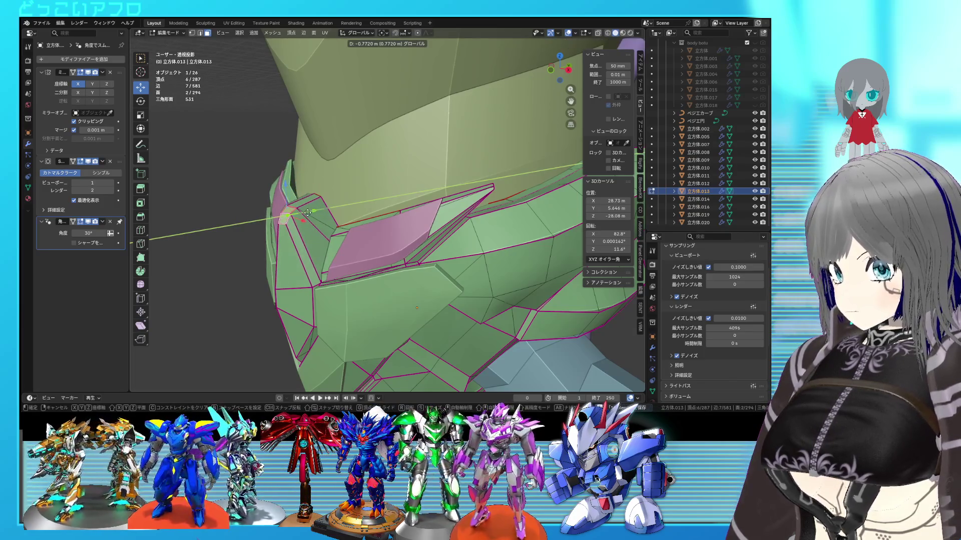
left_click(311, 212)
key("Tab")
scroll(311, 212, "down", 5)
mouse_move(311, 212)
middle_mouse_down()
mouse_move(502, 240)
mouse_move(447, 263)
mouse_move(392, 267)
mouse_move(488, 228)
middle_mouse_up()
key("ctrl+s")
scroll(392, 267, "up", 3)
scroll(420, 256, "down", 5)
mouse_move(496, 219)
middle_mouse_down()
mouse_move(456, 232)
mouse_move(534, 232)
middle_mouse_up()
scroll(462, 217, "up", 4)
middle_click_drag(360, 209, 410, 189)
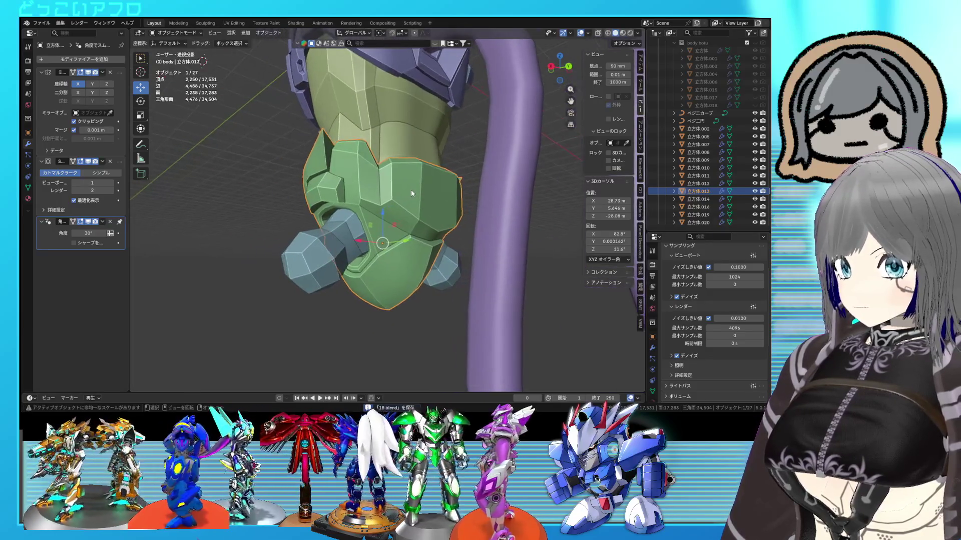
- Enter Edit Mode, cancel a trial vertical move, and select one armour vertex
scroll(410, 190, "up", 3)
key("Tab")
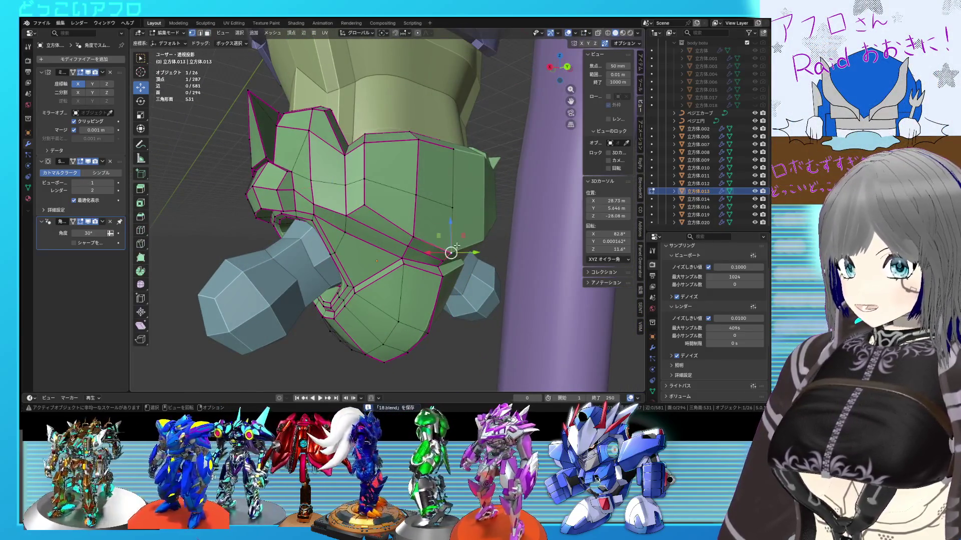
mouse_move(453, 230)
left_mouse_down()
mouse_move(457, 222)
mouse_move(449, 235)
left_mouse_up()
key("Escape")
left_click(413, 237)
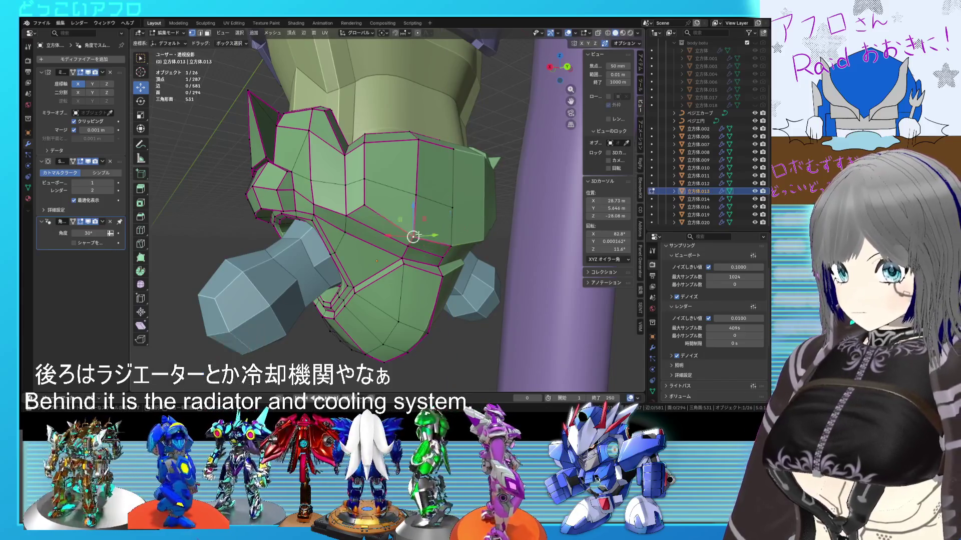
key("Tab")
scroll(418, 206, "down", 5)
mouse_move(418, 206)
middle_mouse_down()
mouse_move(418, 233)
mouse_move(502, 225)
mouse_move(368, 241)
mouse_move(402, 226)
mouse_move(370, 158)
mouse_move(387, 238)
mouse_move(386, 206)
mouse_move(383, 221)
mouse_move(372, 213)
mouse_move(355, 287)
mouse_move(476, 288)
mouse_move(449, 301)
mouse_move(436, 290)
mouse_move(490, 258)
mouse_move(471, 270)
mouse_move(482, 278)
mouse_move(460, 238)
middle_mouse_up()
scroll(418, 232, "up", 3)
- Deselect everything in the armour mesh, save, and return to Object Mode
key("Tab")
key("alt+a")
key("ctrl+s")
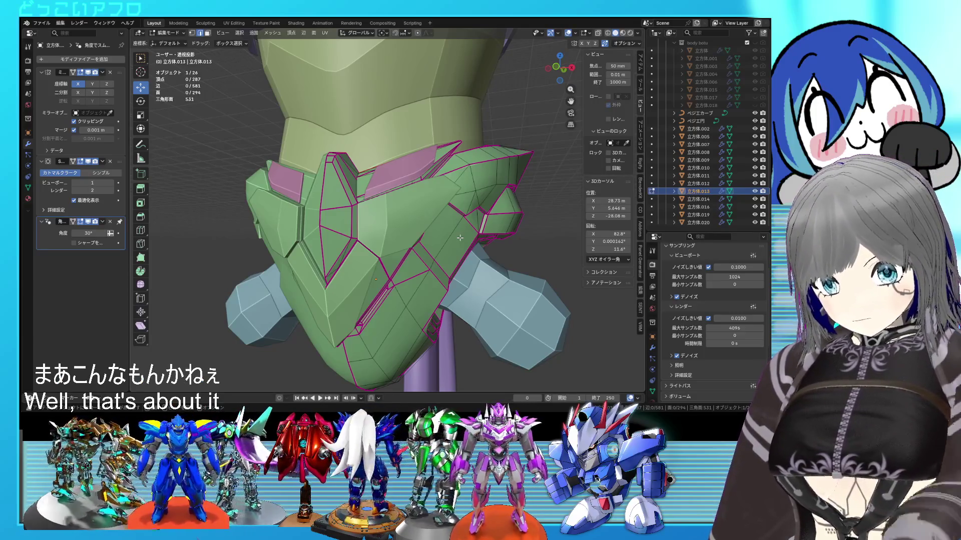
scroll(460, 238, "down", 6)
key("Tab")
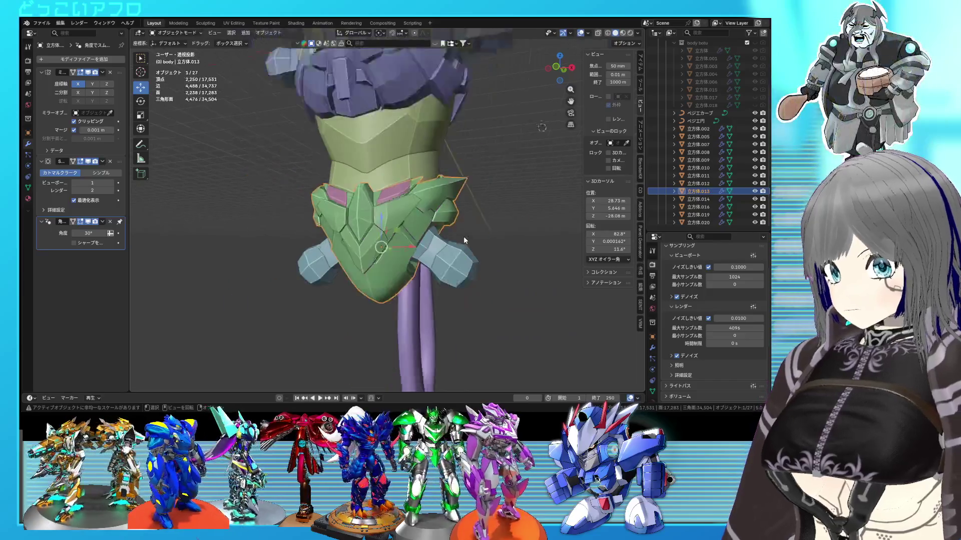
- Enter Edit Mode and, viewing from below, select faces along the armour's underside
key("Tab")
middle_click_drag(475, 238, 472, 209)
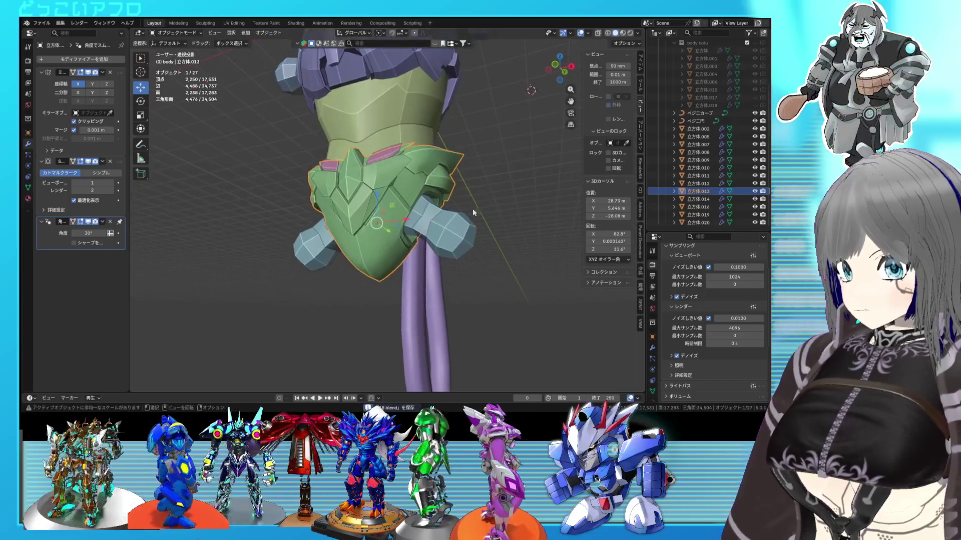
scroll(393, 249, "up", 4)
middle_click_drag(388, 244, 382, 213)
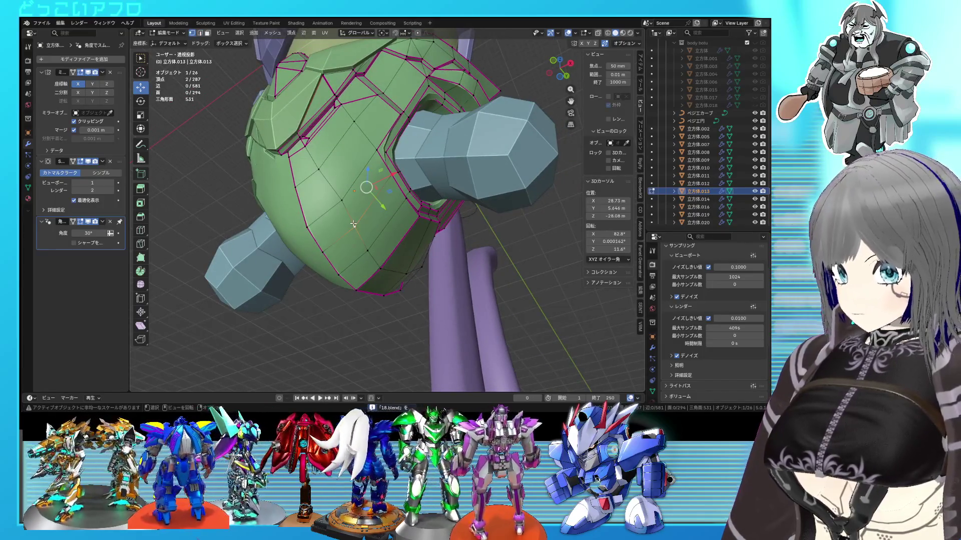
scroll(357, 233, "up", 2)
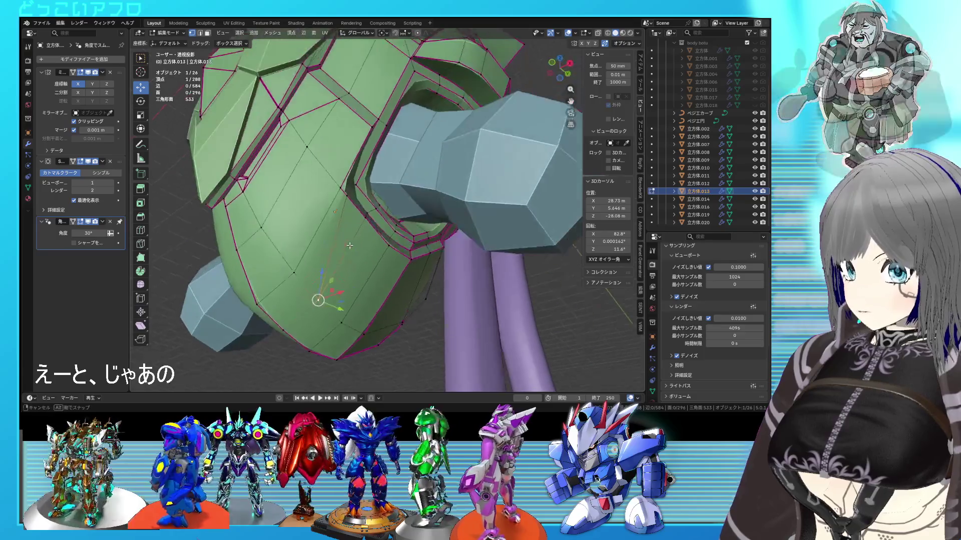
left_click(349, 246, "ctrl")
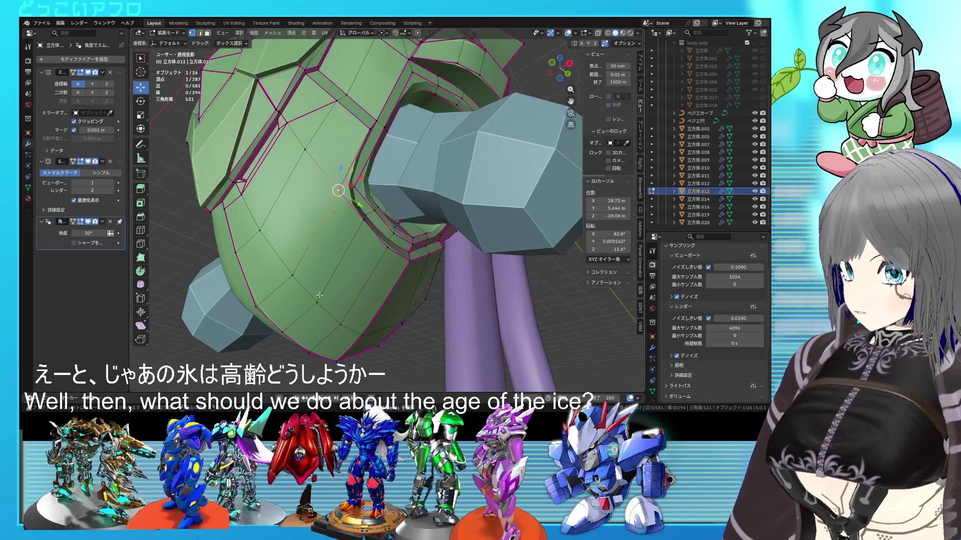
middle_click_drag(324, 302, 311, 270)
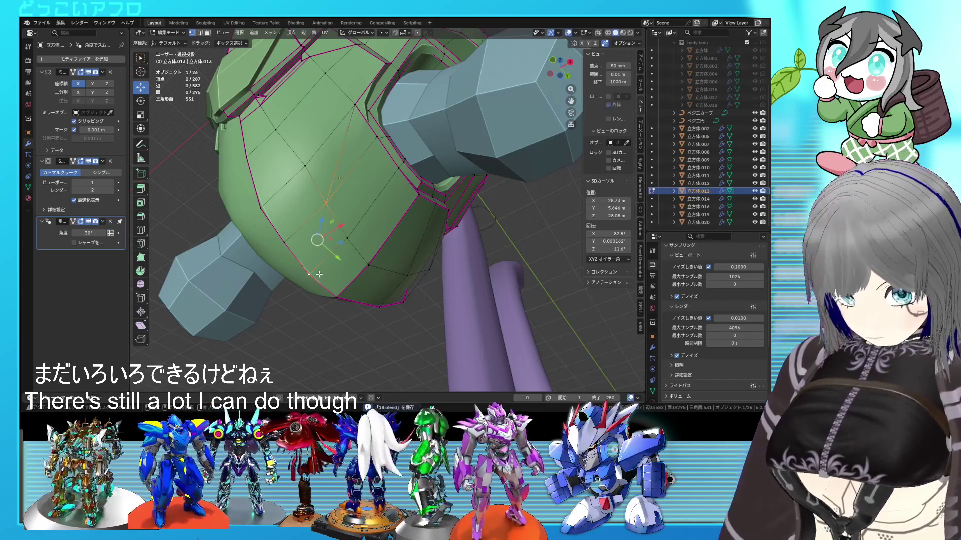
middle_click_drag(325, 269, 329, 283)
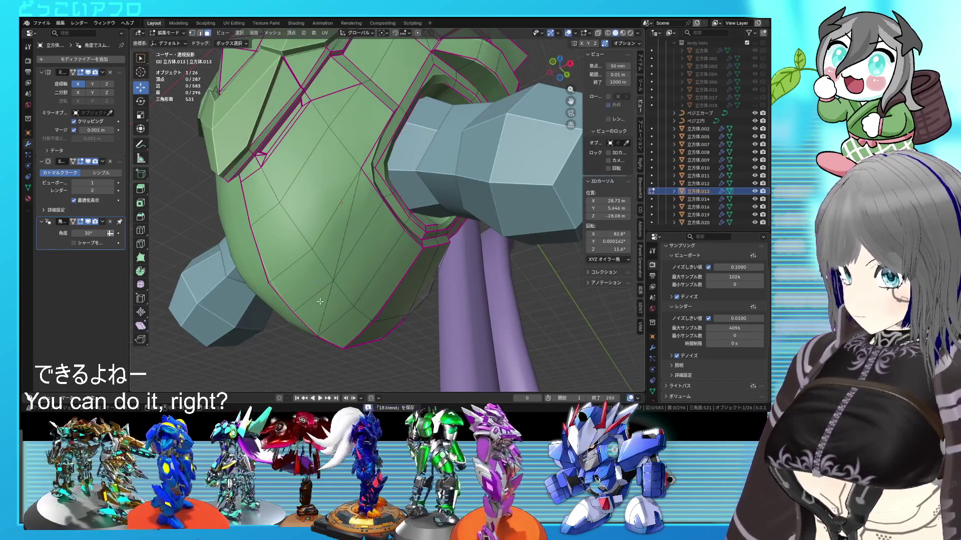
left_click(327, 257, "shift")
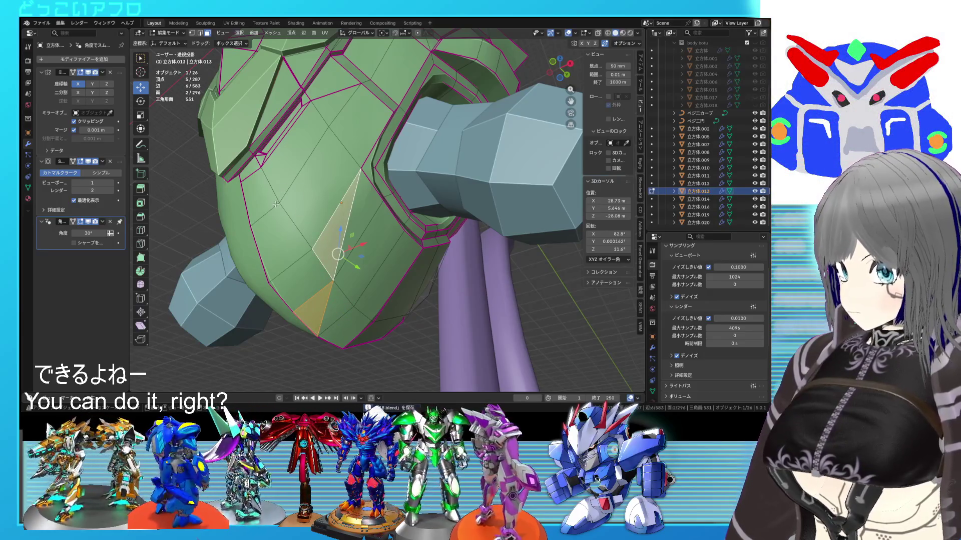
- Select two underside vertices and join them with a new edge using J
left_click(328, 131)
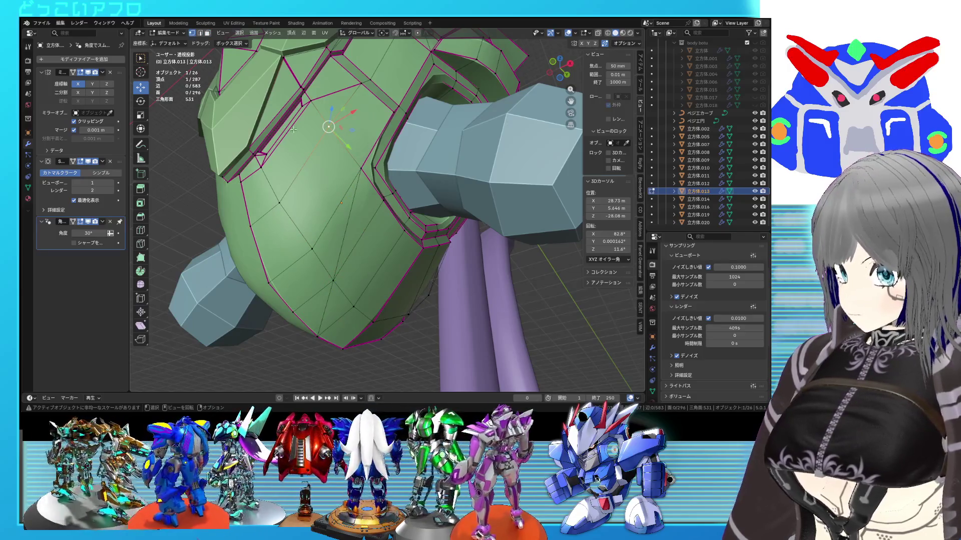
key("j")
left_click(278, 214)
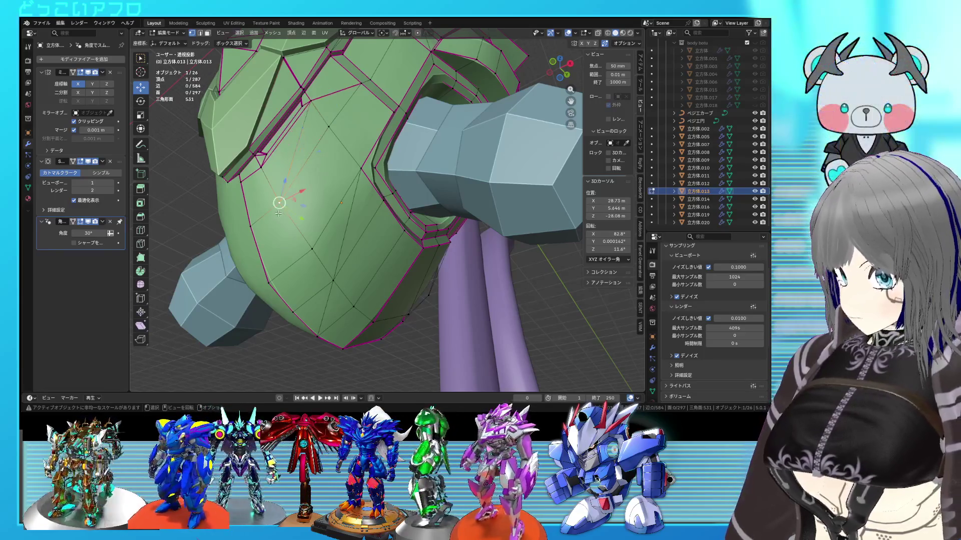
right_click(260, 255)
- Undo an accidental extrusion, subdivide the edge and connect vertex pairs across the face
left_click(253, 197)
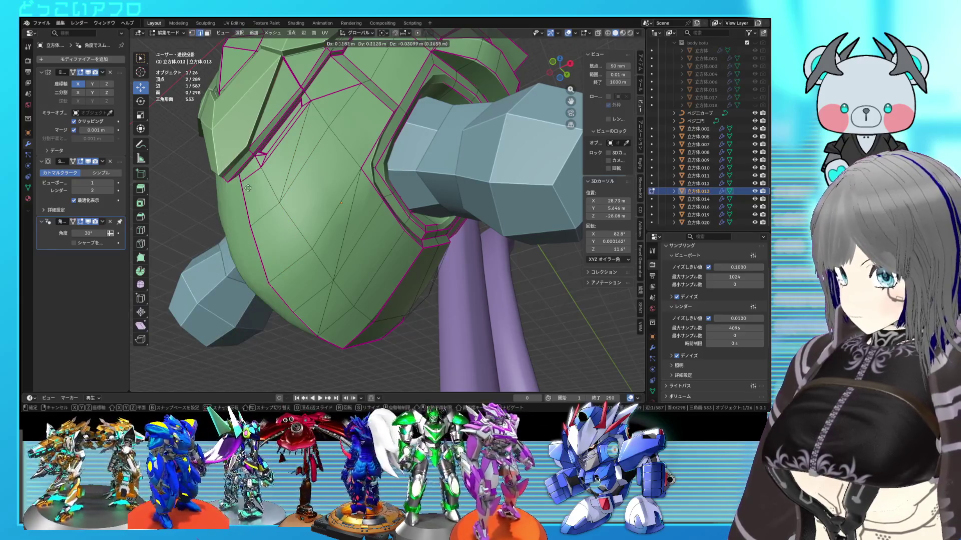
key("ctrl+z")
right_click(236, 257)
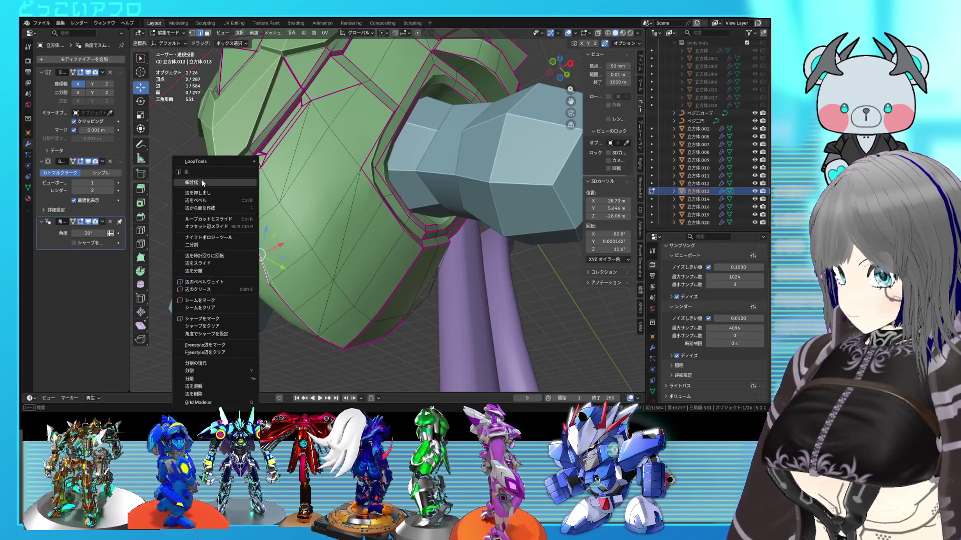
left_click(202, 182)
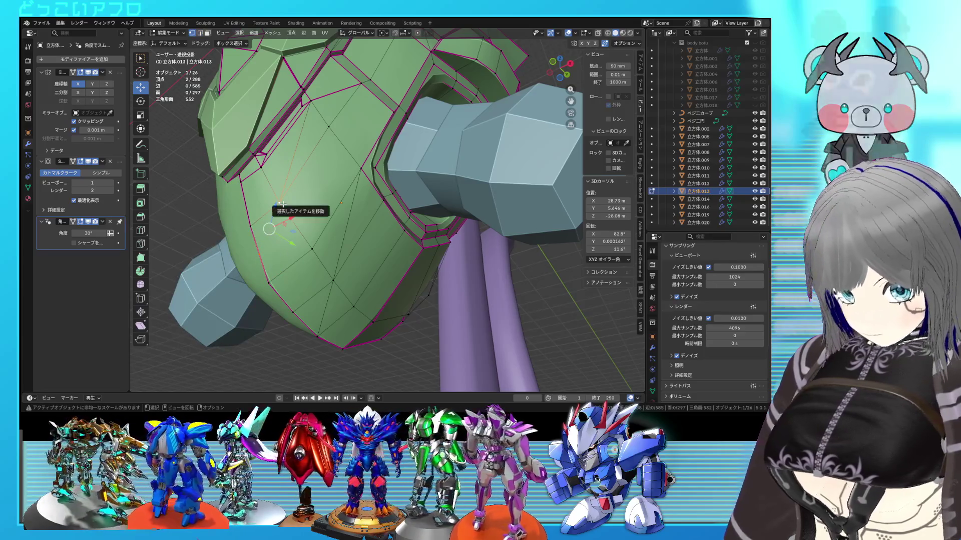
key("j")
key("j")
key("alt+a")
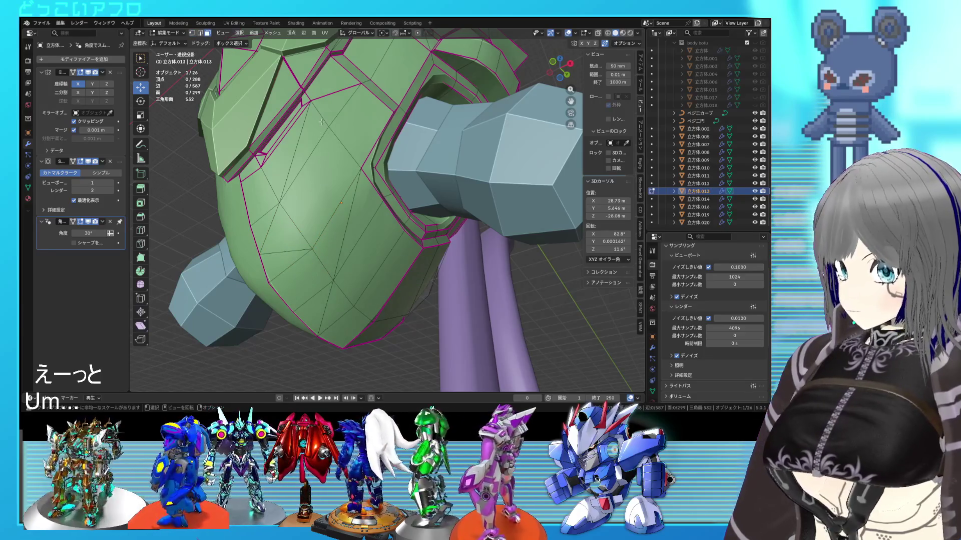
- Box-select four underside faces and extrude them outward into a raised panel
key("b")
mouse_move(401, 81)
left_mouse_down()
mouse_move(277, 253)
mouse_move(345, 320)
left_mouse_up()
key("b")
key("ctrl+s")
mouse_move(345, 320)
middle_mouse_down()
mouse_move(373, 281)
mouse_move(369, 242)
mouse_move(408, 215)
mouse_move(408, 250)
mouse_move(386, 256)
middle_mouse_up()
scroll(373, 282, "up", 3)
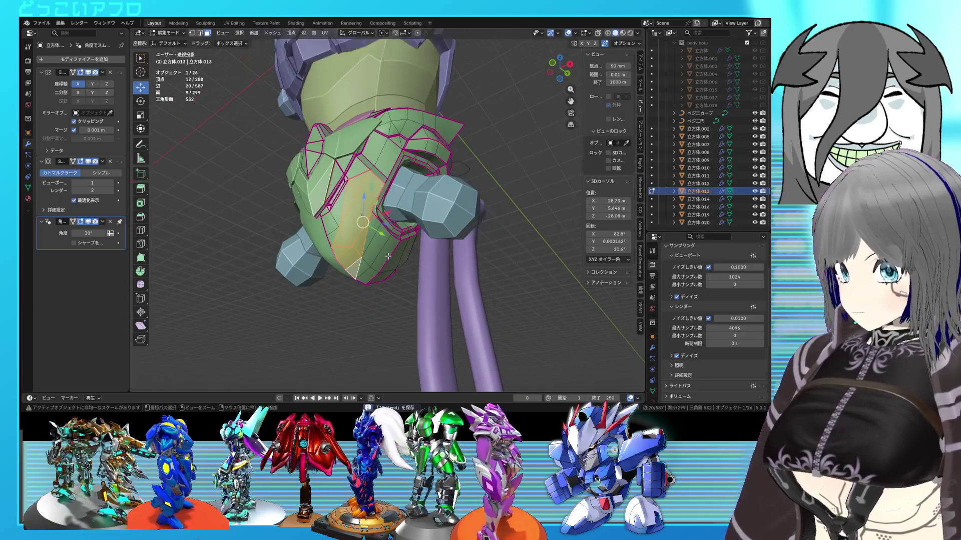
key("e")
mouse_move(431, 277)
middle_mouse_down("alt")
mouse_move(478, 249)
mouse_move(380, 210)
middle_mouse_up("alt")
left_click(478, 257)
- Select the edge ring across the extruded strip and give it crease 1
key("2")
left_click(478, 257)
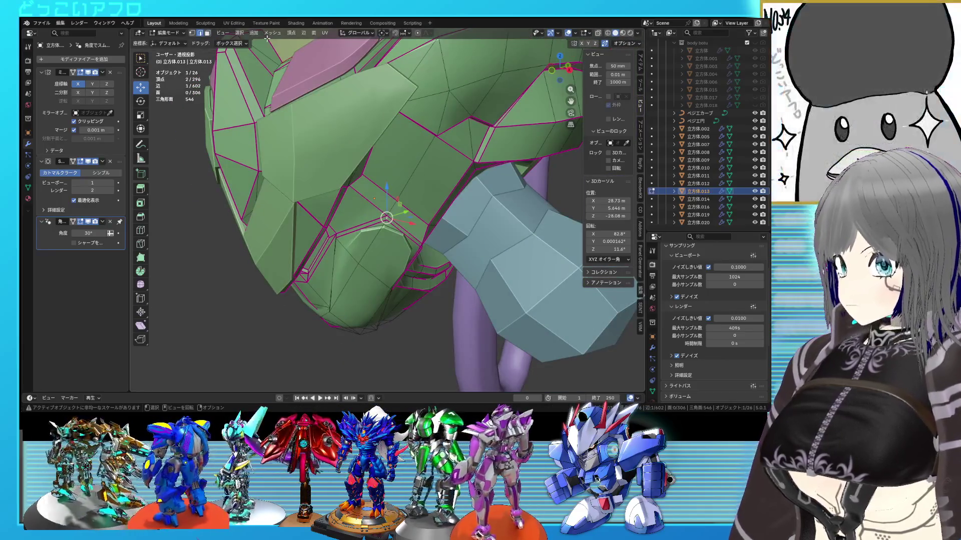
left_click(238, 33)
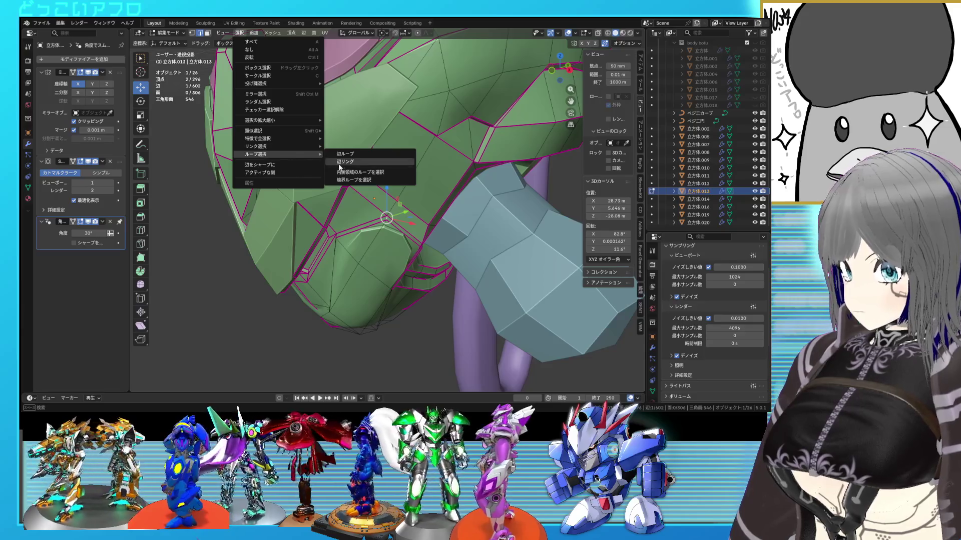
left_click(351, 164)
middle_click_drag(350, 164, 390, 157)
key("shift+e")
key("1")
key("Return")
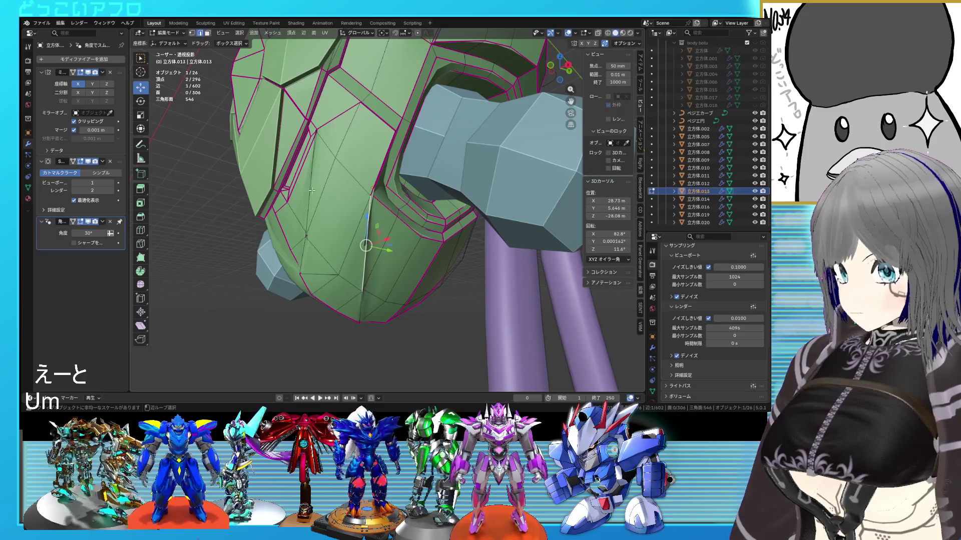
- Add further hidden edges using X-ray view and crease them at full strength 1
middle_click_drag(358, 303, 356, 309)
key("shift+z")
left_click(357, 311, "shift")
key("shift+z")
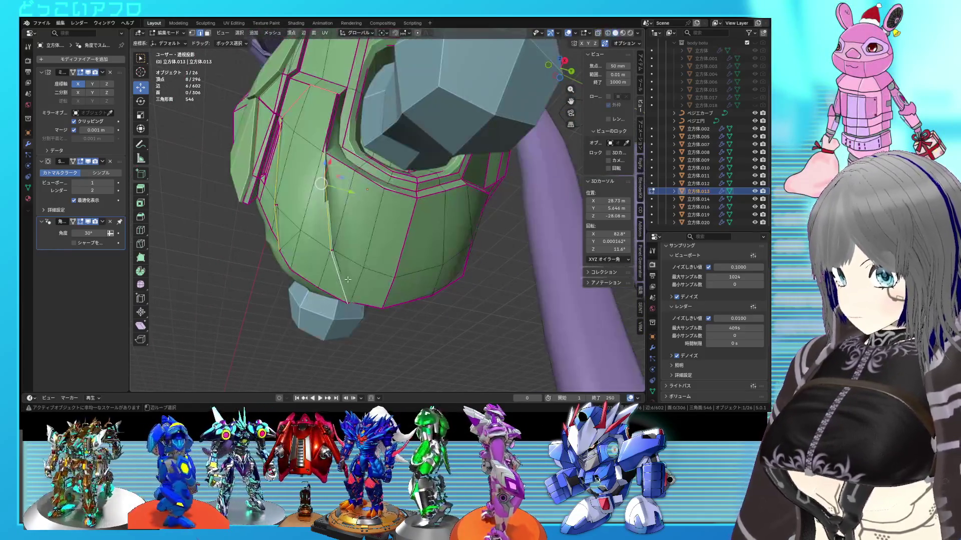
scroll(334, 217, "up", 2)
key("shift+z")
left_click(327, 237, "shift")
key("shift+z")
key("shift+z")
middle_click_drag(327, 237, 401, 292)
key("shift+z")
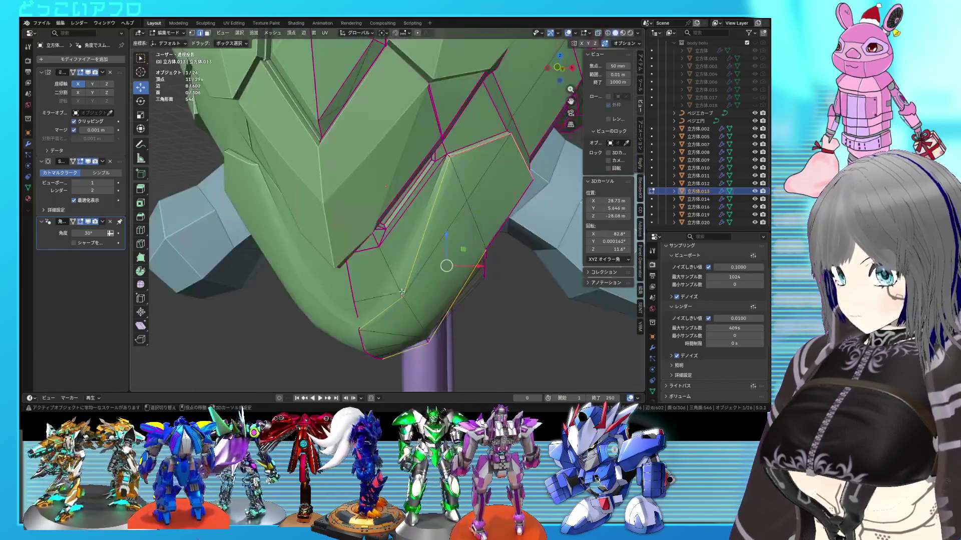
key("shift+z")
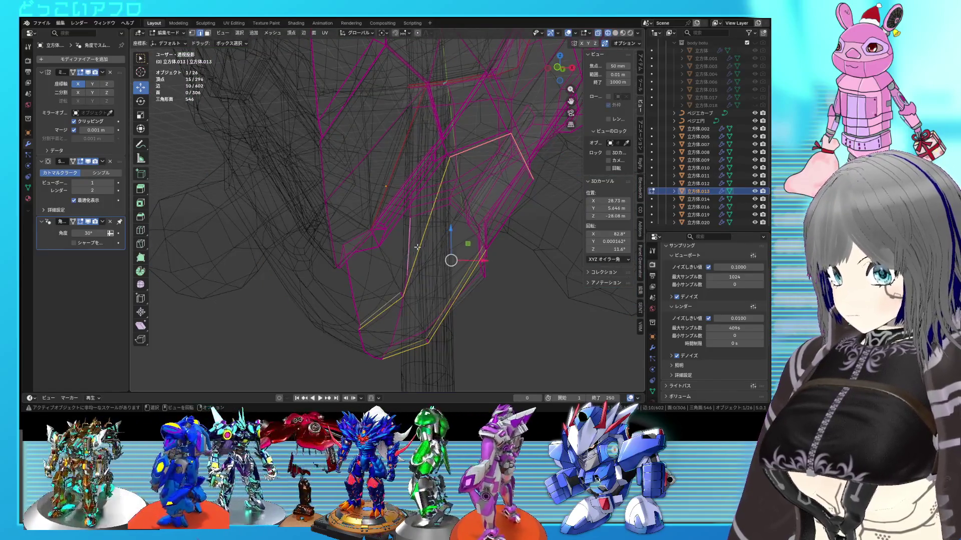
key("shift+z")
left_click(423, 245, "shift")
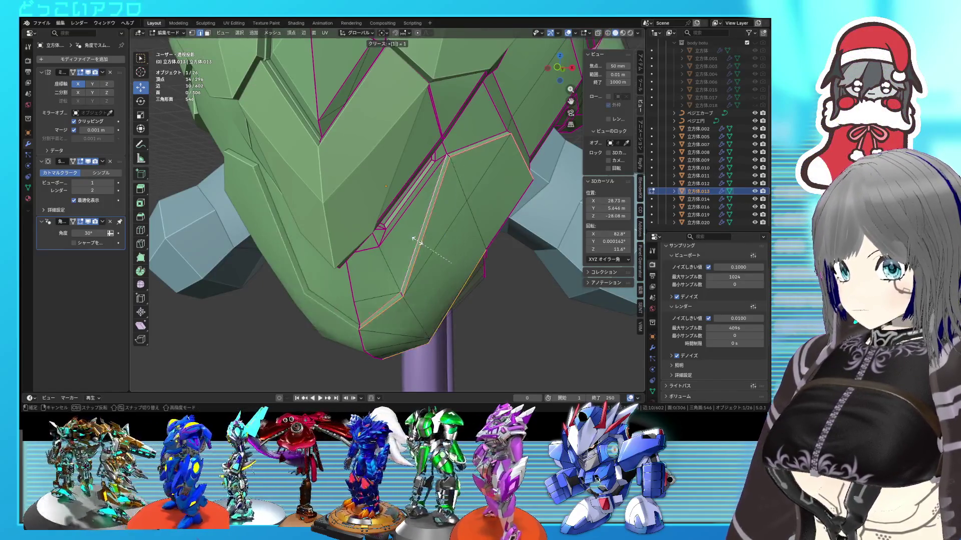
key("shift+e")
type("1")
key("Return")
- Inspect the whole armour, then move two of its vertices with G
key("Tab")
mouse_move(423, 244)
middle_mouse_down()
mouse_move(449, 202)
mouse_move(515, 222)
mouse_move(376, 271)
mouse_move(428, 251)
mouse_move(429, 215)
mouse_move(425, 233)
mouse_move(445, 224)
mouse_move(437, 232)
mouse_move(414, 103)
mouse_move(417, 200)
mouse_move(492, 210)
mouse_move(419, 209)
mouse_move(415, 199)
mouse_move(415, 214)
mouse_move(488, 194)
mouse_move(433, 219)
mouse_move(432, 184)
mouse_move(488, 177)
mouse_move(458, 193)
middle_mouse_up()
key("Tab")
key("Tab")
key("Tab")
scroll(436, 233, "up", 4)
left_click(407, 85)
key("g")
left_click(419, 210)
scroll(418, 210, "down", 3)
key("Tab")
key("Tab")
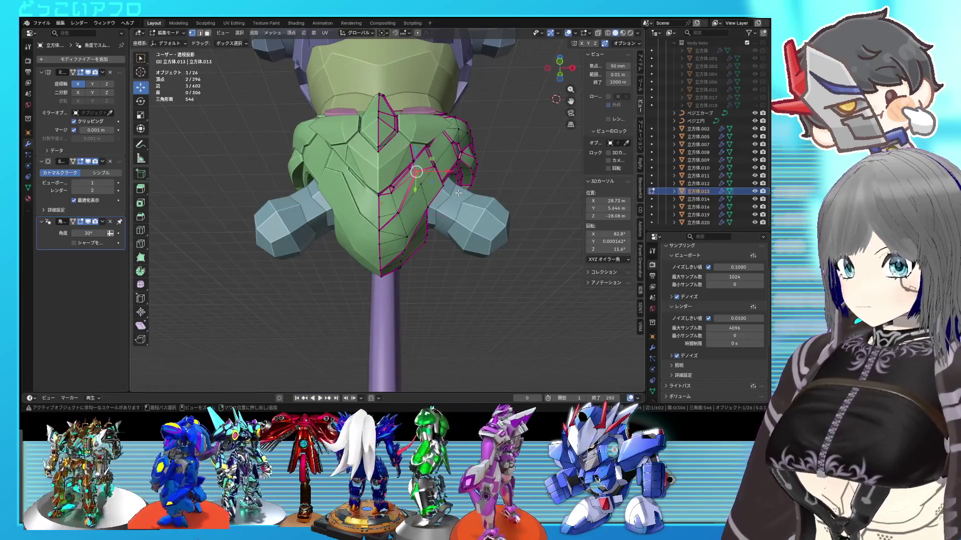
- Undo the creased panel and extra edges, reverting to the earlier uncut faces
key("ctrl+x")
key("1")
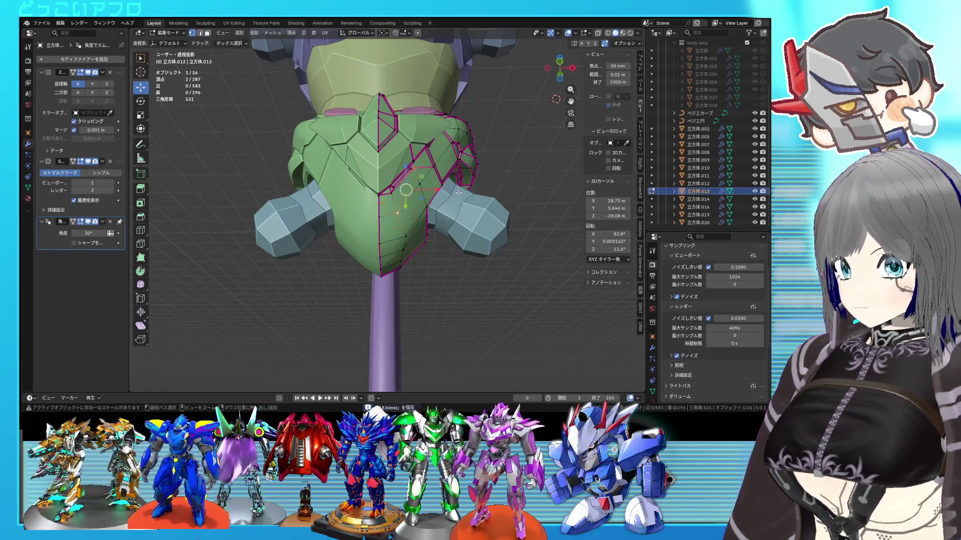
key("ctrl+z")
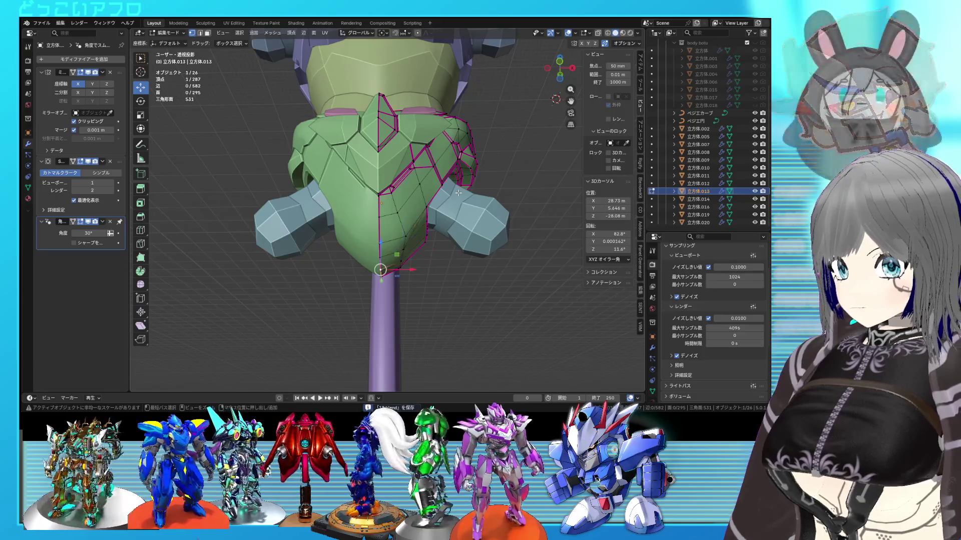
middle_click_drag(451, 197, 412, 210)
key("Tab")
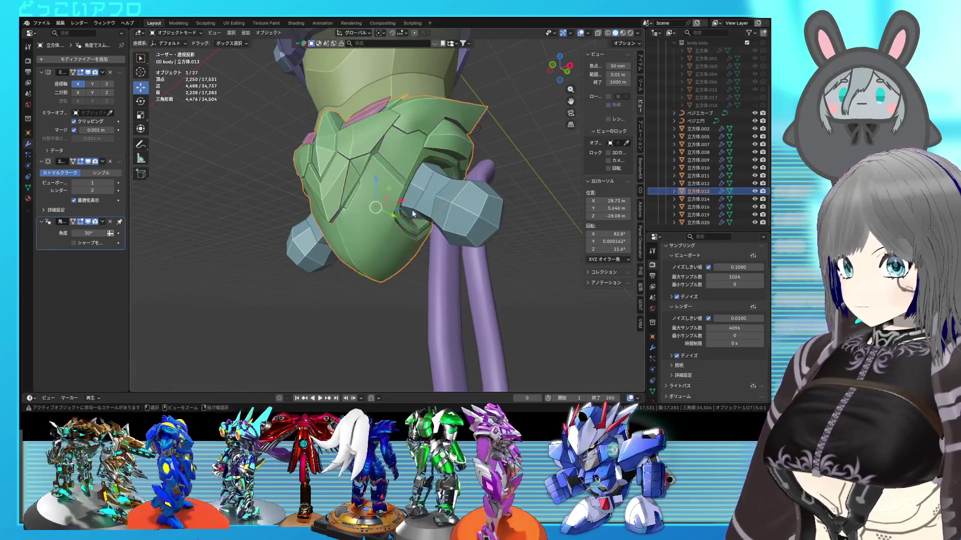
key("Tab")
scroll(402, 212, "up", 4)
key("ctrl+s")
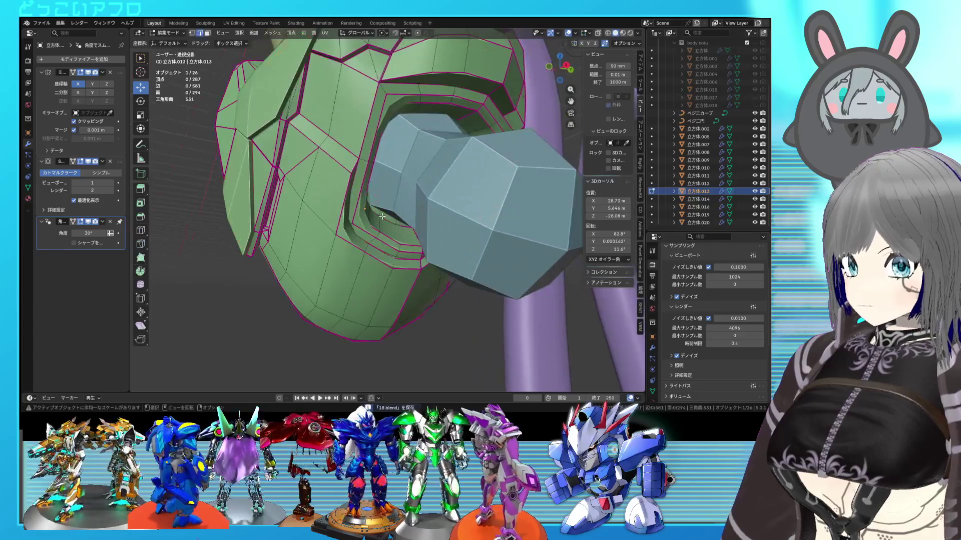
middle_click_drag(331, 172, 342, 170)
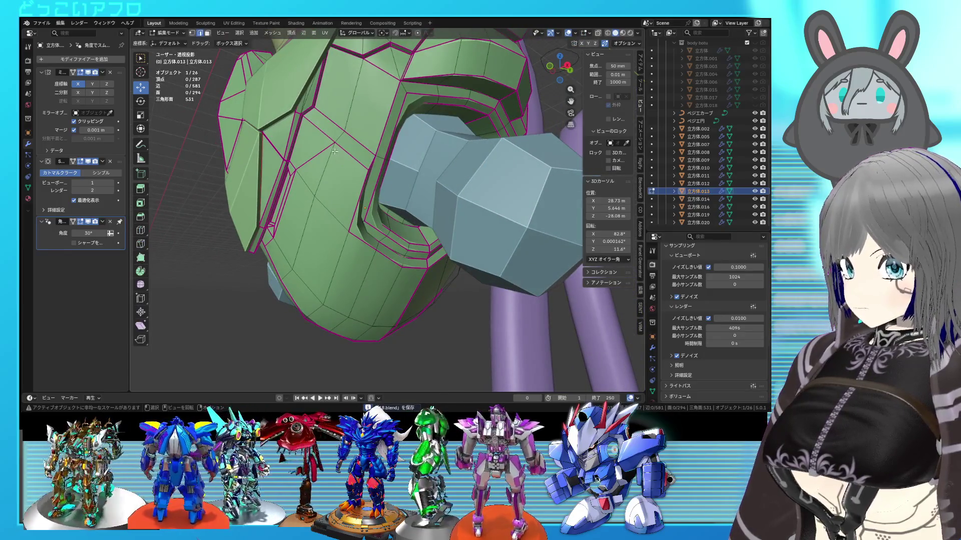
scroll(339, 118, "down", 4)
mouse_move(351, 125)
middle_mouse_down()
mouse_move(450, 161)
mouse_move(433, 177)
middle_mouse_up()
scroll(450, 161, "down", 5)
key("Tab")
left_click(468, 210)
scroll(468, 210, "up", 3)
middle_click_drag(468, 210, 420, 210)
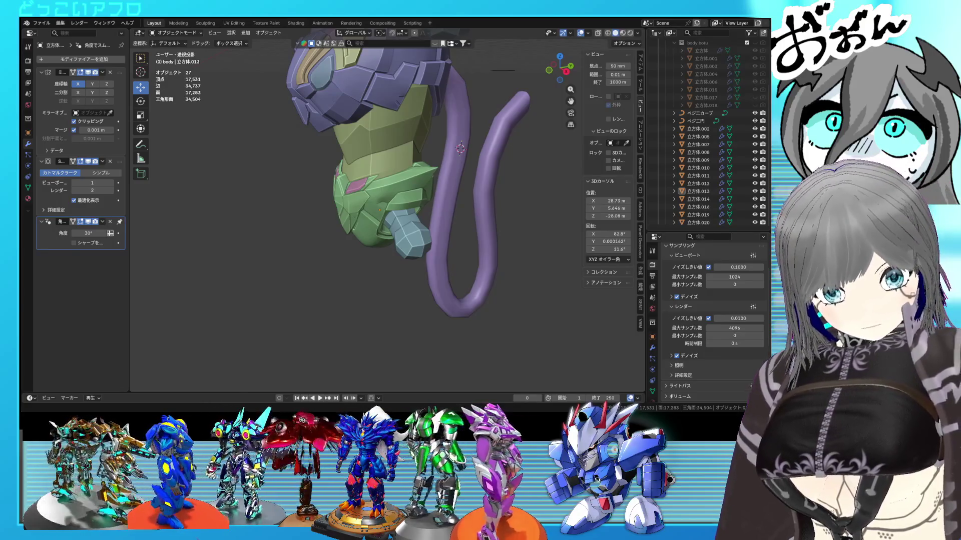
mouse_move(480, 90)
middle_mouse_down()
mouse_move(437, 188)
mouse_move(299, 179)
middle_mouse_up()
key("ctrl+s")
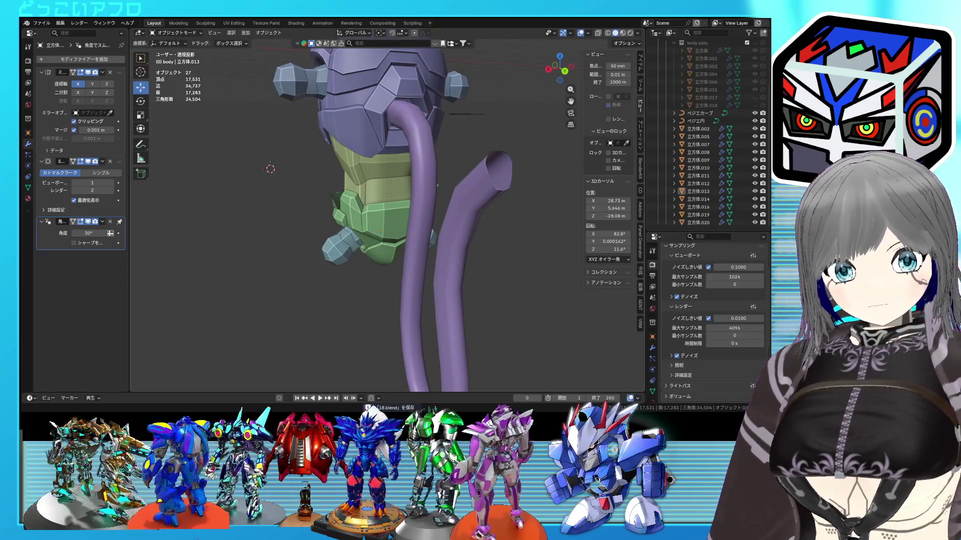
mouse_move(299, 179)
middle_mouse_down()
mouse_move(532, 158)
mouse_move(416, 181)
mouse_move(481, 179)
mouse_move(420, 190)
mouse_move(455, 204)
mouse_move(435, 219)
mouse_move(447, 162)
middle_mouse_up()
scroll(464, 165, "up", 3)
left_click(433, 193)
key("KP_Decimal")
key("Tab")
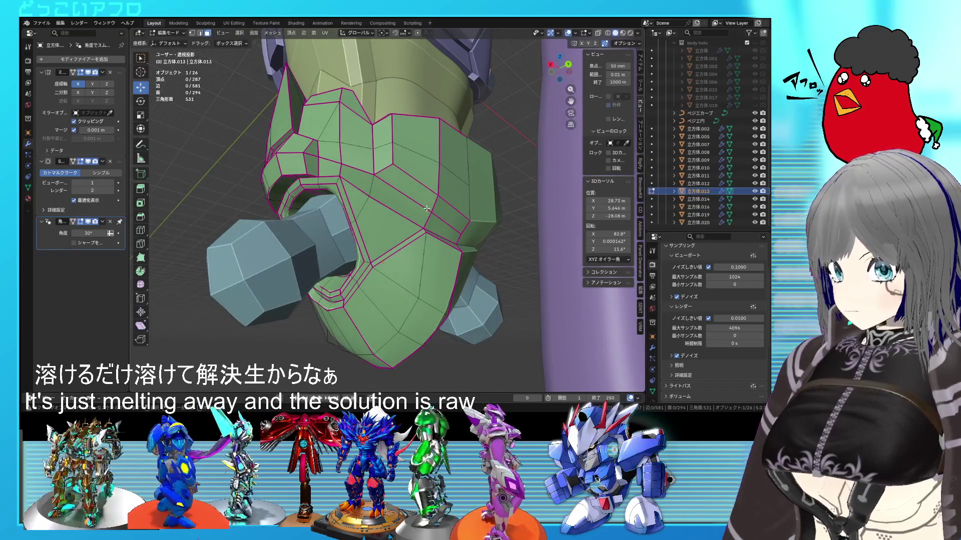
left_click(417, 201, "shift")
mouse_move(418, 203)
middle_mouse_down()
mouse_move(469, 240)
mouse_move(456, 207)
mouse_move(381, 208)
middle_mouse_up()
key("ctrl+s")
mouse_move(381, 209)
middle_mouse_down()
mouse_move(376, 240)
mouse_move(349, 251)
mouse_move(395, 272)
middle_mouse_up()
left_click(386, 234, "shift")
left_click(345, 258, "shift")
key("ctrl+s")
left_click(373, 253, "shift")
key("Tab")
mouse_move(484, 267)
middle_mouse_down()
mouse_move(469, 265)
mouse_move(539, 274)
mouse_move(491, 275)
mouse_move(522, 260)
mouse_move(388, 224)
mouse_move(453, 233)
mouse_move(386, 240)
mouse_move(344, 232)
mouse_move(325, 212)
middle_mouse_up()
scroll(528, 259, "up", 3)
- Mark the selected green head armor edges as a seam and save the file
key("Tab")
right_click(318, 194)
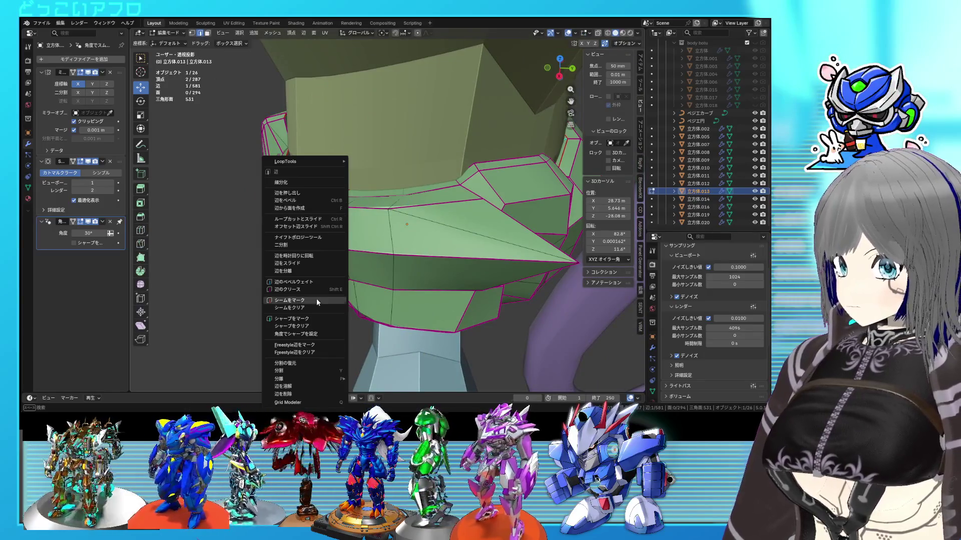
left_click(313, 316)
key("Tab")
mouse_move(387, 261)
middle_mouse_down()
mouse_move(386, 271)
mouse_move(482, 242)
mouse_move(481, 219)
mouse_move(469, 212)
mouse_move(521, 207)
mouse_move(518, 169)
mouse_move(479, 182)
mouse_move(377, 182)
mouse_move(459, 169)
middle_mouse_up()
key("ctrl+s")
- Inspect the head armor mesh in see-through view, then return to object mode and save
key("Tab")
scroll(443, 200, "up", 5)
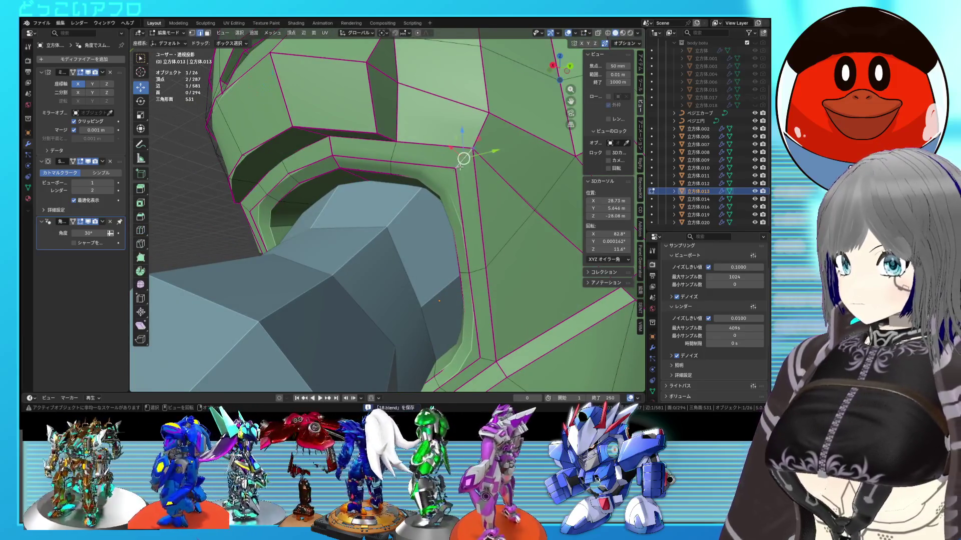
key("shift+z")
key("shift+z")
scroll(465, 180, "down", 5)
mouse_move(467, 184)
middle_mouse_down()
mouse_move(473, 205)
mouse_move(461, 185)
mouse_move(524, 189)
mouse_move(525, 237)
mouse_move(497, 220)
mouse_move(514, 188)
mouse_move(368, 208)
mouse_move(458, 197)
middle_mouse_up()
scroll(535, 241, "down", 4)
key("Tab")
key("ctrl+s")
scroll(497, 220, "up", 3)
scroll(421, 194, "up", 2)
scroll(470, 209, "down", 2)
scroll(457, 199, "down", 3)
- Select the purple tail curve in a right orthographic wireframe view and save
left_click(450, 200)
key("Tab")
scroll(426, 216, "up", 5)
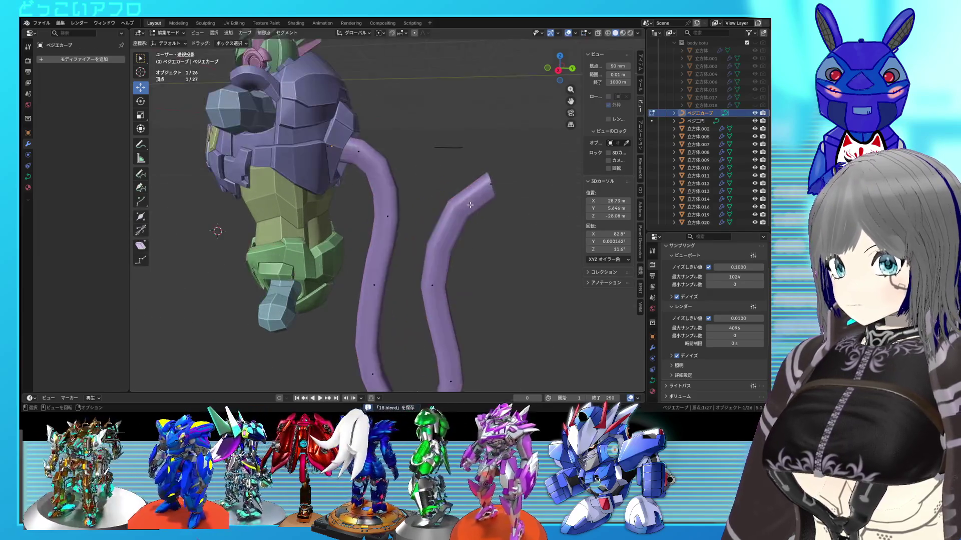
key("Tab")
key("Tab")
key("Tab")
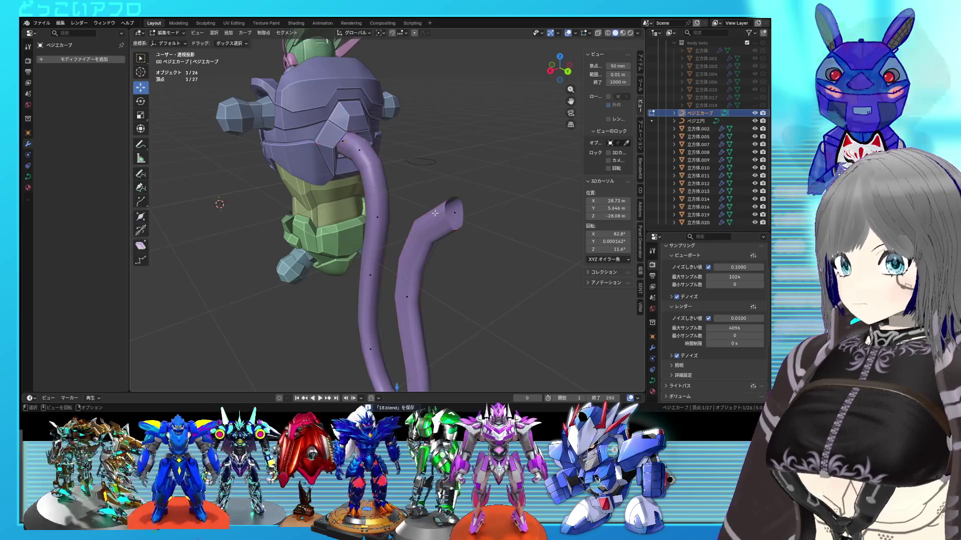
left_click(419, 165)
scroll(416, 179, "up", 3)
mouse_move(416, 178)
middle_mouse_down()
mouse_move(488, 180)
mouse_move(385, 204)
middle_mouse_up()
key("KP_3")
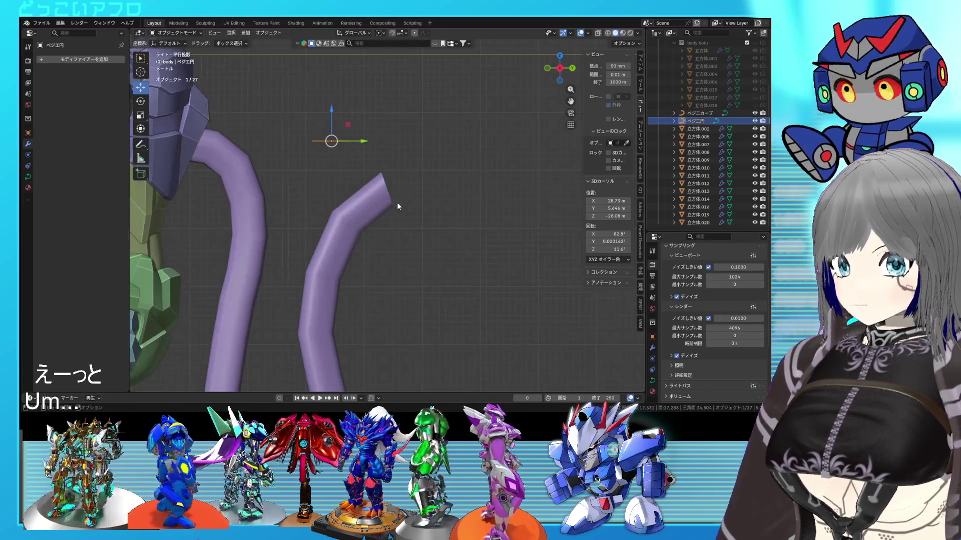
scroll(378, 228, "down", 3)
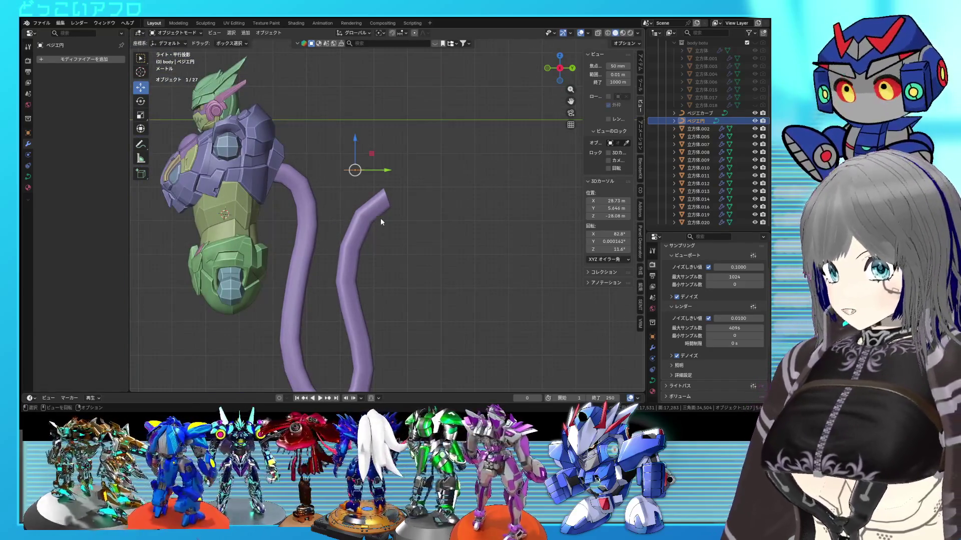
left_click(383, 217)
key("shift+z")
key("ctrl+s")
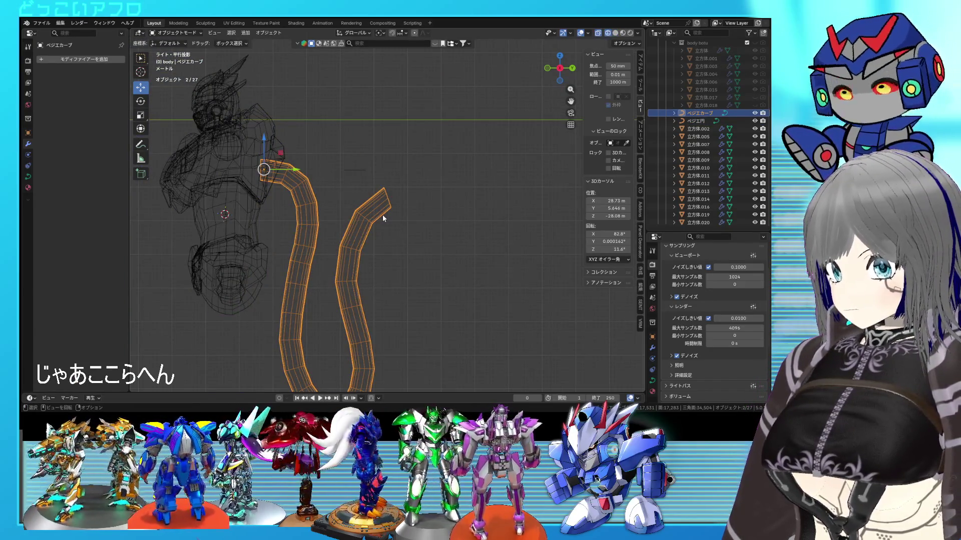
- Add a mesh cube and scale it to 1.26
key("shift+a")
mouse_move(388, 225)
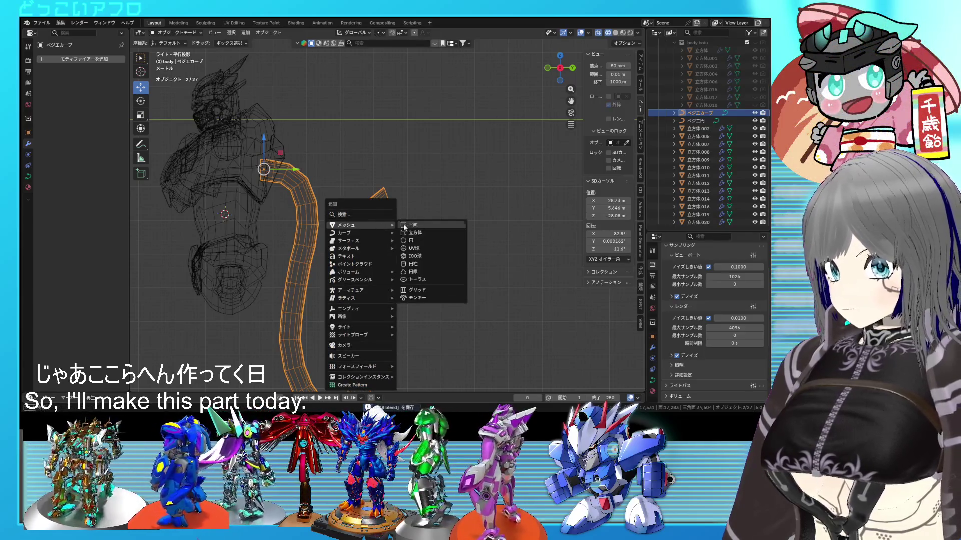
left_click(419, 232)
key("s")
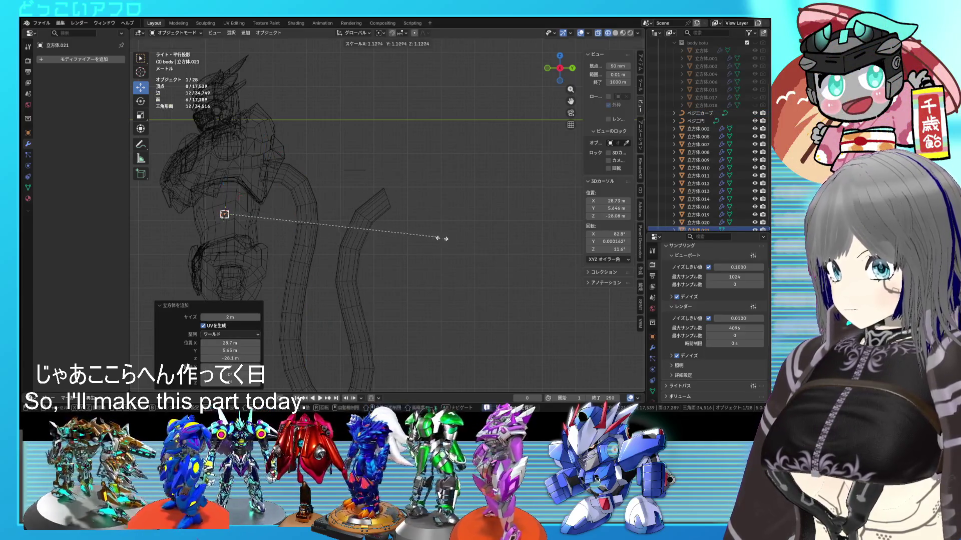
left_click(462, 245)
- Move the cube beside the purple tail's tip and enter its mesh editing
key("g")
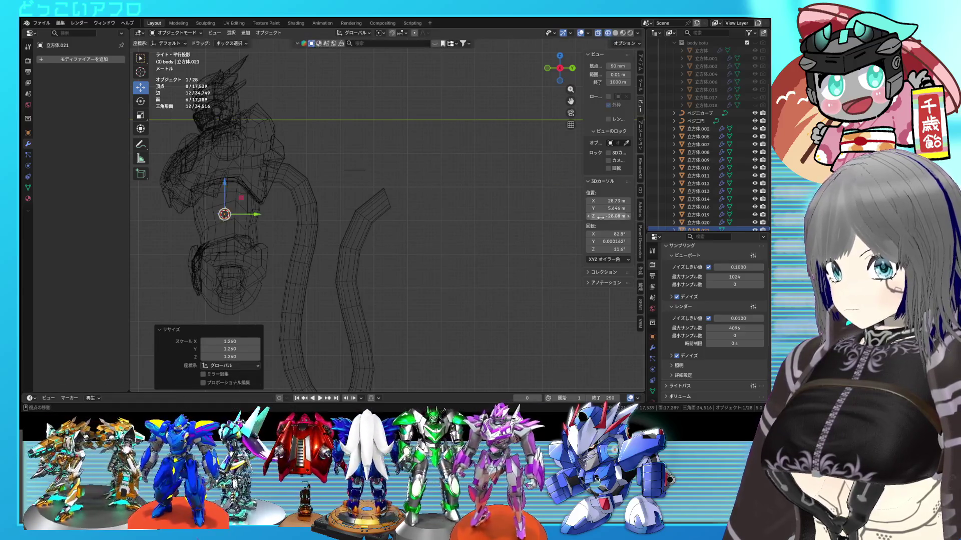
left_click(381, 169)
scroll(428, 198, "up", 3)
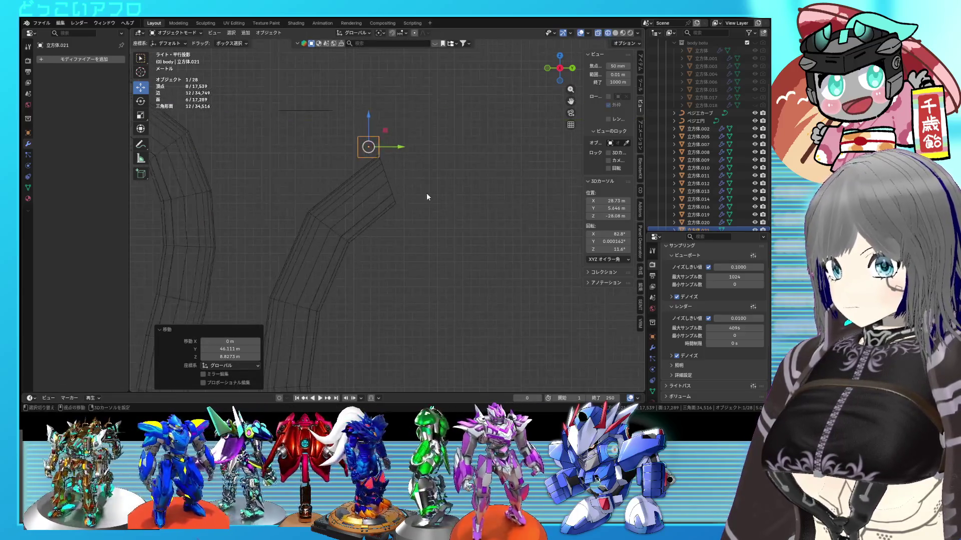
key("g")
left_click(456, 231)
key("g")
left_click(465, 231)
scroll(479, 236, "down", 1)
key("Tab")
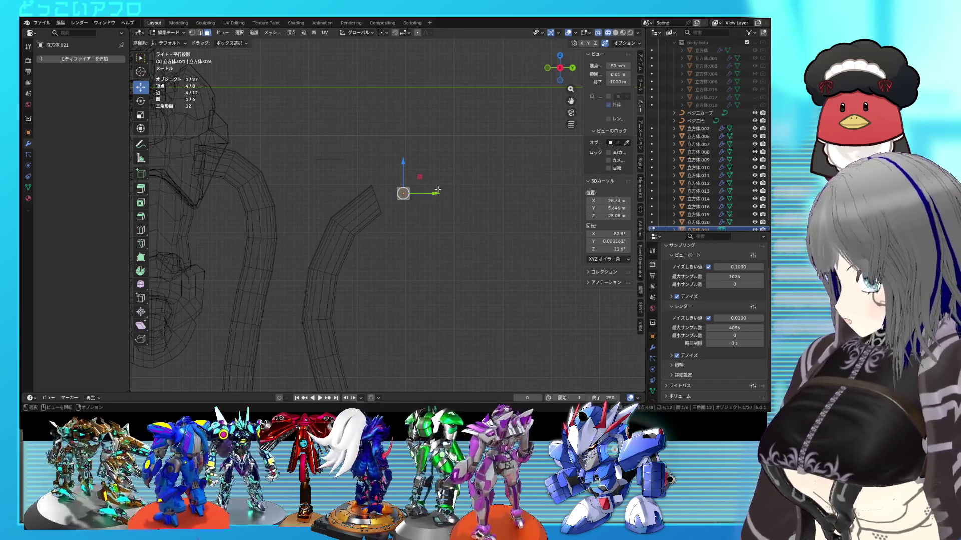
- Try the grid modelling tool on the cube, then cancel back into its mesh editing
key("ctrl+shift+g")
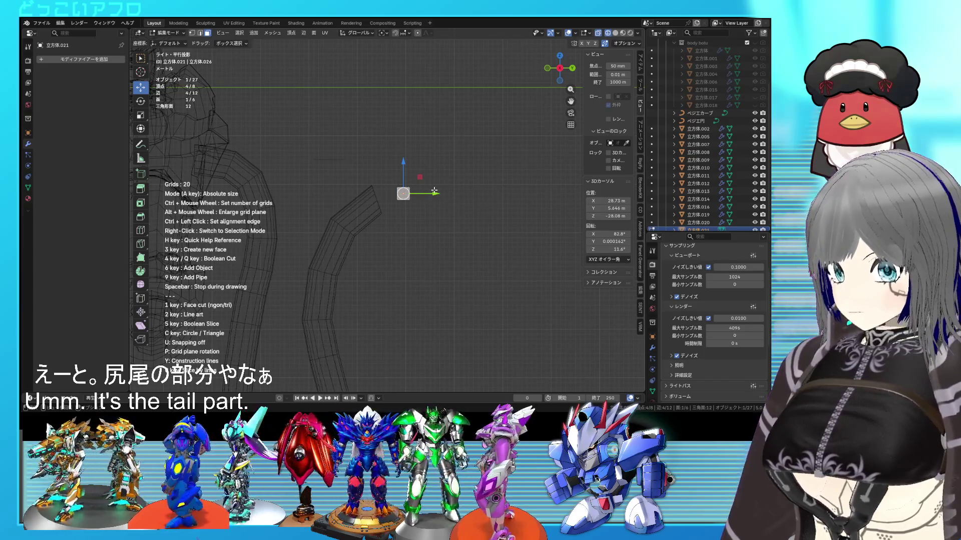
key("q")
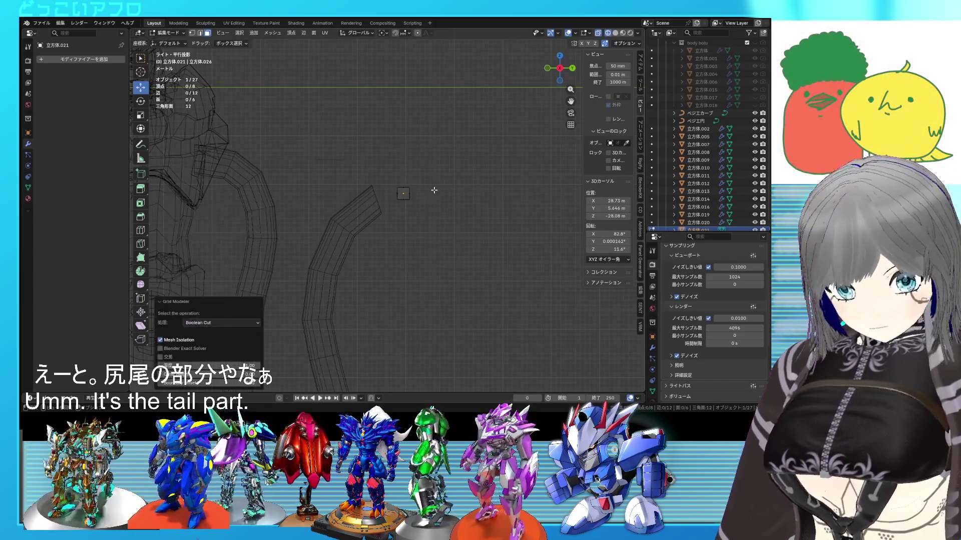
key("Tab")
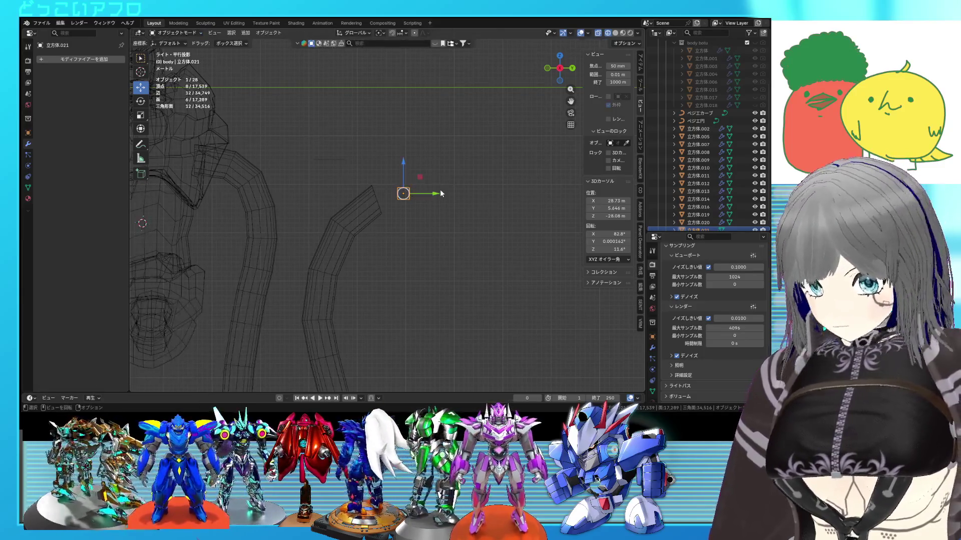
key("s")
key("Escape")
key("Tab")
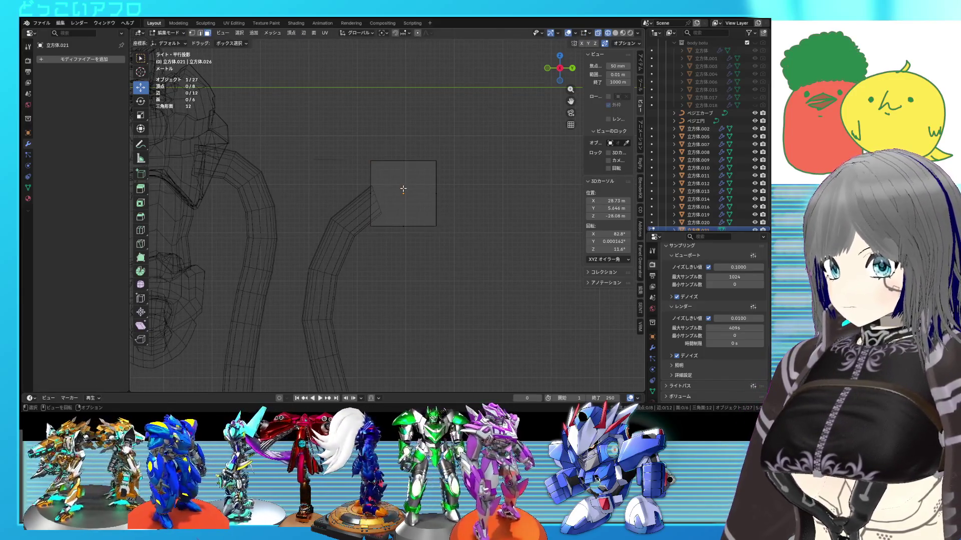
- Select the cube's front face and lay an 8-division drawing grid over it
left_click(404, 190)
key("shift+z")
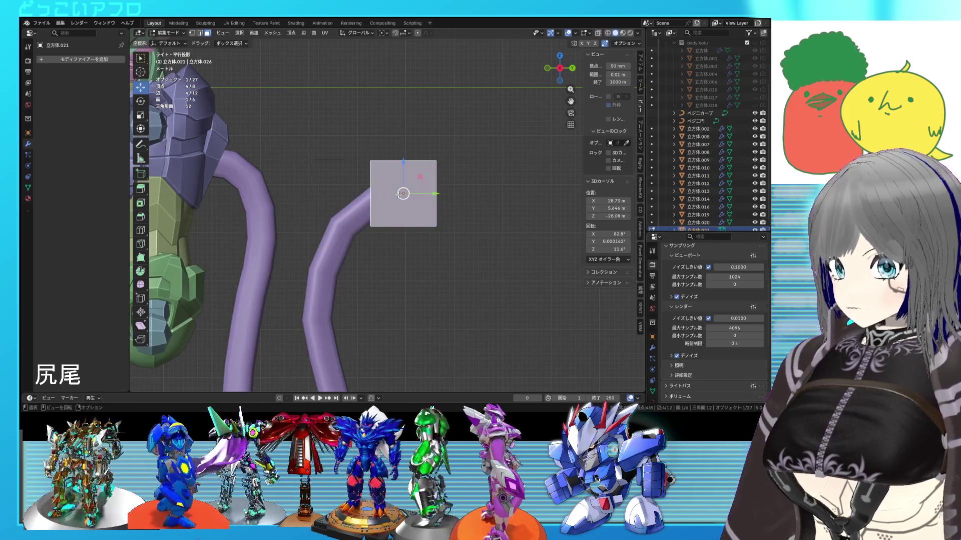
key("shift+z")
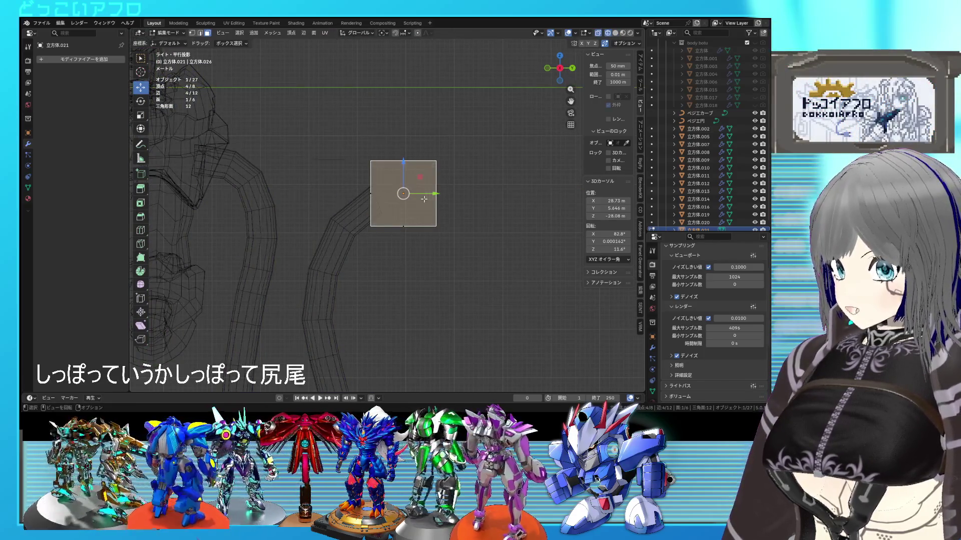
key("ctrl+shift+g")
scroll(403, 193, "up", 5, "alt")
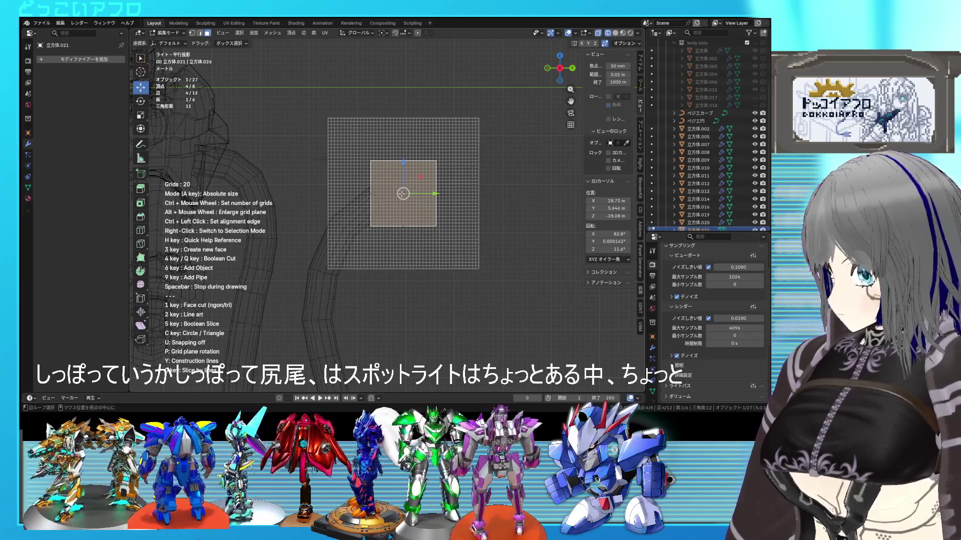
scroll(403, 193, "down", 5, "ctrl")
scroll(402, 193, "down", 2, "alt")
scroll(402, 193, "up", 2, "ctrl")
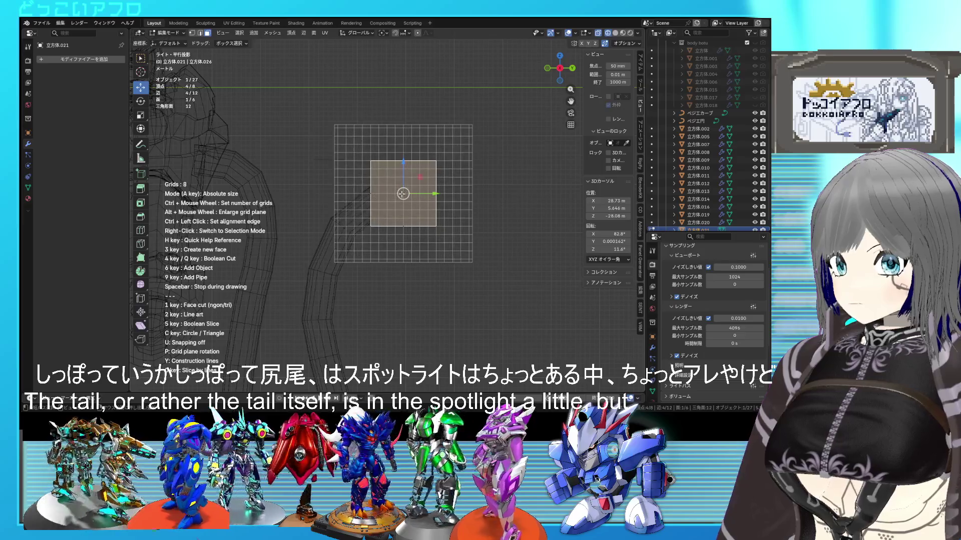
scroll(403, 194, "up", 5, "alt")
scroll(404, 196, "down", 4)
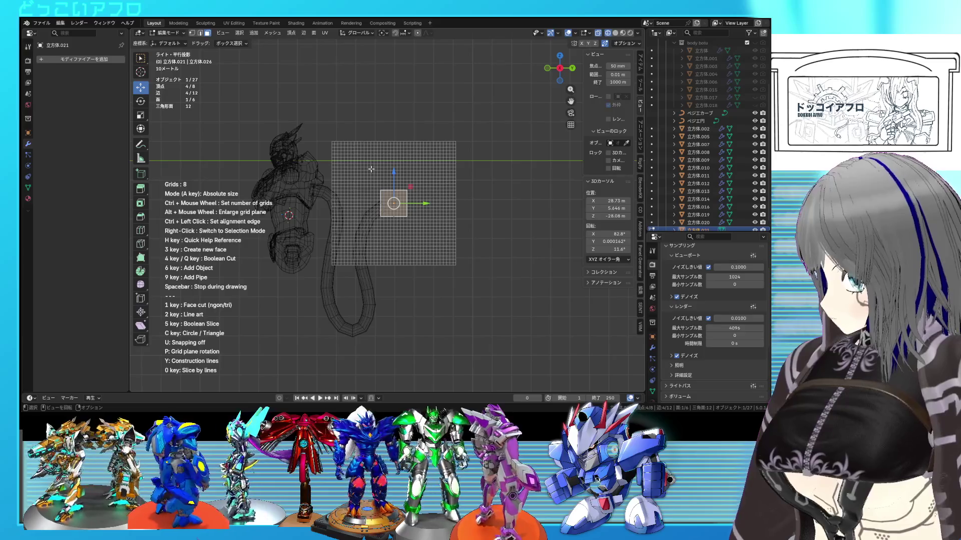
- Trace the tapered blade-shaped fin outline point by point on the grid
left_click(377, 177)
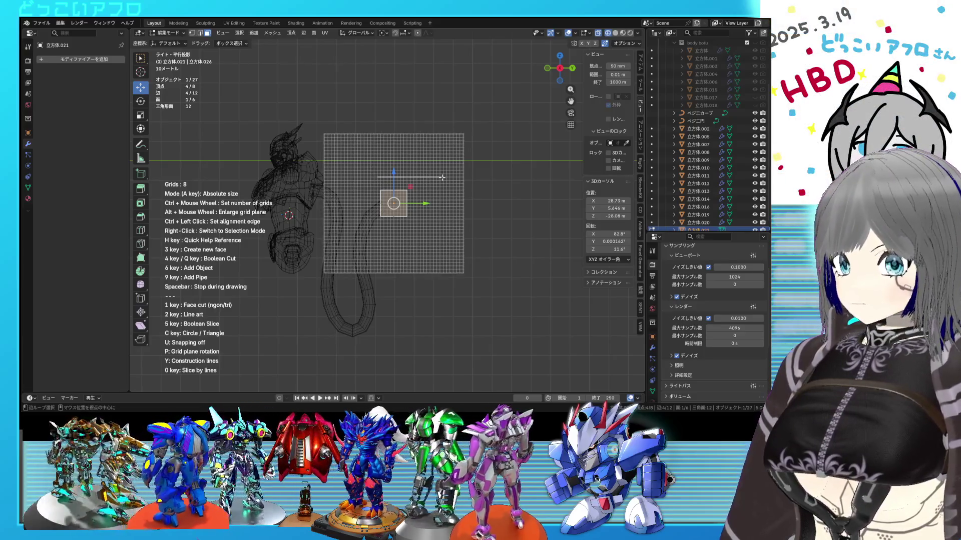
scroll(465, 173, "up", 5)
mouse_move(463, 177)
middle_mouse_down()
mouse_move(476, 176)
mouse_move(424, 175)
middle_mouse_up()
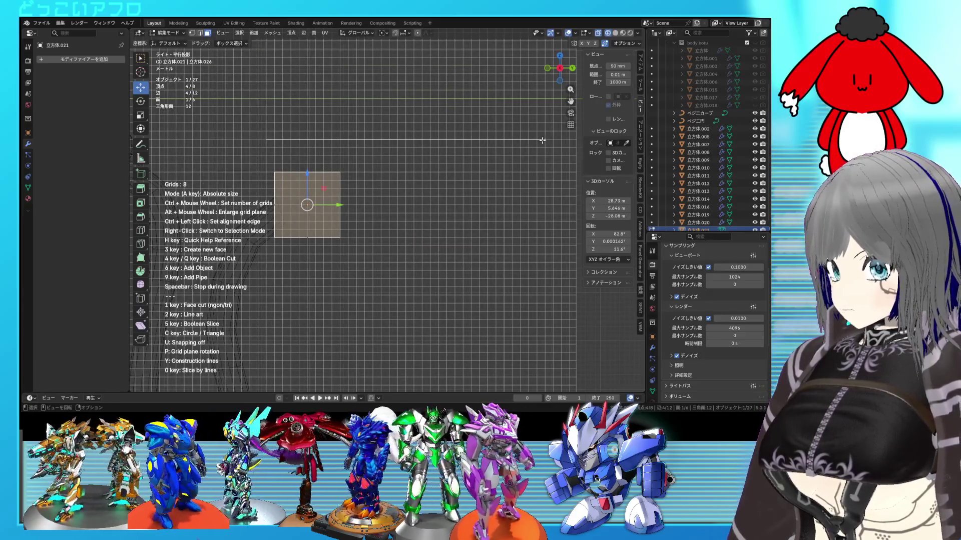
scroll(539, 142, "down", 2)
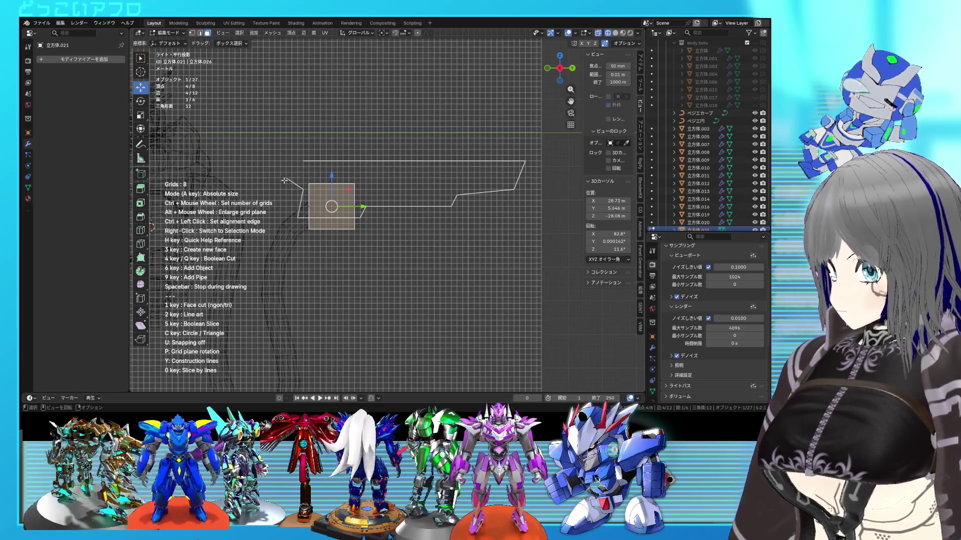
left_click(280, 161)
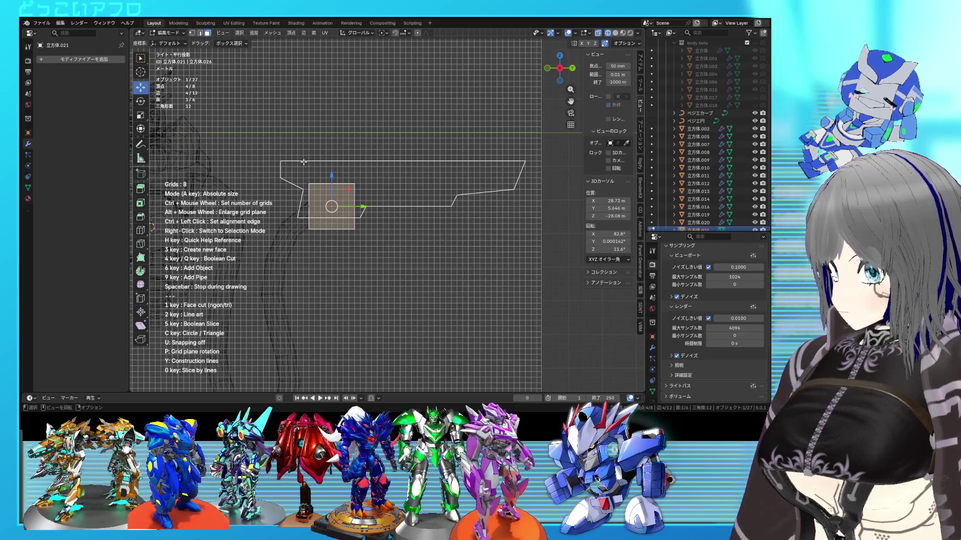
- Close the fin outline into a filled face and check it in solid display
left_click(303, 161)
key("a")
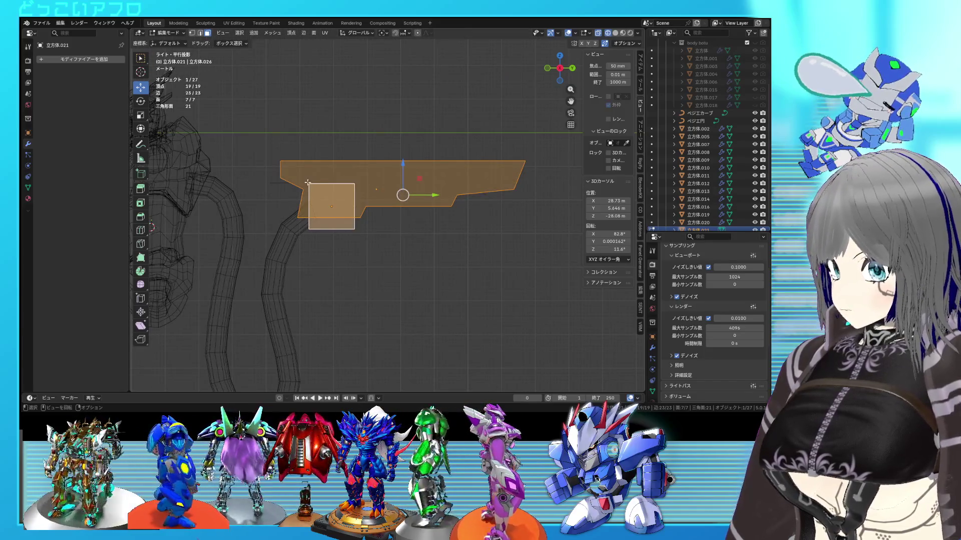
key("alt+a")
key("shift+z")
left_click(332, 208)
mouse_move(332, 208)
middle_mouse_down()
mouse_move(395, 264)
mouse_move(411, 260)
mouse_move(404, 255)
middle_mouse_up()
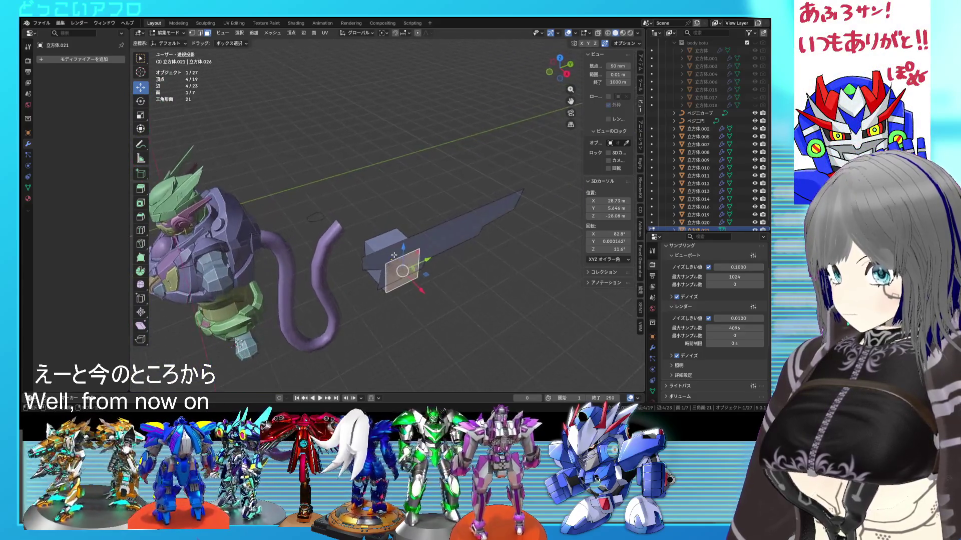
key("Tab")
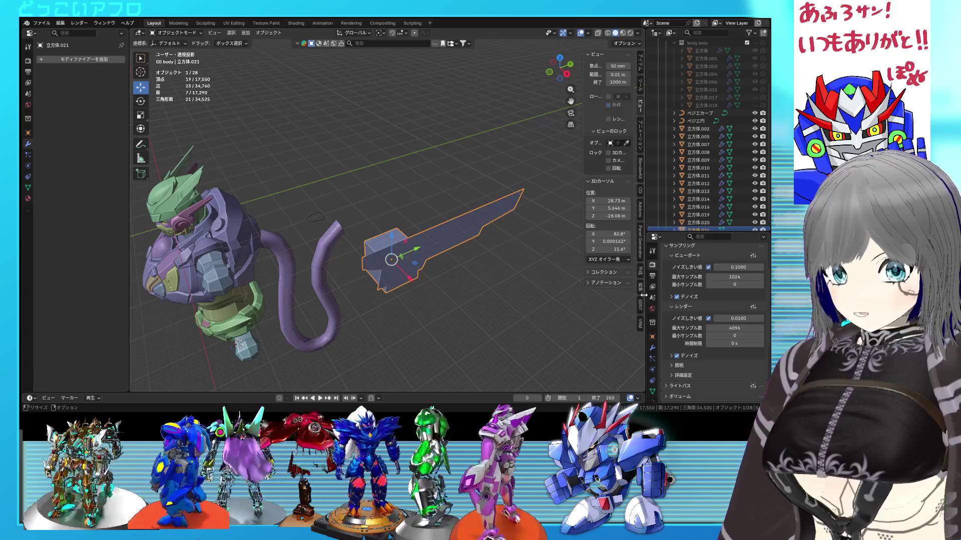
- Mirror the blade with Auto Mirror and delete the leftover cube geometry
left_click(641, 289)
left_click(605, 69)
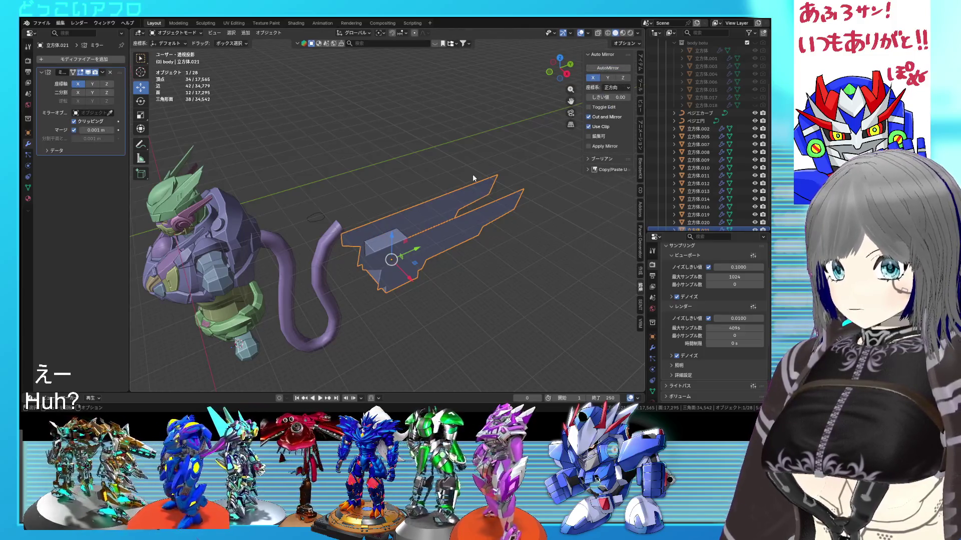
key("Tab")
middle_click_drag(472, 178, 437, 233)
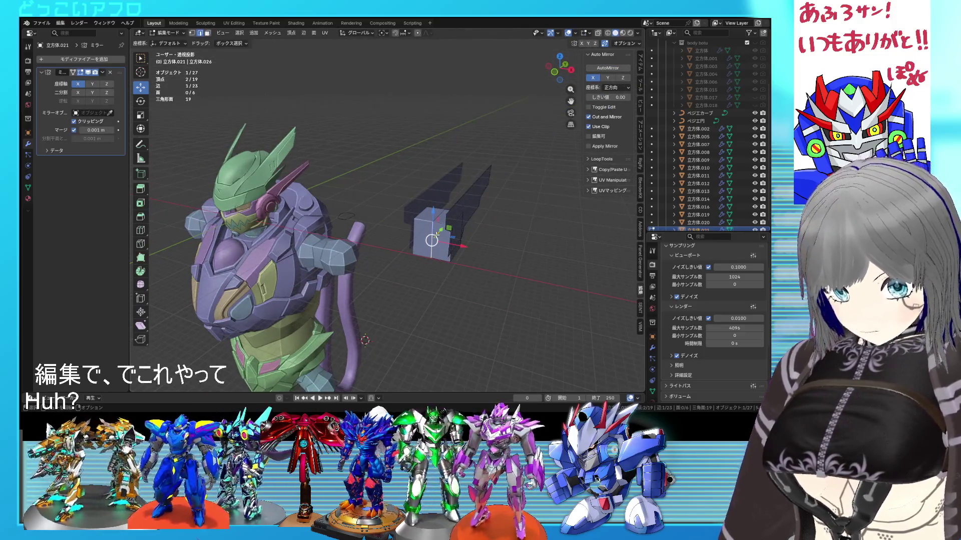
key("l")
key("x")
left_click(427, 225)
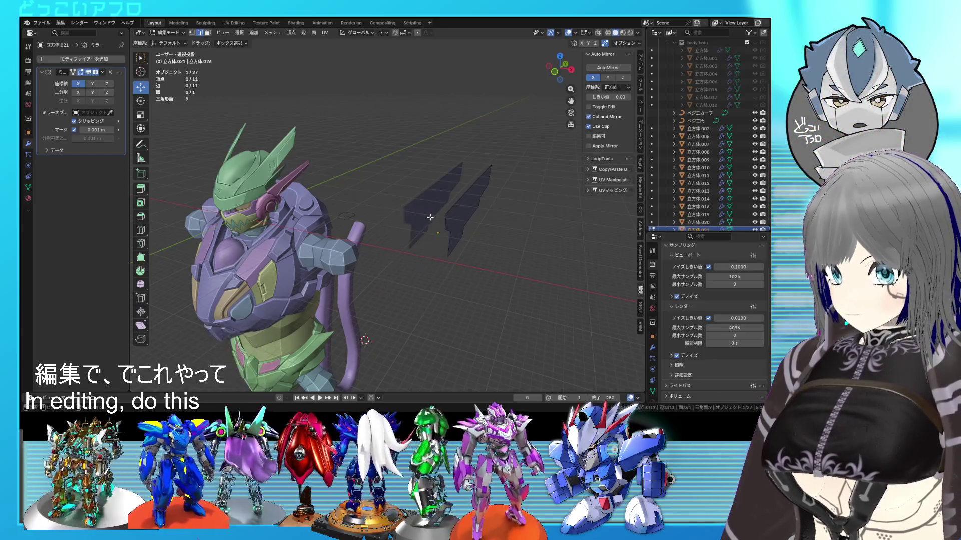
key("Tab")
- Edit the blades from a right-side orthographic view
middle_click_drag(454, 215, 394, 216)
key("Tab")
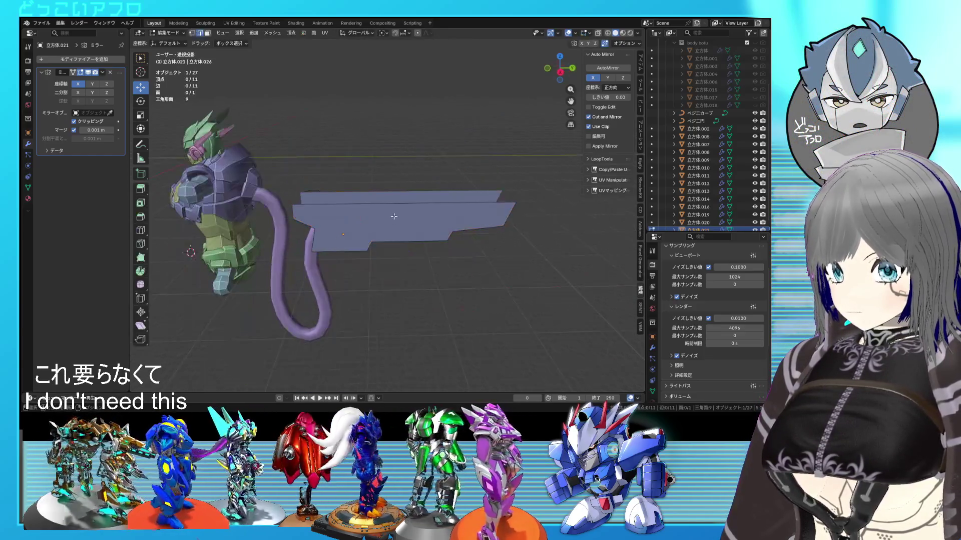
key("KP_3")
scroll(387, 250, "up", 3)
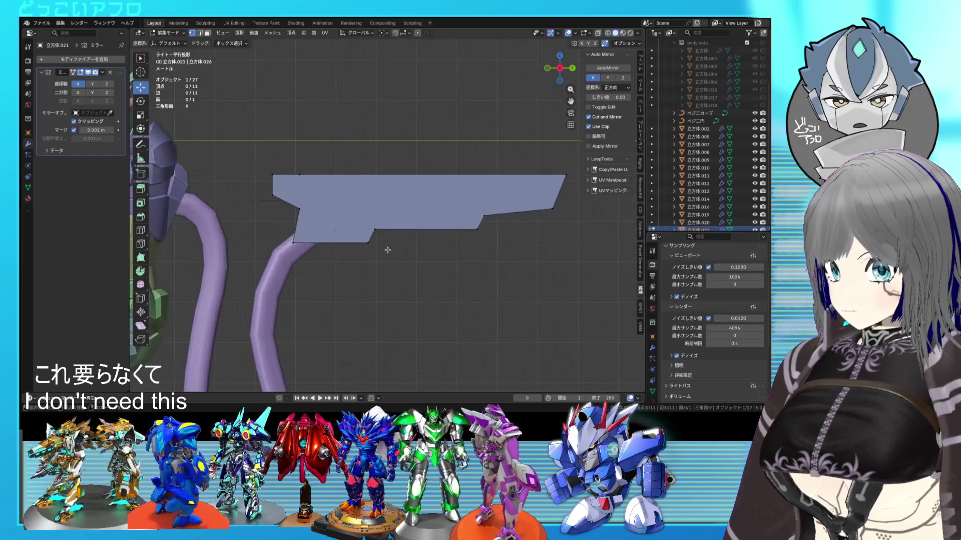
- Nudge a vertex along Y and join it to the notch corner with an edge
mouse_move(330, 175)
left_mouse_down()
mouse_move(340, 175)
mouse_move(329, 174)
left_mouse_up()
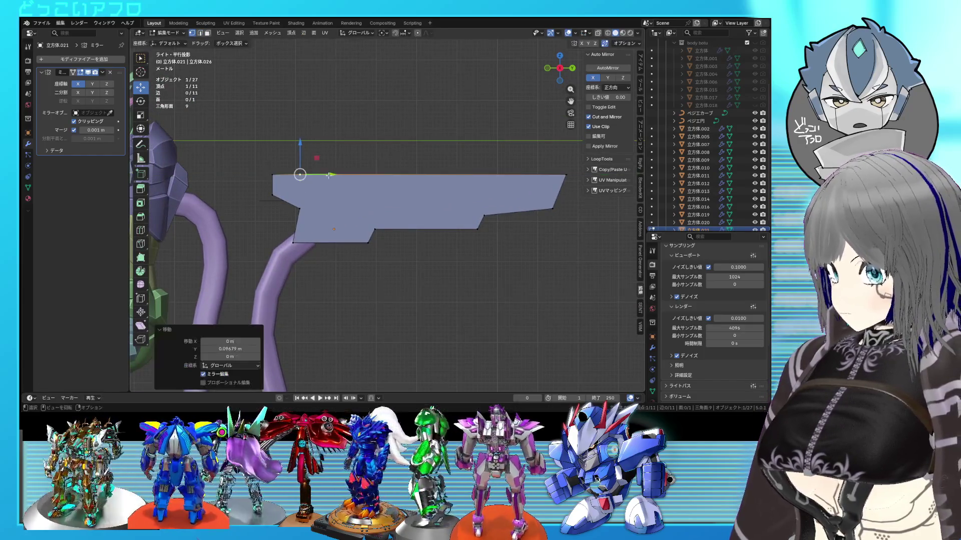
left_click(300, 209, "shift")
key("j")
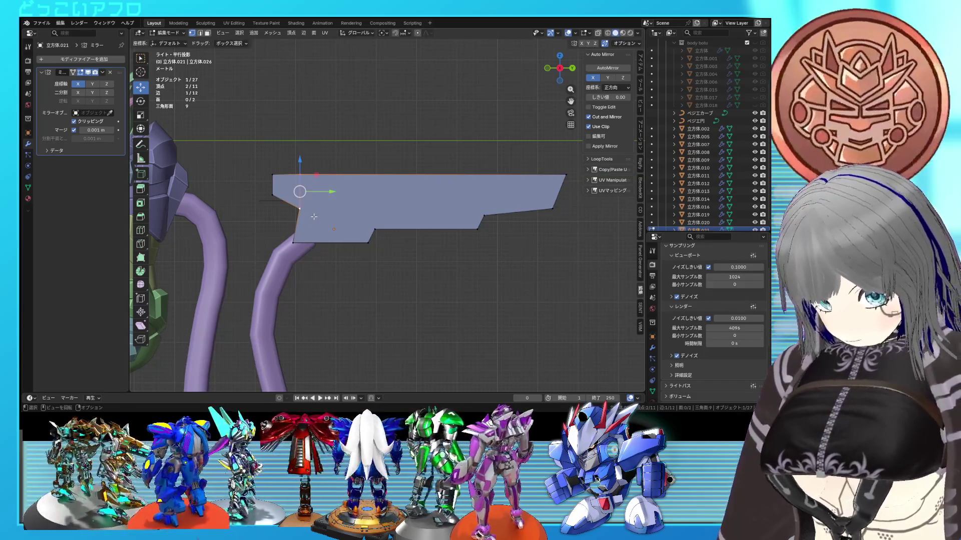
key("alt+a")
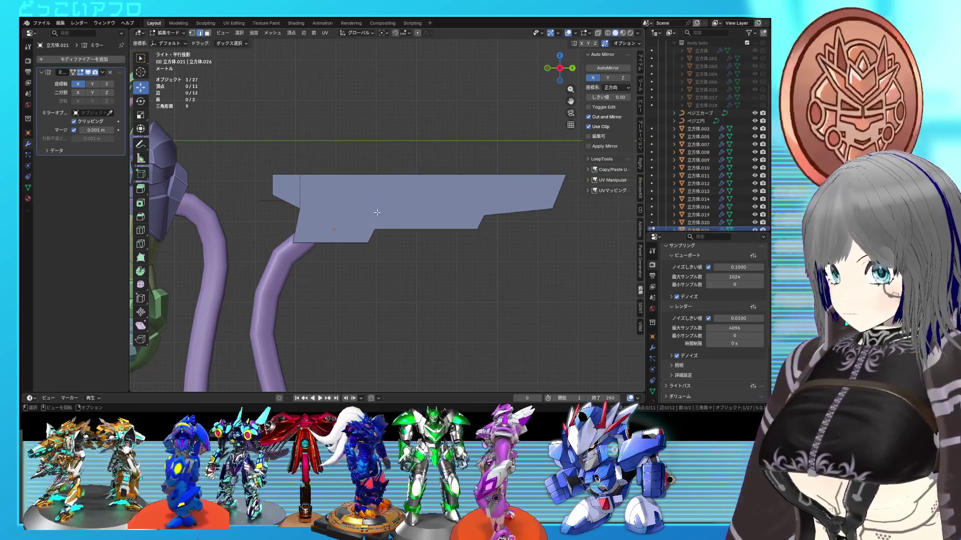
- Knife a vertical cut across the blade from its bottom edge to its top edge
key("k")
left_click(375, 229)
key("z")
left_click(381, 176)
key("Return")
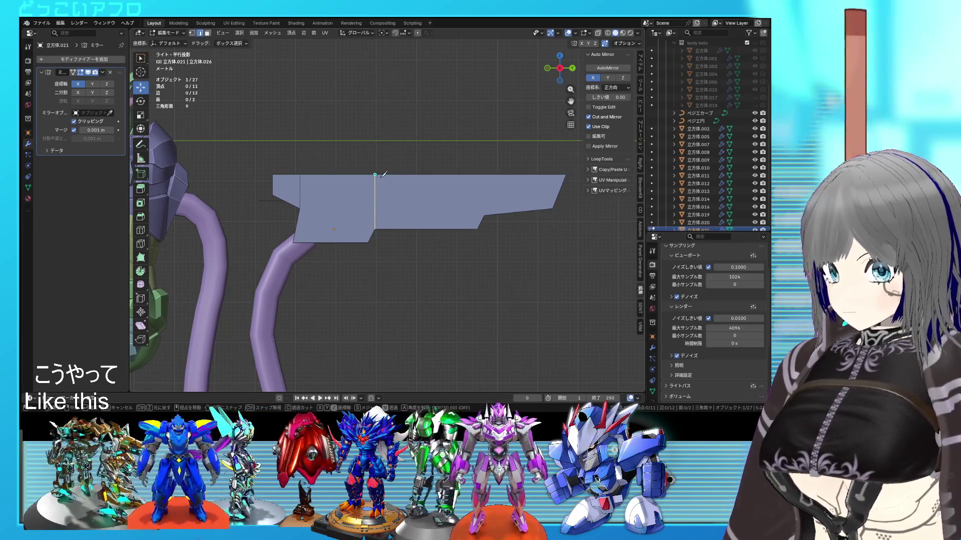
middle_click_drag(375, 201, 270, 208, "shift")
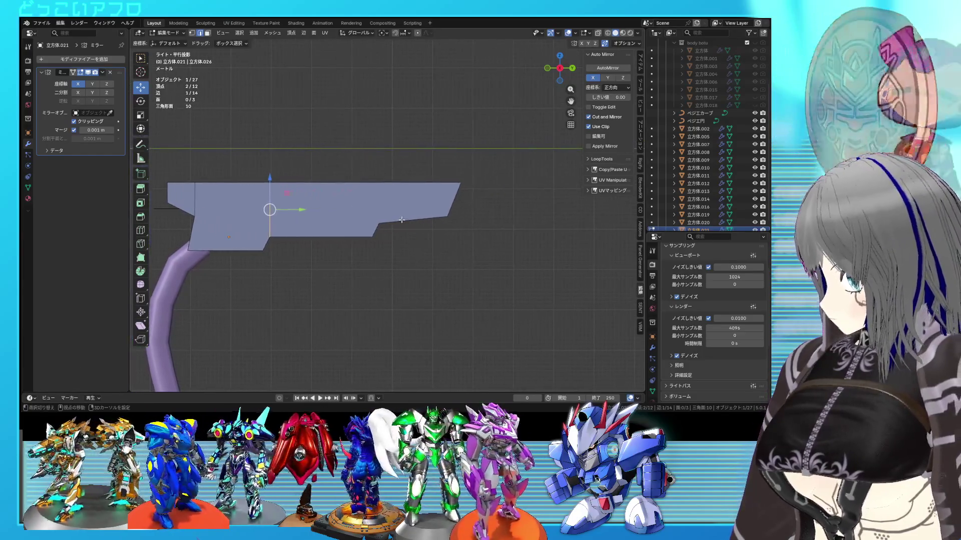
- Raise the blade's lower-right and bottom edges vertically to 0.484 m
left_click(416, 219)
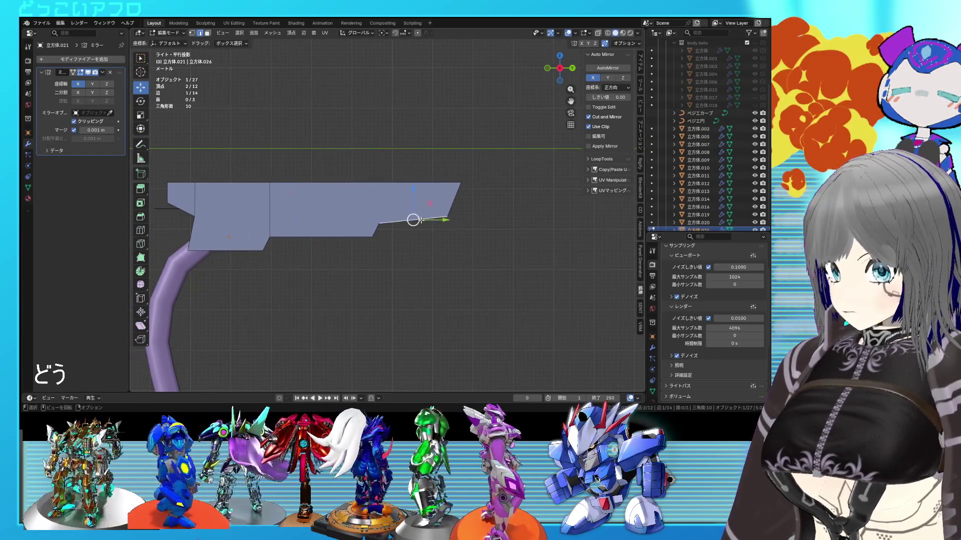
left_click(369, 238, "shift")
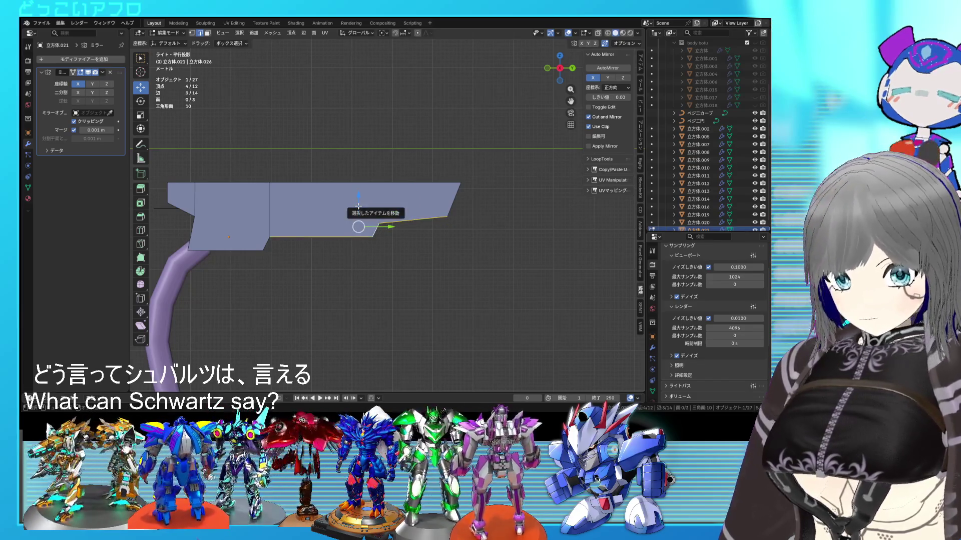
left_click_drag(358, 207, 366, 203)
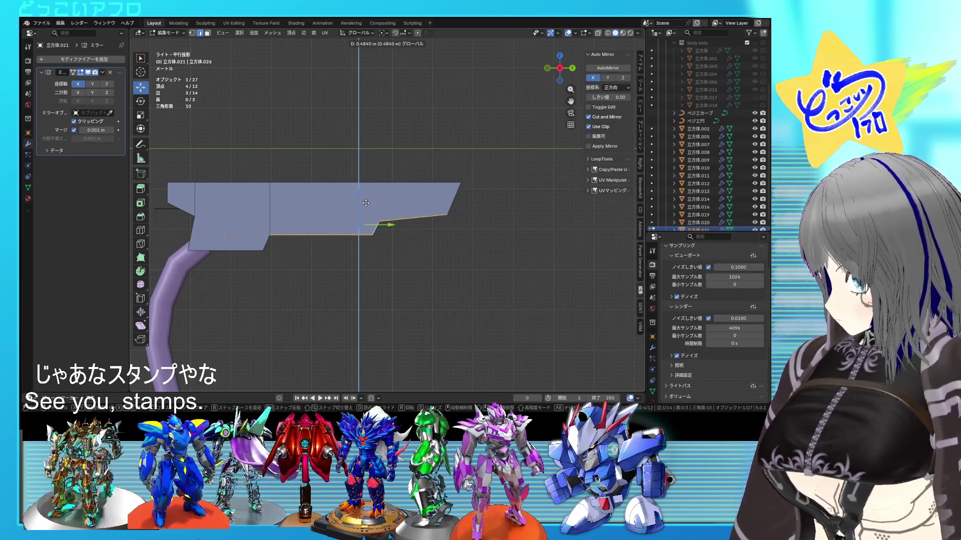
left_click_drag(365, 203, 366, 203)
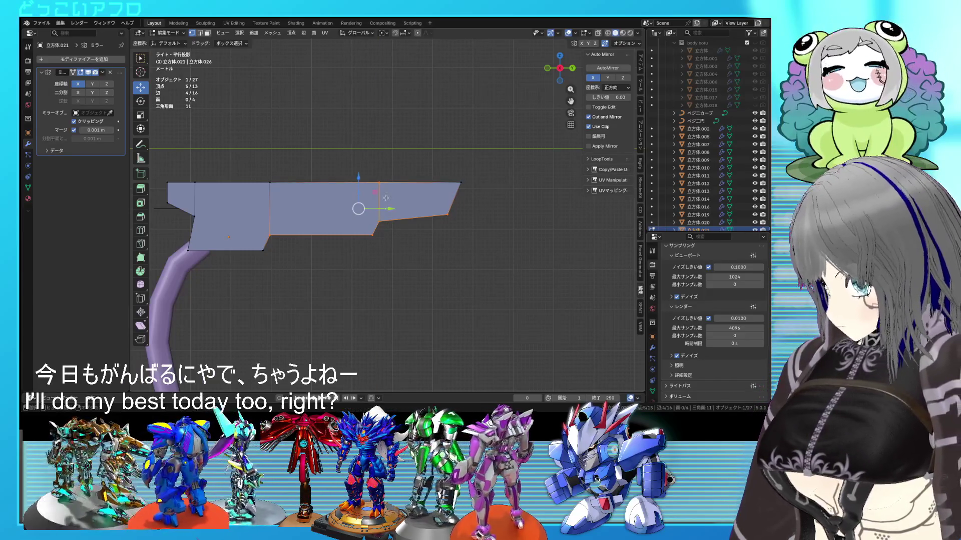
- Cut a horizontal Y-constrained line across the blade from the notch corner, then begin another
left_click(379, 219)
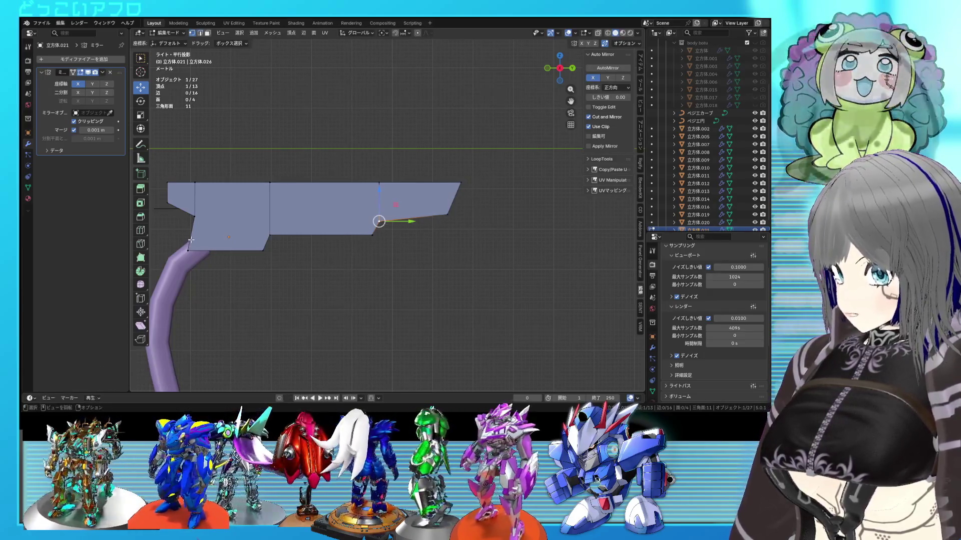
left_click(190, 240)
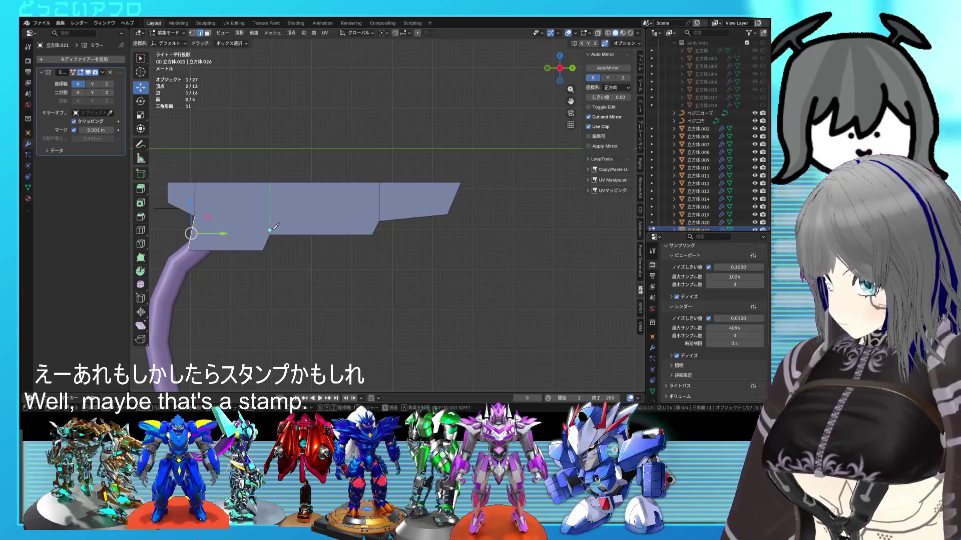
key("y")
left_click(270, 234)
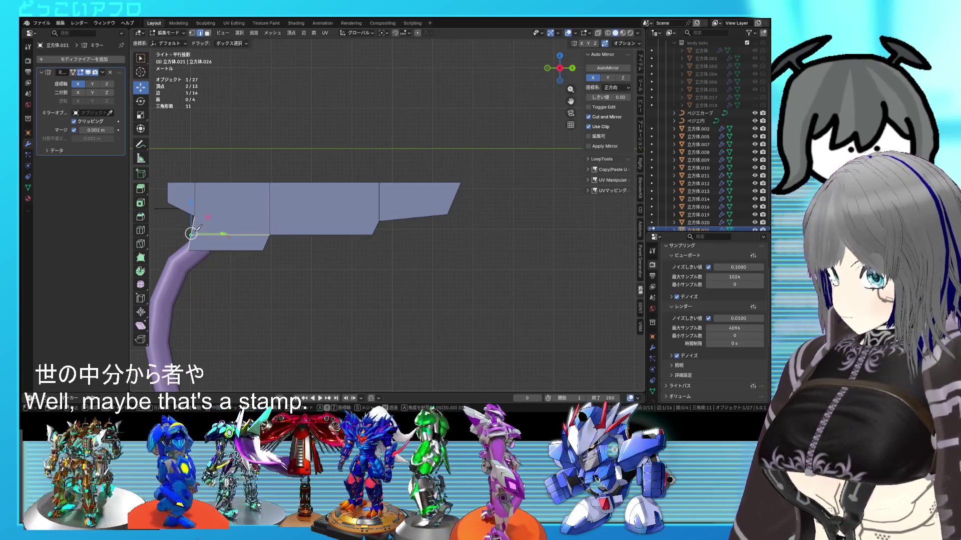
key("Return")
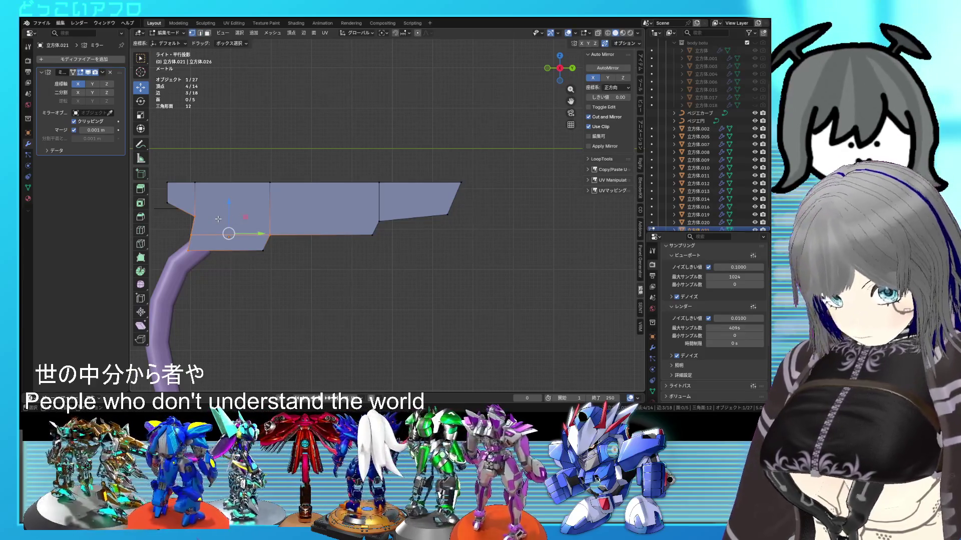
key("k")
left_click(195, 216)
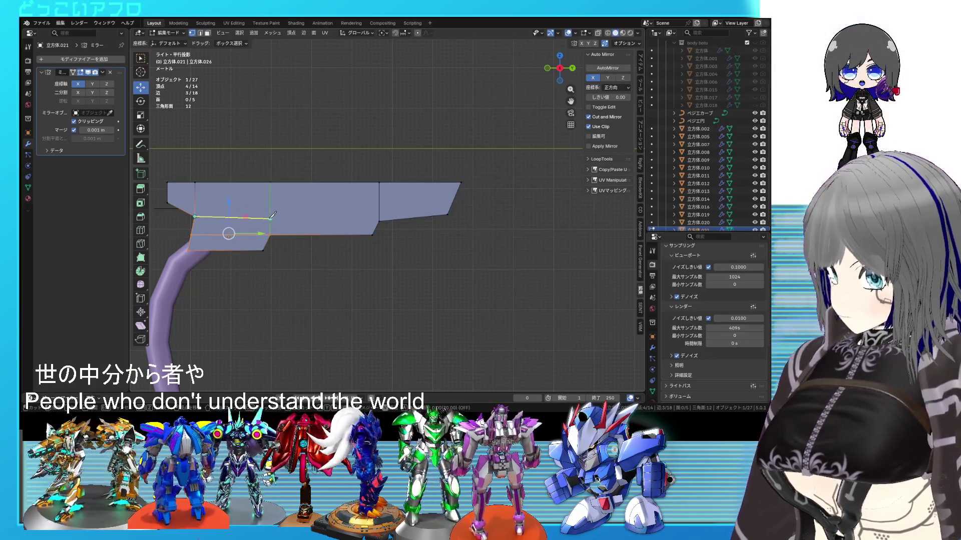
- Finish the cut at the notch corner and move a cut vertex up 0.58 m and along Y
left_click(379, 220)
key("Return")
left_click(271, 218)
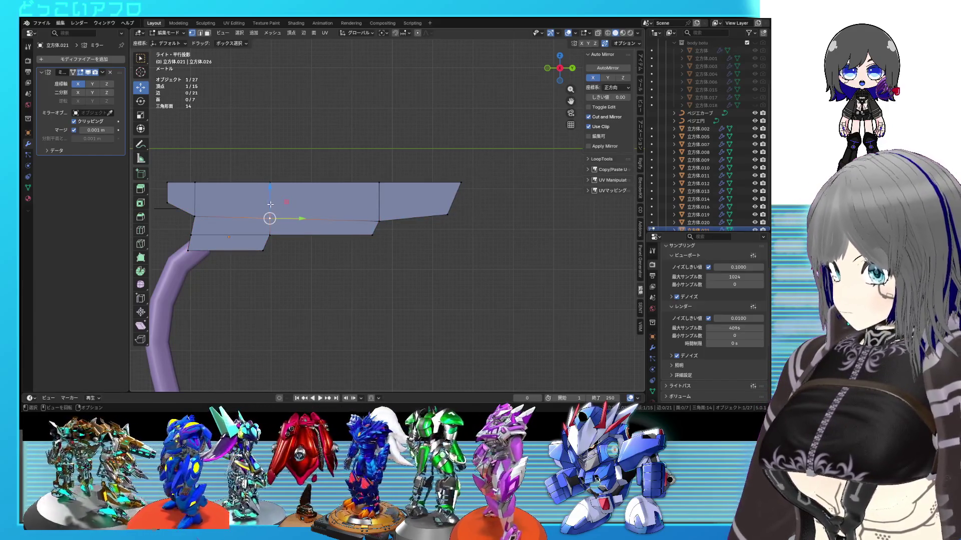
left_click_drag(270, 204, 274, 201)
left_click(274, 201)
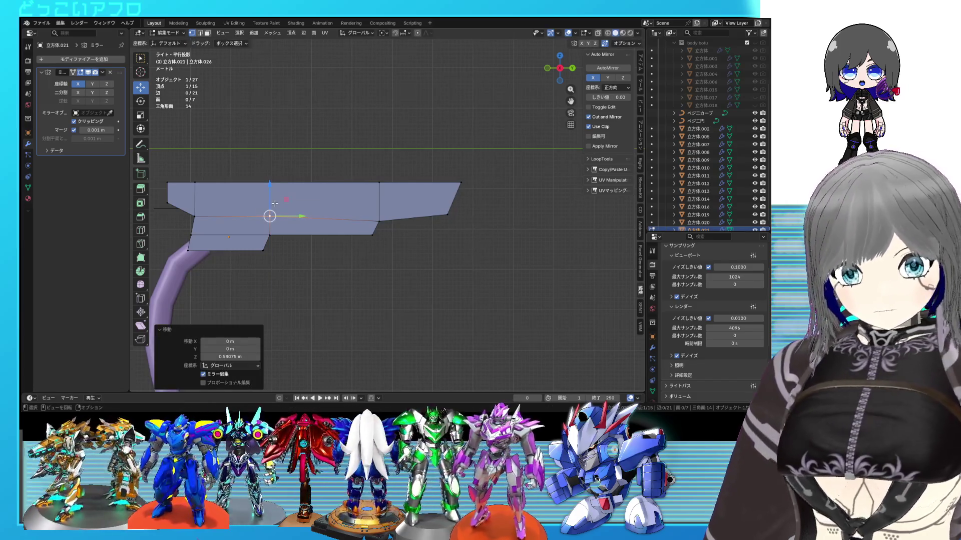
key("g")
key("y")
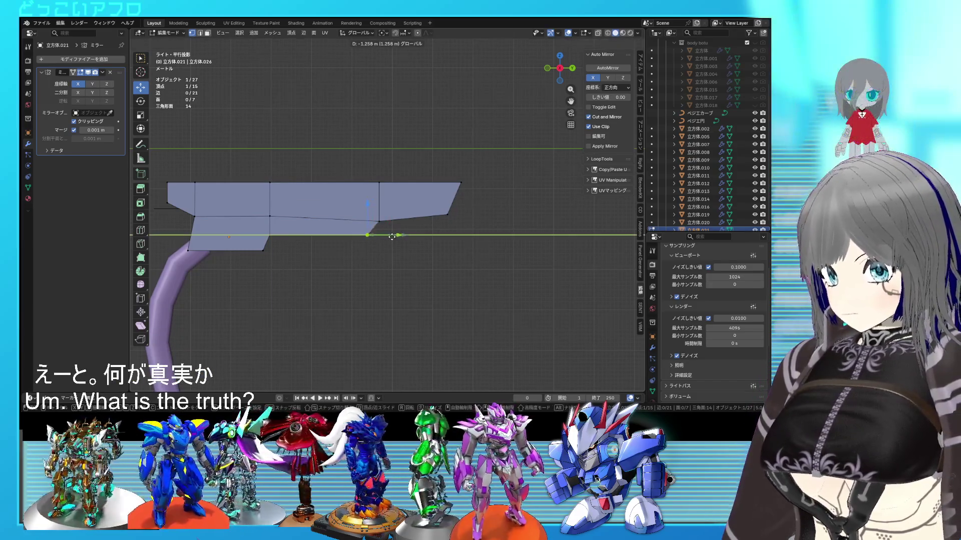
left_click(392, 236)
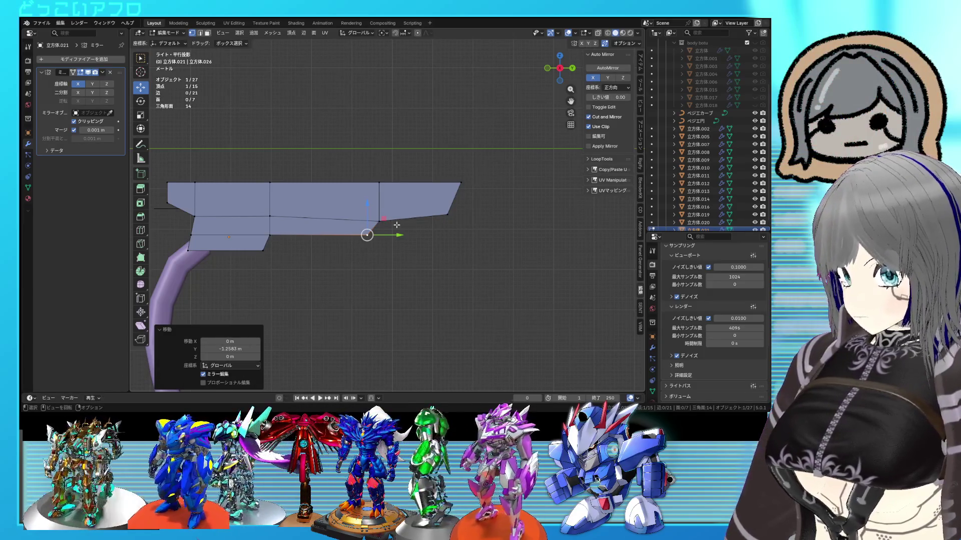
- Reposition the lower blade vertices, sliding two along Y and adjusting one freely
left_click(379, 220, "shift")
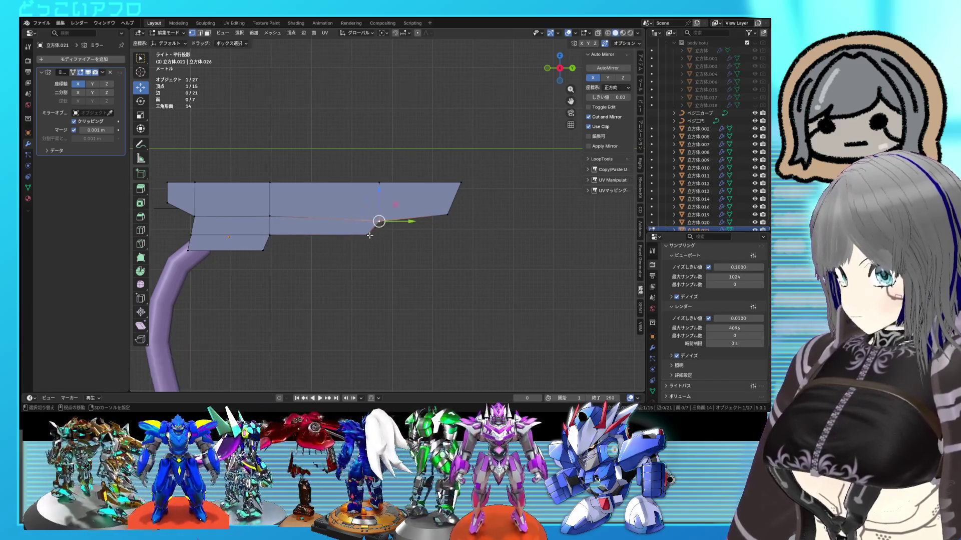
key("g")
key("y")
left_click(351, 222)
left_click(329, 218)
key("g")
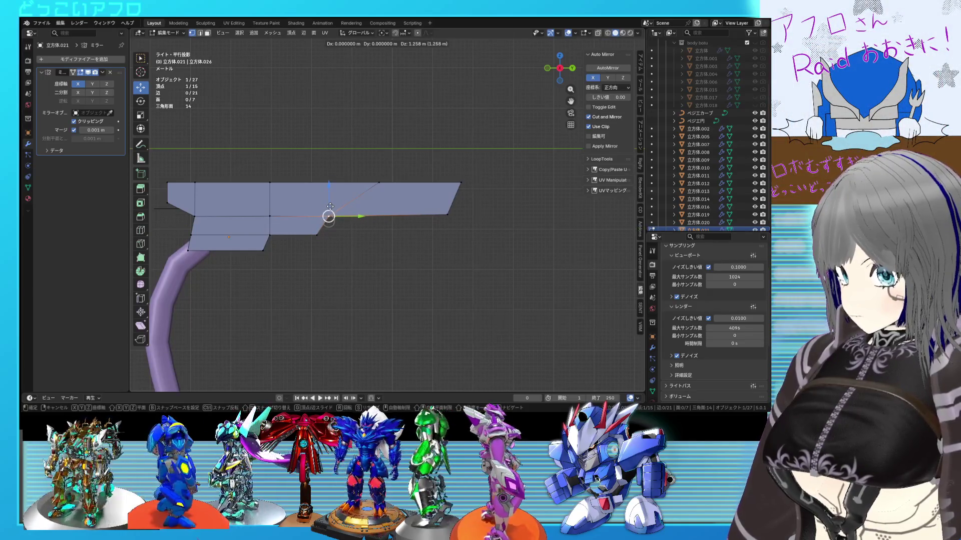
left_click(329, 207)
- Flatten the lower edge loop to zero height with a Z scale of 0
left_click(388, 214, "alt")
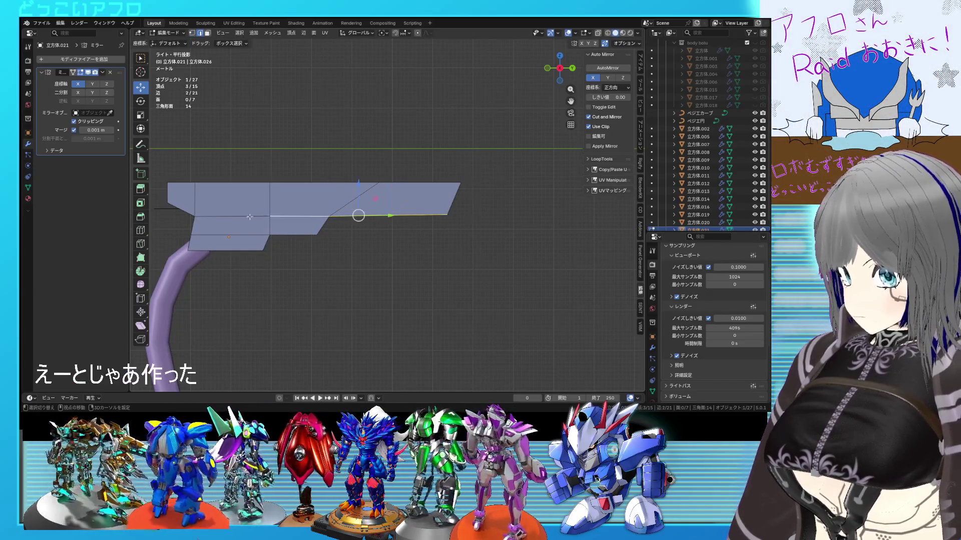
key("s")
key("z")
key("0")
key("Return")
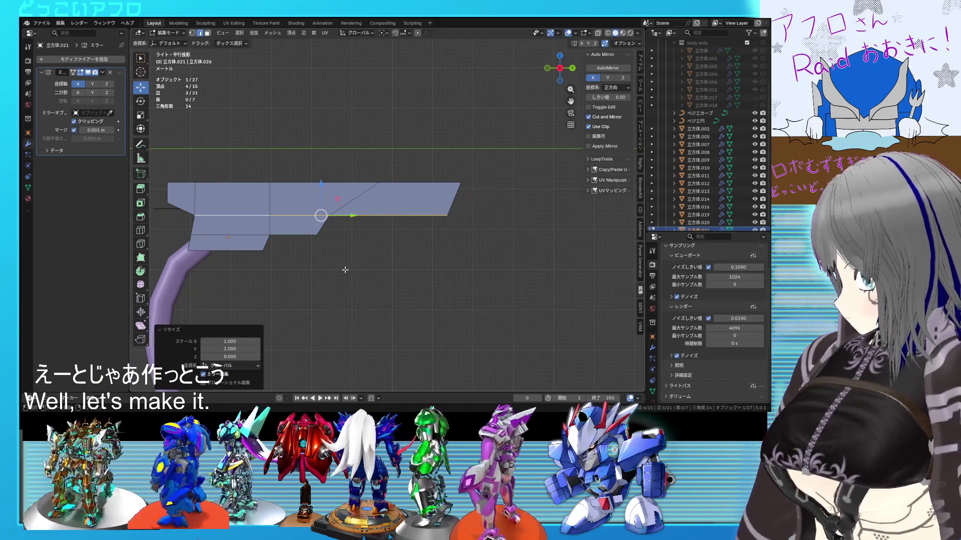
middle_click_drag(336, 193, 334, 204, "shift")
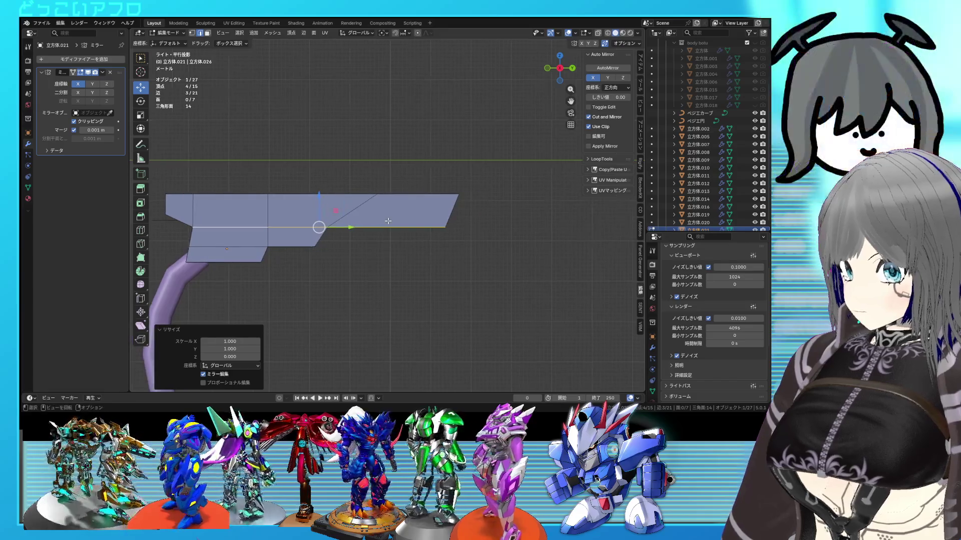
- Snap the 3D cursor to the slope-corner vertex and select the top-edge vertex above it
left_click(327, 227)
key("shift+s")
left_click(374, 194)
left_click(377, 194)
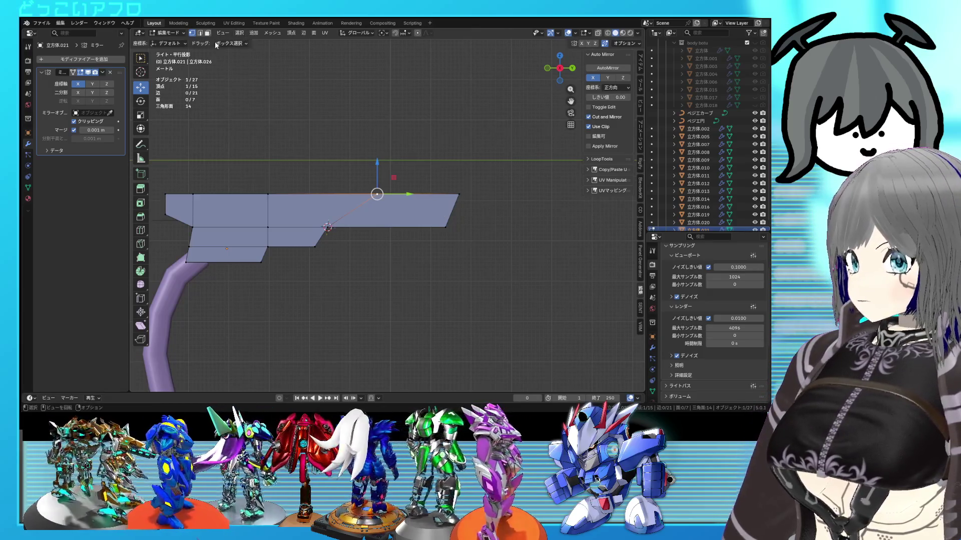
left_click(383, 33)
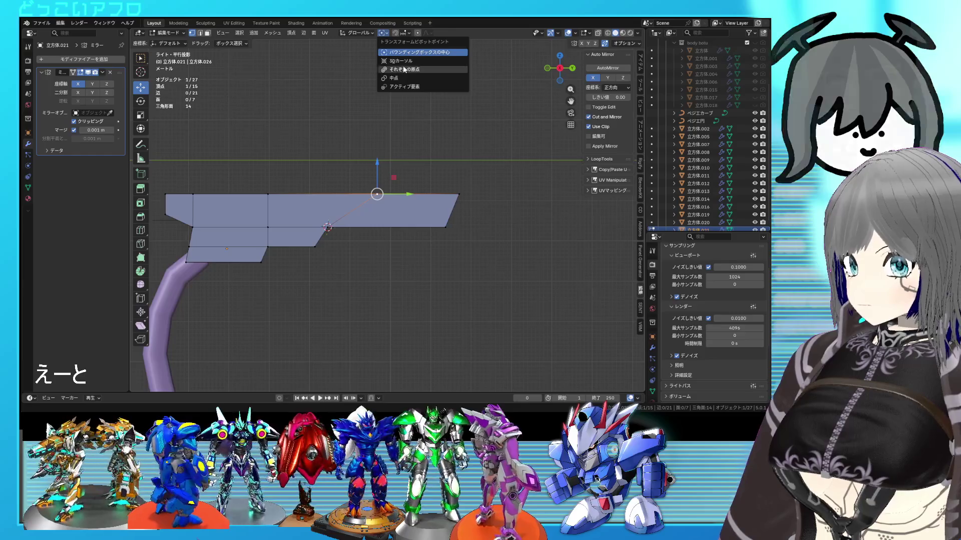
- With the pivot on the 3D cursor, scale the selected vertex to zero along Y
left_click(406, 63)
key("s")
key("y")
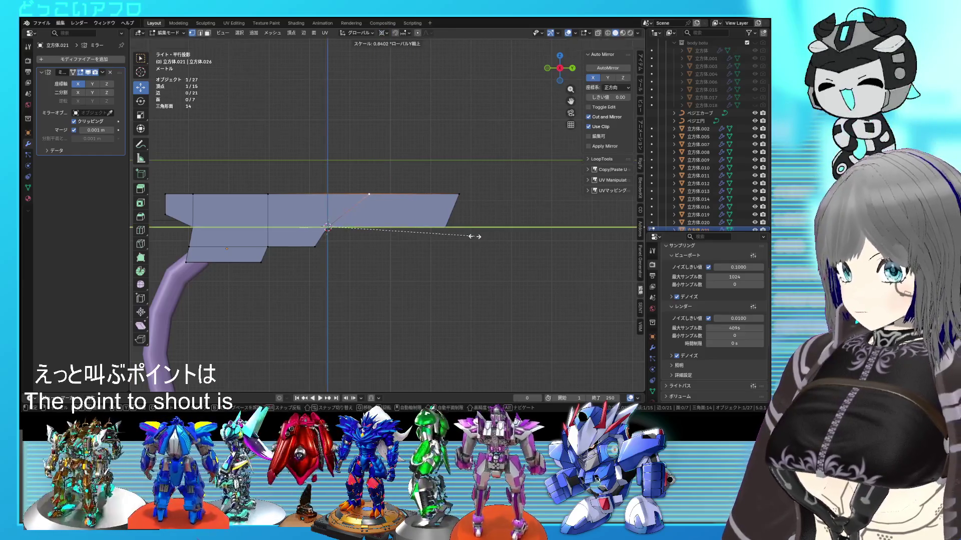
key("0")
key("Return")
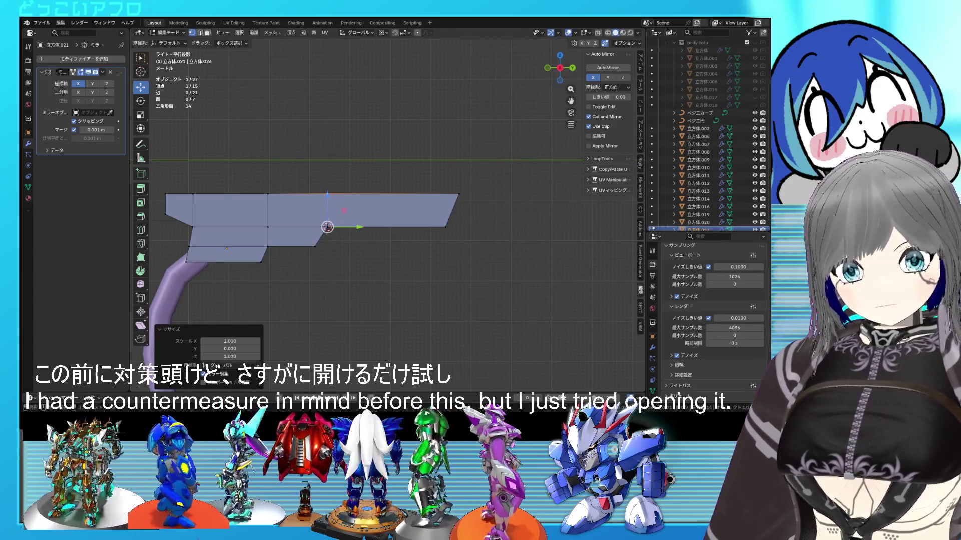
- Select the edges and vertices near the tip and move them along Y
left_click(339, 239)
left_click(258, 228)
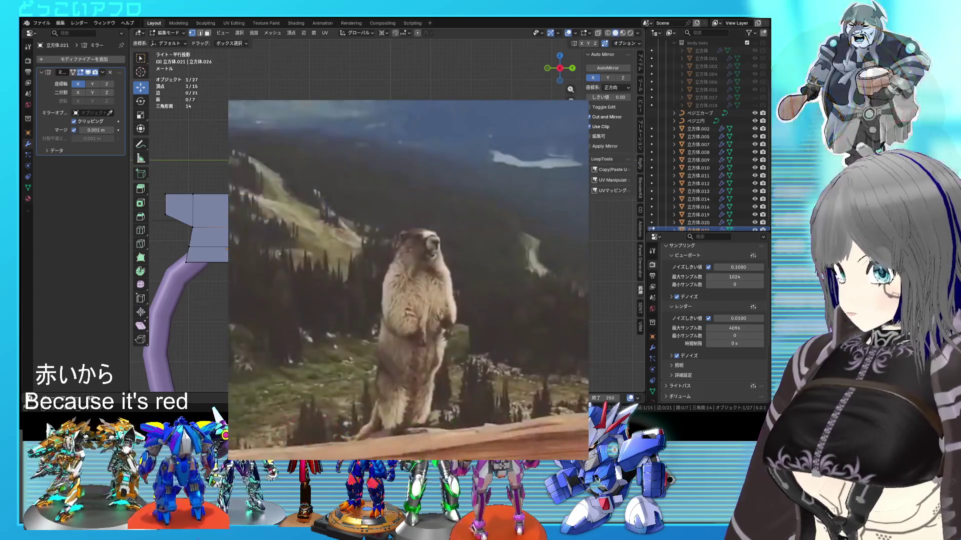
left_click(300, 227, "shift")
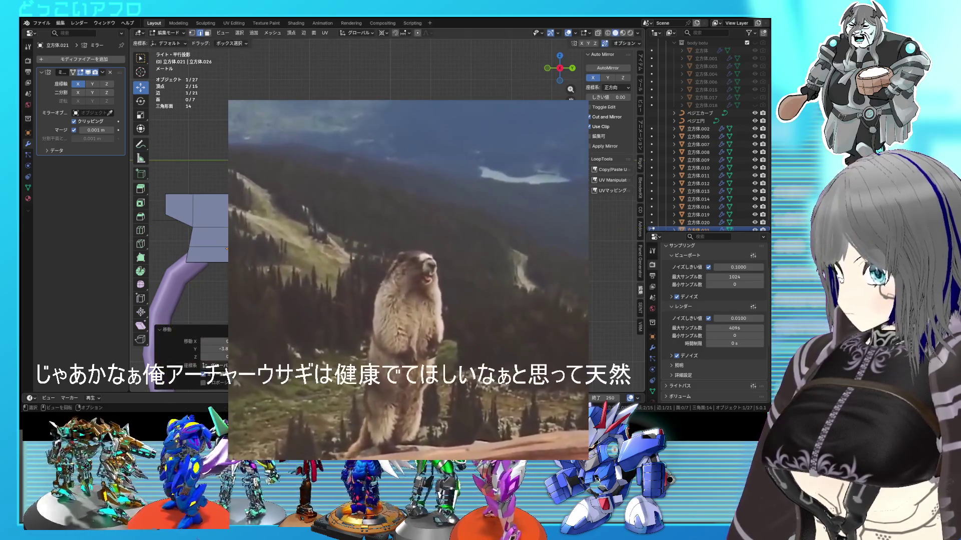
key("g")
key("y")
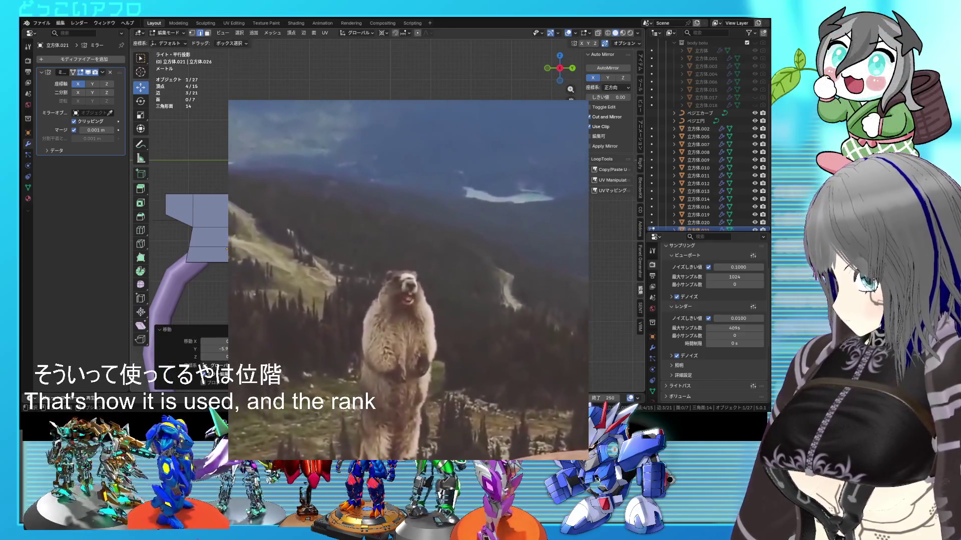
key("Return")
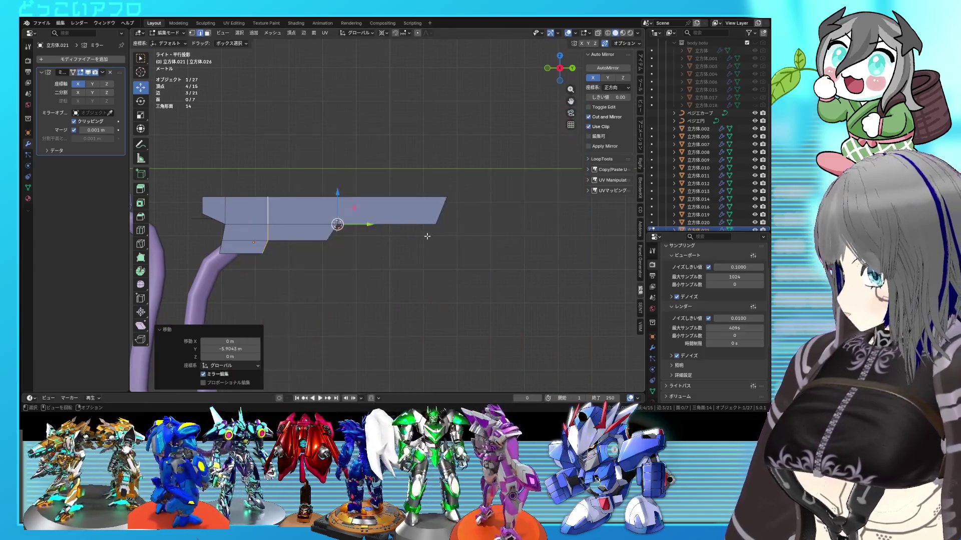
- Slide the blade-tip vertex 0.350 along its edge, then select the whole outline
key("1")
left_click(443, 237)
key("shift+v")
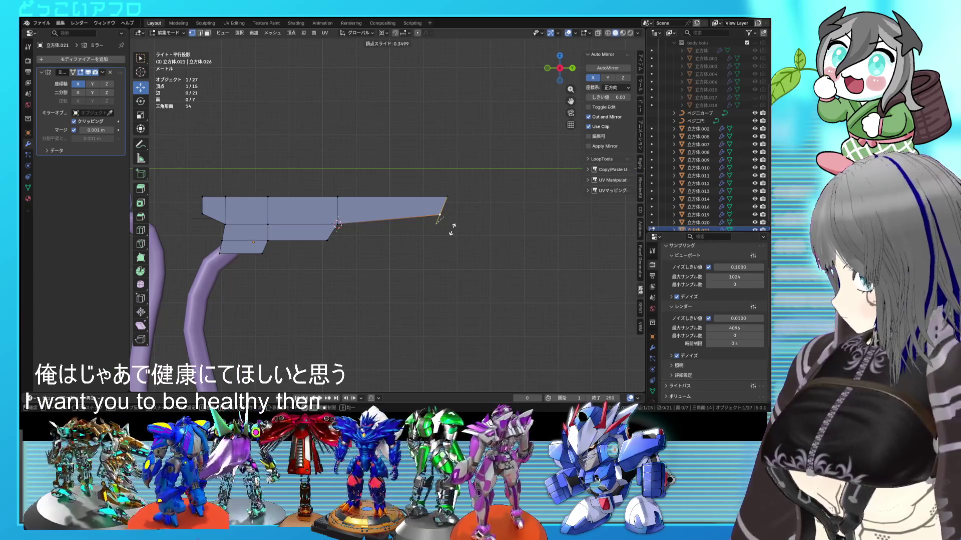
left_click(452, 228)
scroll(451, 225, "up", 3)
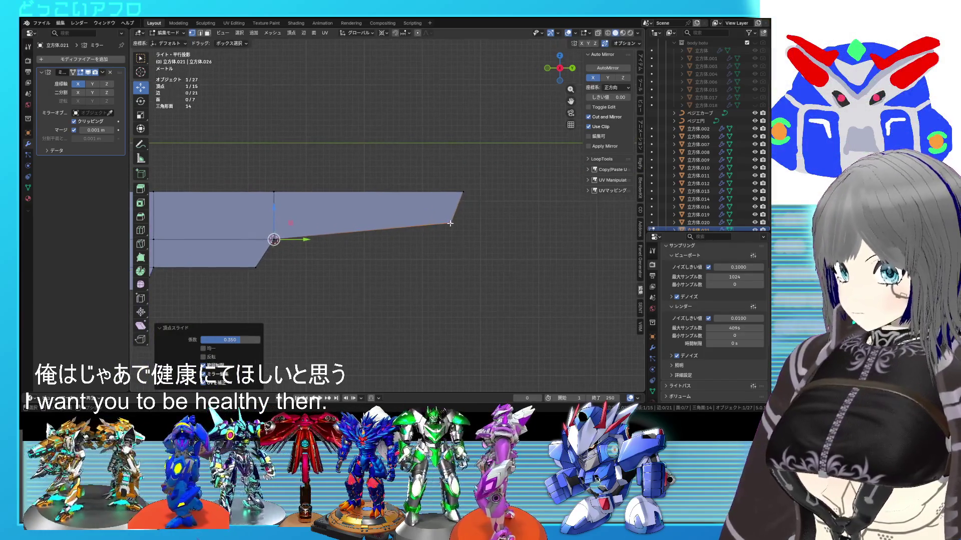
scroll(389, 220, "down", 4)
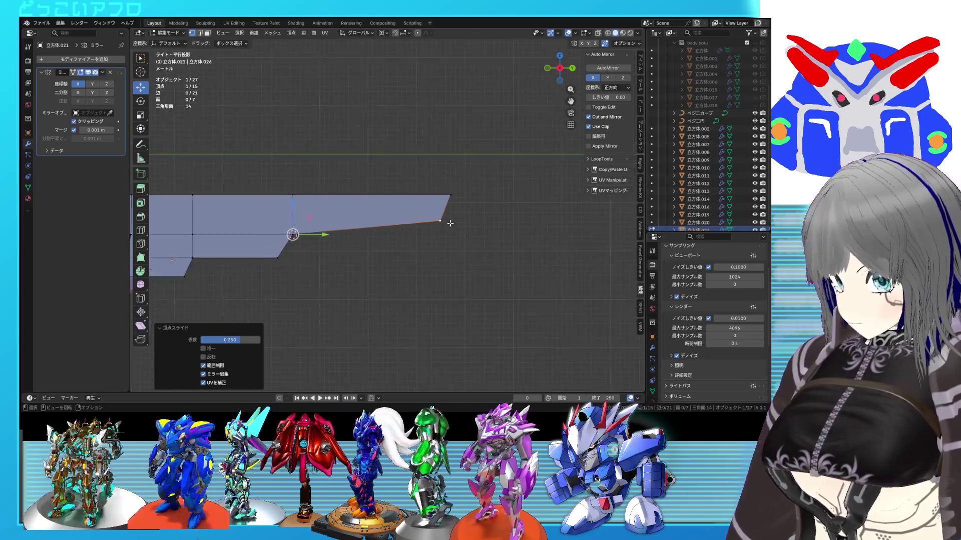
key("a")
middle_click_drag(354, 231, 339, 232)
- Extrude the blade outline into thickness and delete the stray vertex
key("e")
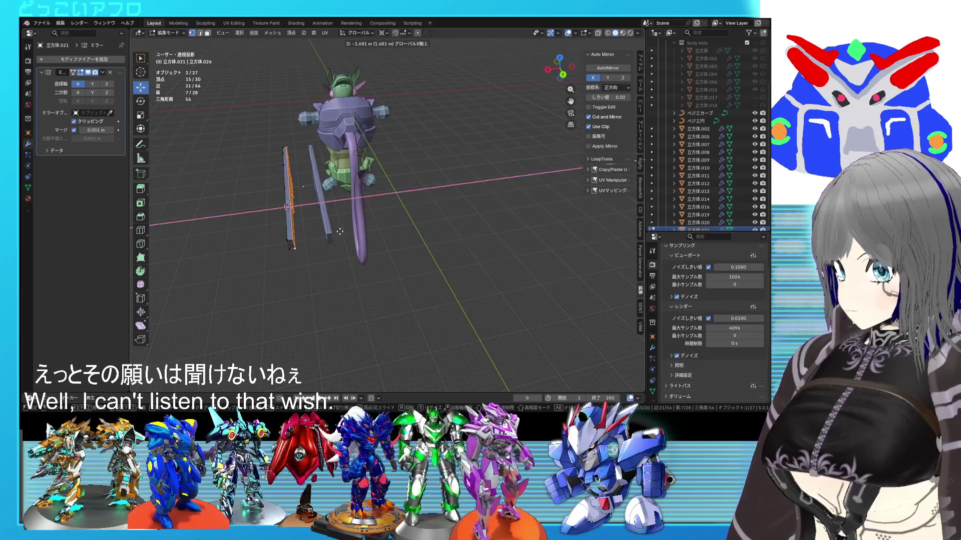
left_click(363, 229)
right_click(363, 228)
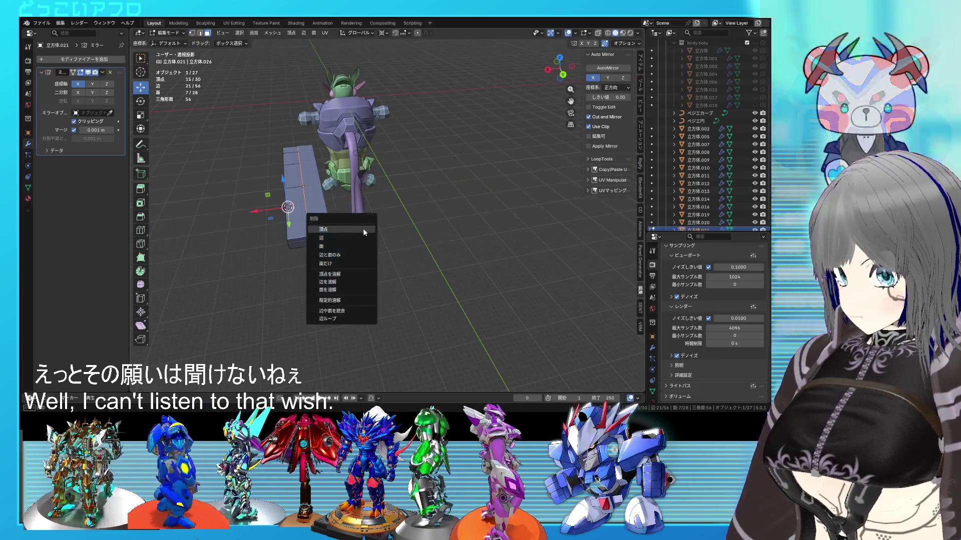
left_click(341, 243)
- Select the whole blade mesh and shift it sideways along X
middle_click_drag(467, 232, 512, 291)
key("Tab")
key("Tab")
key("g")
key("x")
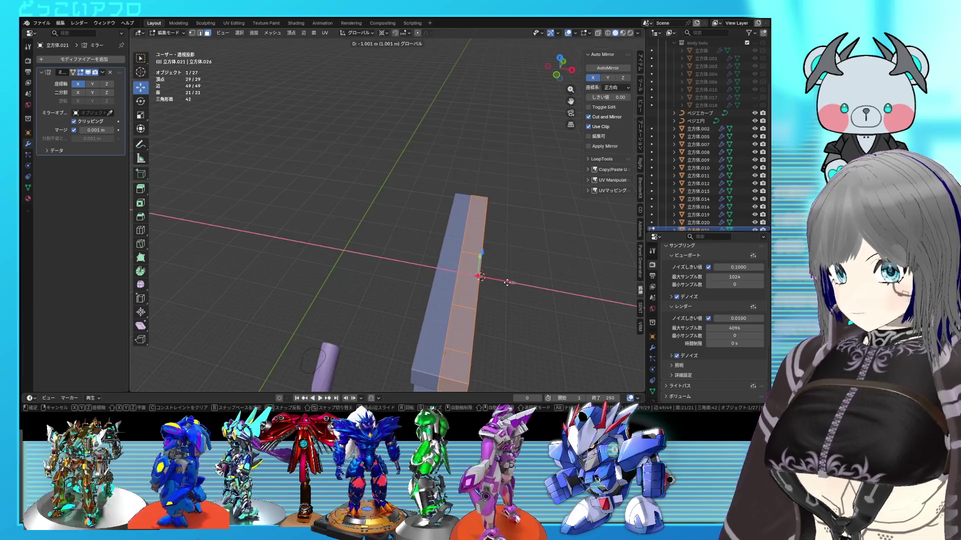
left_click(480, 274)
- Add a lengthwise loop cut through the slab's middle and return to Object Mode
mouse_move(480, 274)
middle_mouse_down()
mouse_move(481, 244)
mouse_move(468, 260)
middle_mouse_up()
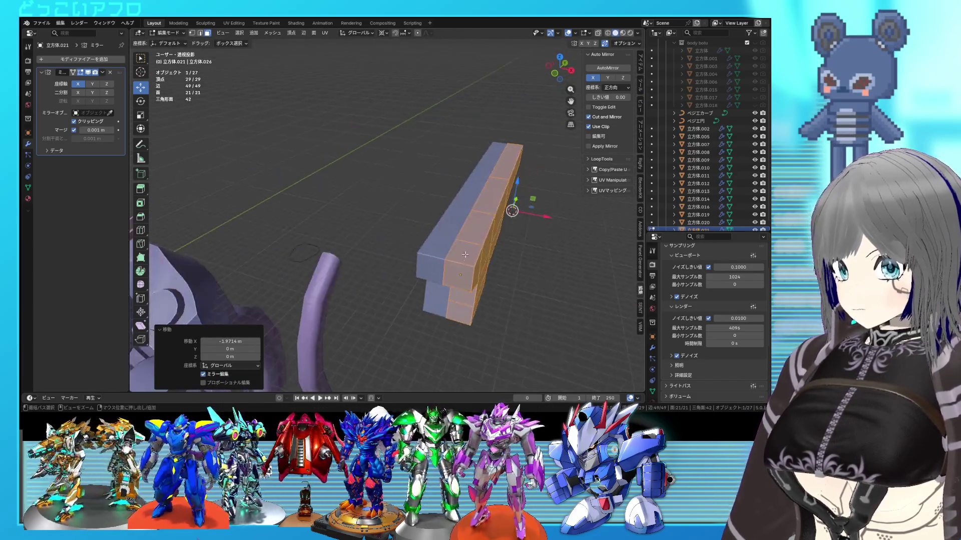
key("ctrl+r")
left_click(462, 264)
left_click(462, 264)
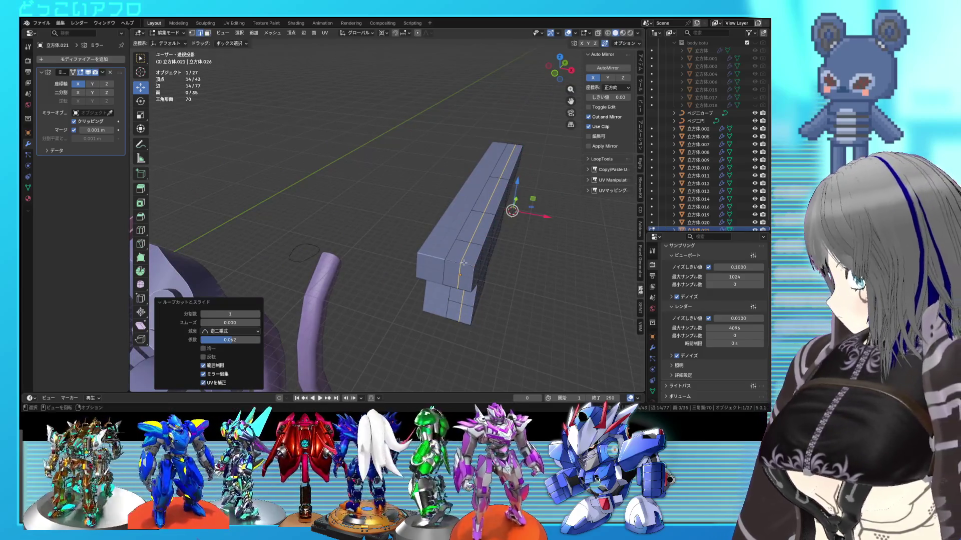
middle_click_drag(460, 264, 451, 253)
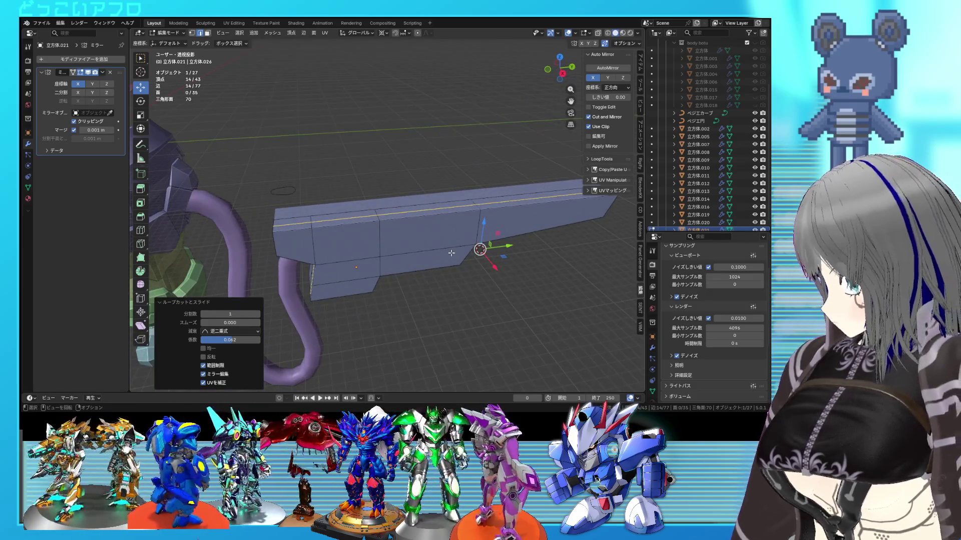
key("KP_5")
key("KP_5")
mouse_move(478, 249)
middle_mouse_down()
mouse_move(460, 273)
mouse_move(432, 242)
mouse_move(308, 218)
mouse_move(419, 215)
mouse_move(511, 231)
mouse_move(495, 235)
middle_mouse_up()
key("Tab")
scroll(419, 215, "up", 5)
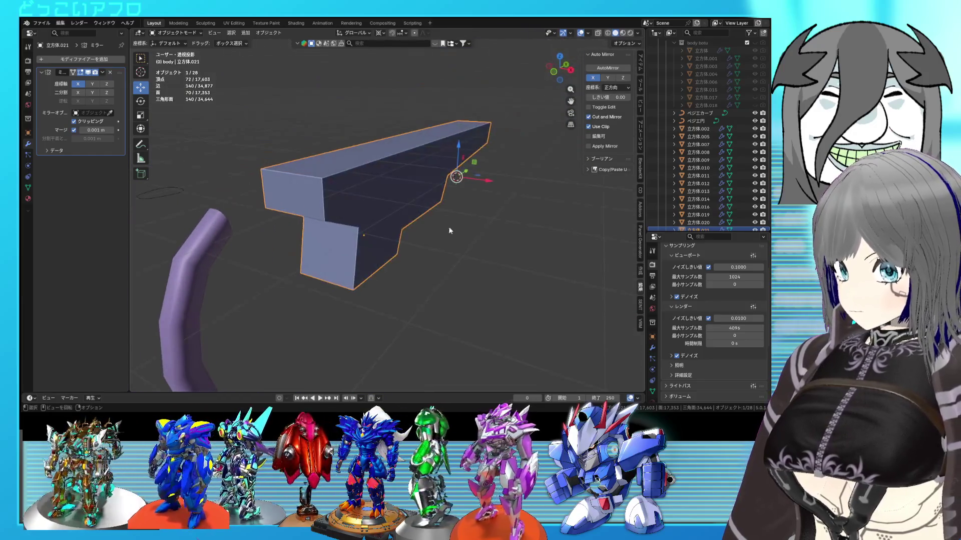
- Re-enter Edit Mode on 立方体.021, select a vertical edge, and inspect the segmented mesh
key("Tab")
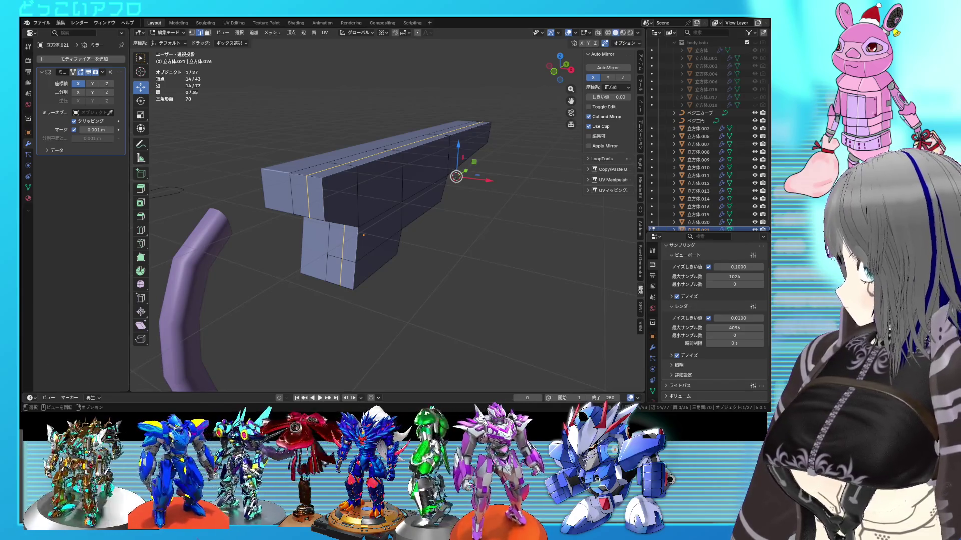
left_click(364, 199)
mouse_move(364, 199)
middle_mouse_down()
mouse_move(401, 197)
mouse_move(345, 204)
mouse_move(388, 205)
middle_mouse_up()
scroll(394, 196, "up", 3)
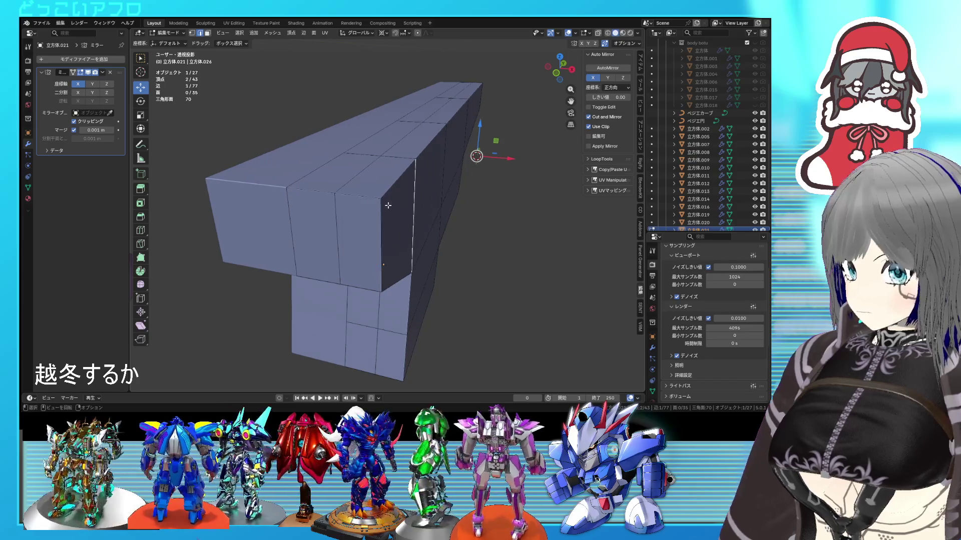
scroll(388, 205, "down", 4)
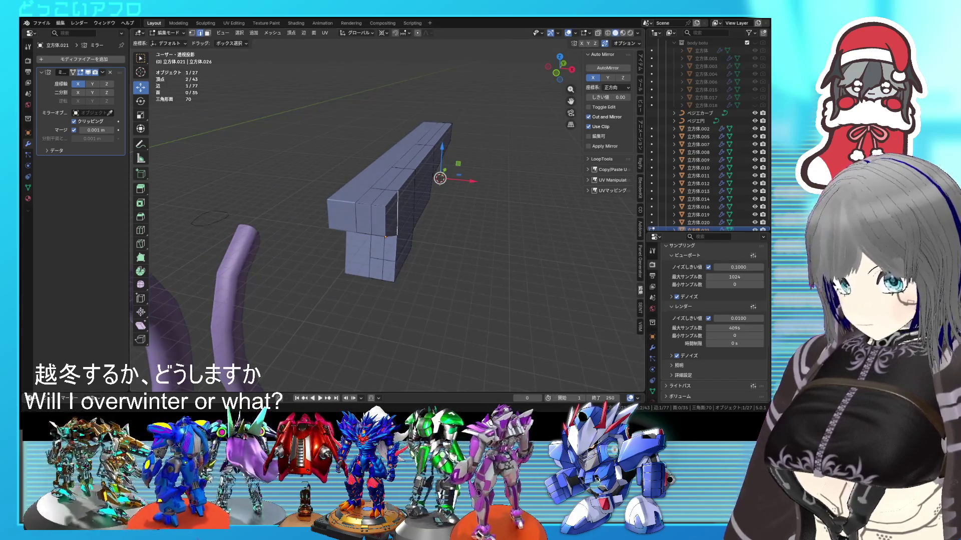
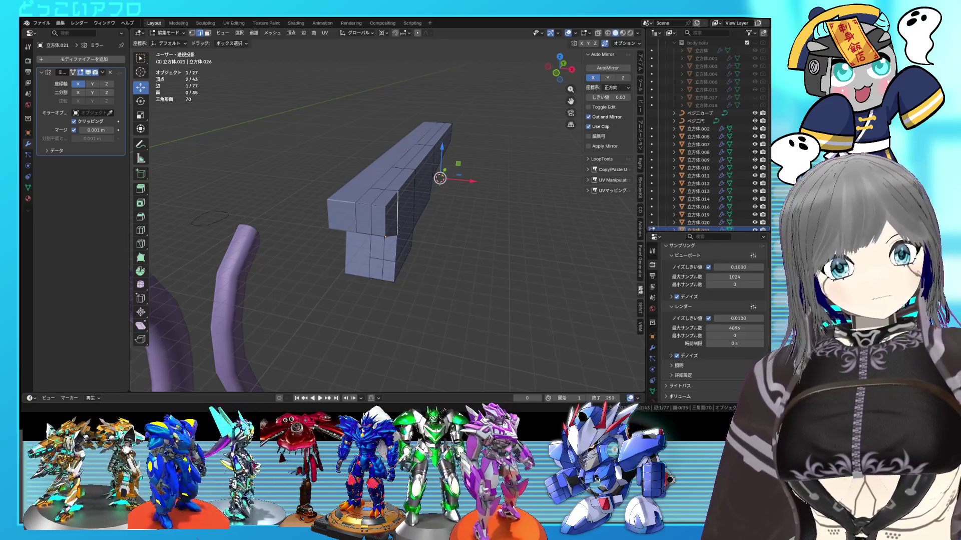
- Try a knife cut from the rear edge vertex across the rifle's side, then cancel it
mouse_move(440, 211)
middle_mouse_down()
mouse_move(471, 194)
mouse_move(385, 218)
middle_mouse_up()
scroll(454, 206, "up", 2)
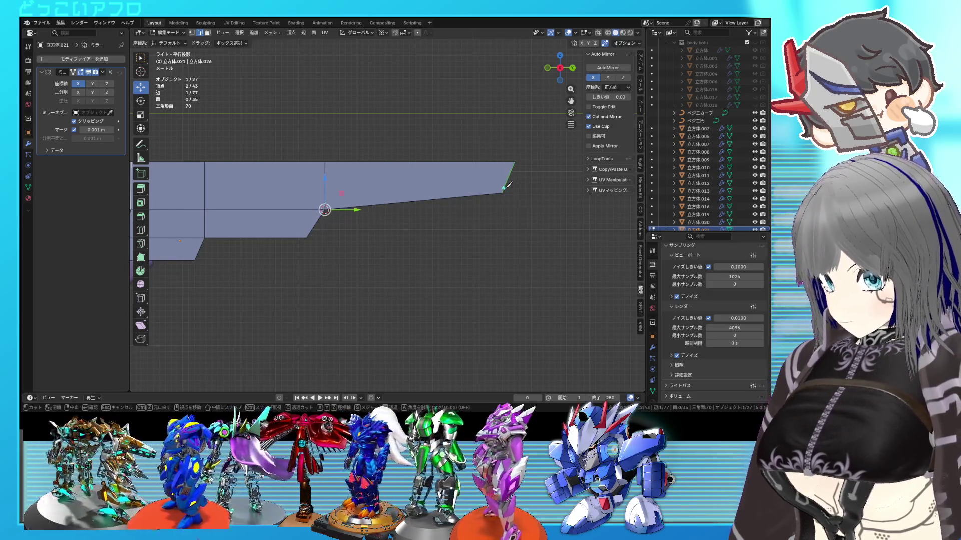
left_click(505, 188)
left_click(488, 175)
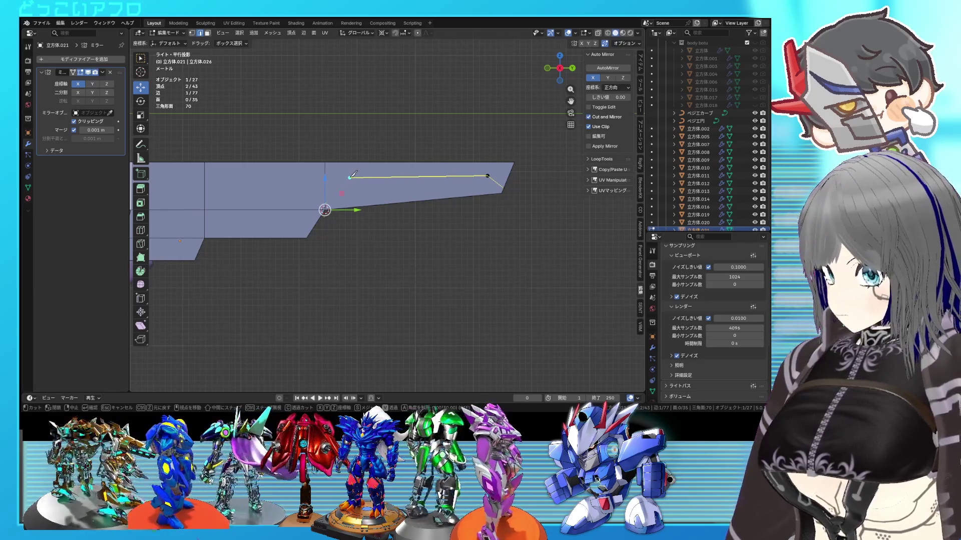
left_click(350, 177)
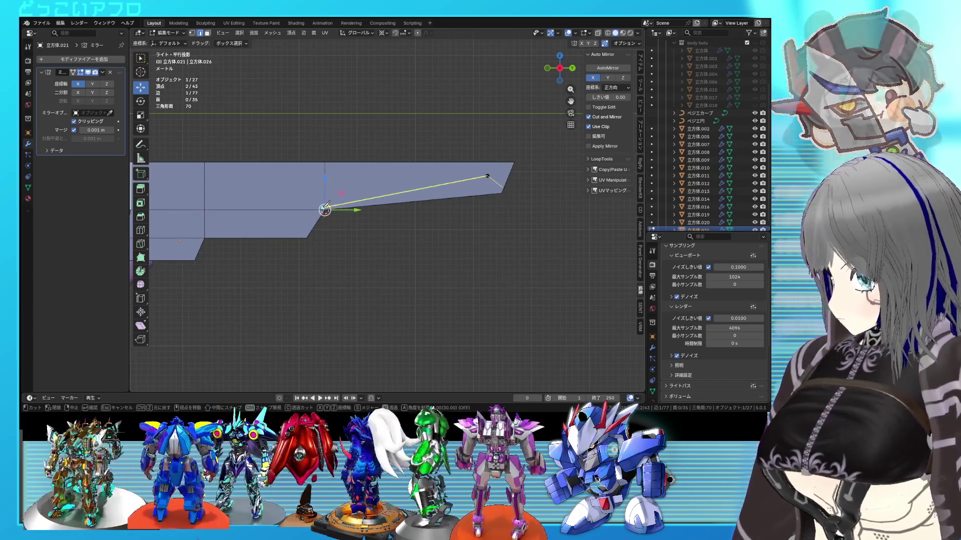
key("Escape")
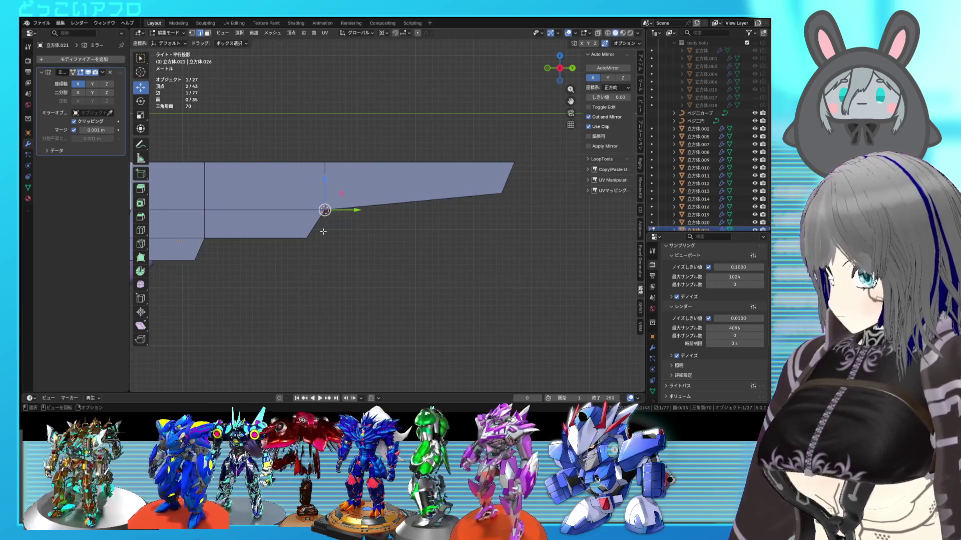
- Select the vertical column of vertices and move it further left
key("3")
key("1")
left_click_drag(342, 267, 311, 161)
left_click_drag(350, 214, 311, 212)
- Knife-cut a slanted line from the rear corner vertex along the top, saving before confirming
key("3")
left_click(493, 193)
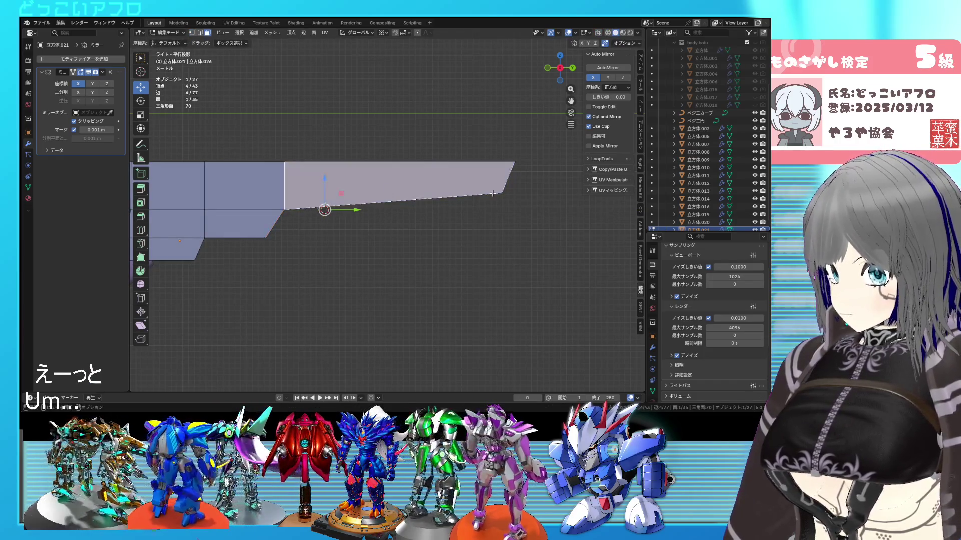
key("1")
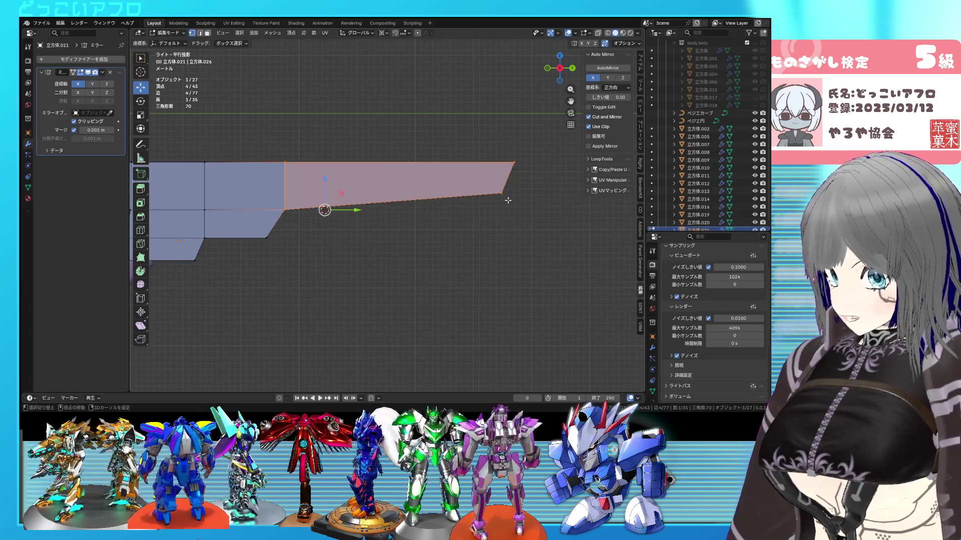
key("alt+z")
key("k")
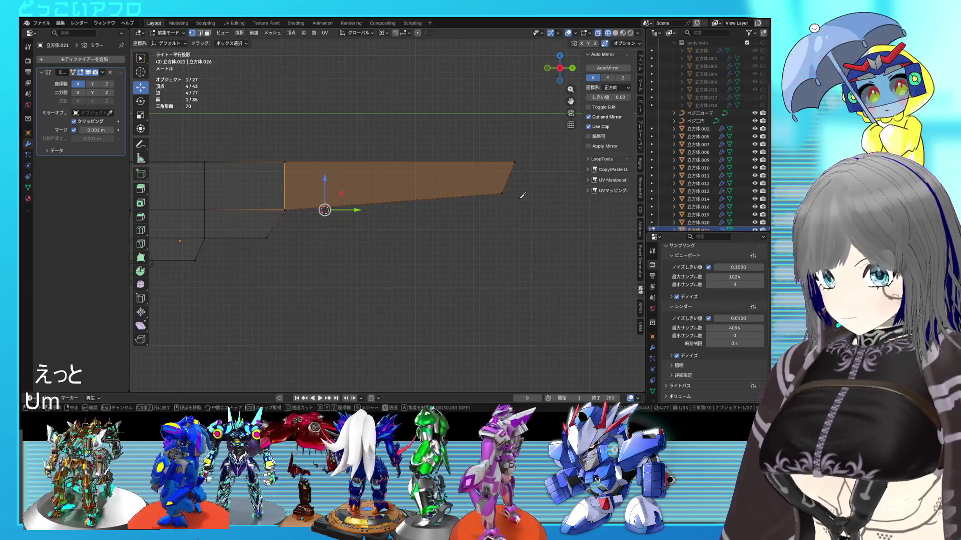
key("alt+z")
key("ctrl+s")
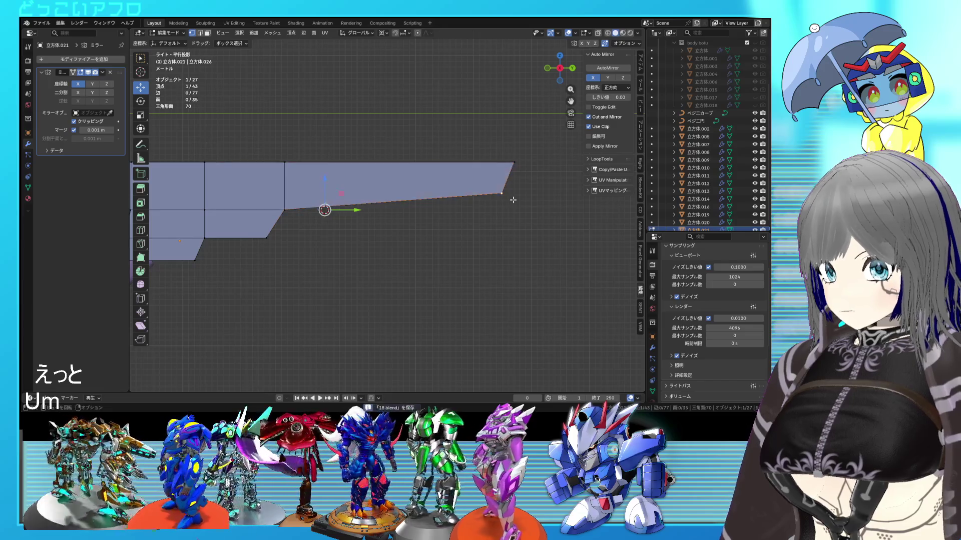
left_click(502, 193)
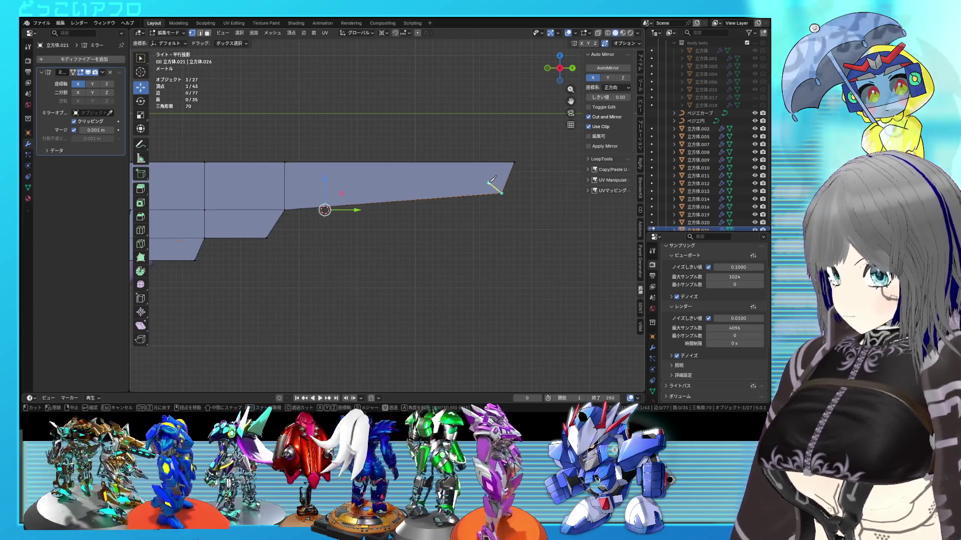
left_click(493, 181)
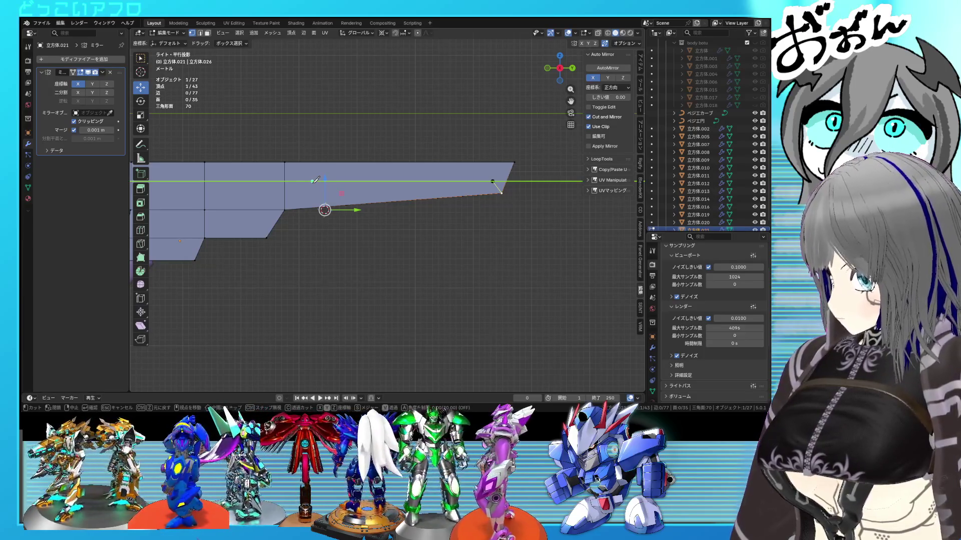
key("y")
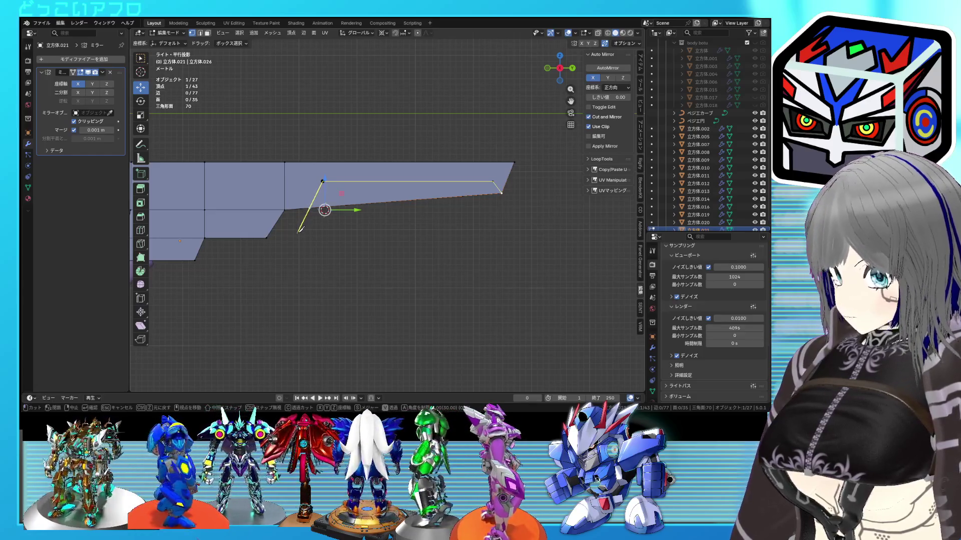
key("Return")
mouse_move(407, 220)
middle_mouse_down()
mouse_move(387, 183)
mouse_move(372, 181)
mouse_move(351, 200)
mouse_move(357, 210)
mouse_move(364, 191)
mouse_move(405, 222)
middle_mouse_up()
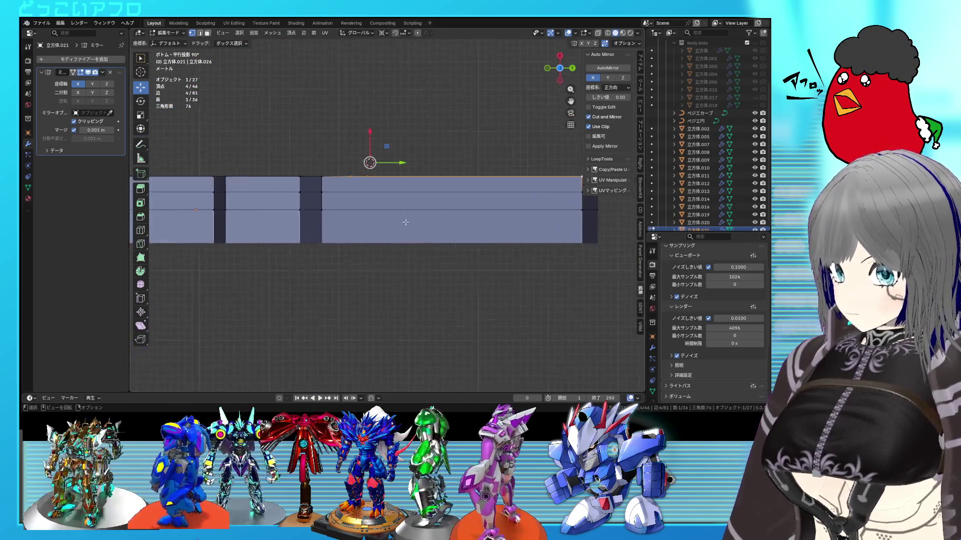
- Commit the knife cut and clear the selection in the side view
scroll(405, 222, "up", 1)
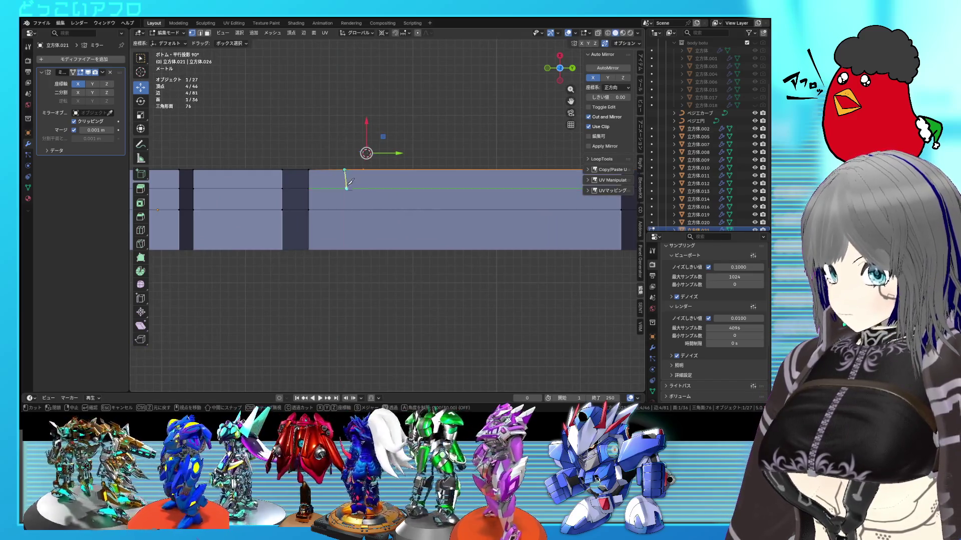
key("Return")
scroll(347, 204, "down", 2)
mouse_move(347, 204)
middle_mouse_down()
mouse_move(434, 251)
mouse_move(404, 221)
mouse_move(429, 202)
mouse_move(499, 214)
mouse_move(488, 217)
middle_mouse_up()
key("alt+a")
- Add a loop cut along the rear section and slide the top edge loop into place
right_click(467, 161)
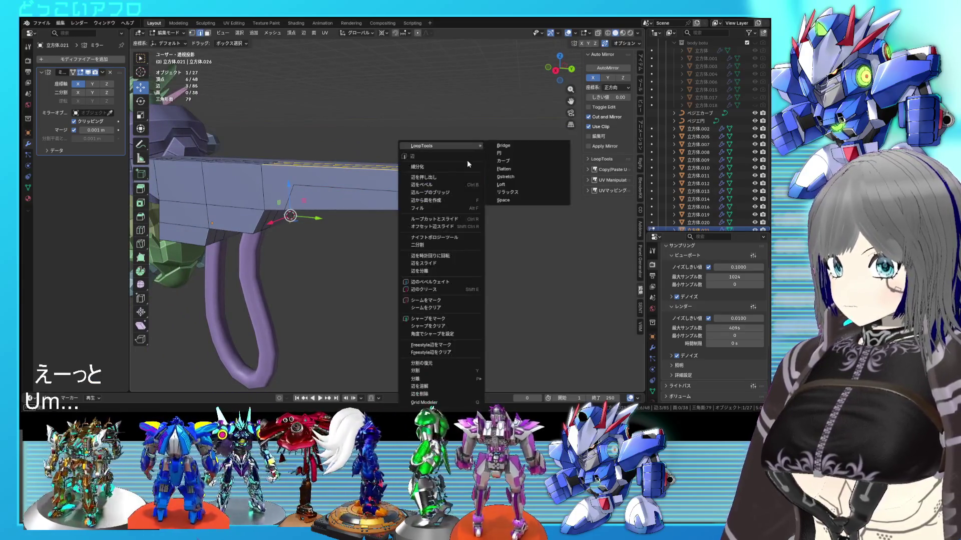
left_click(467, 161)
middle_click_drag(454, 166, 422, 200)
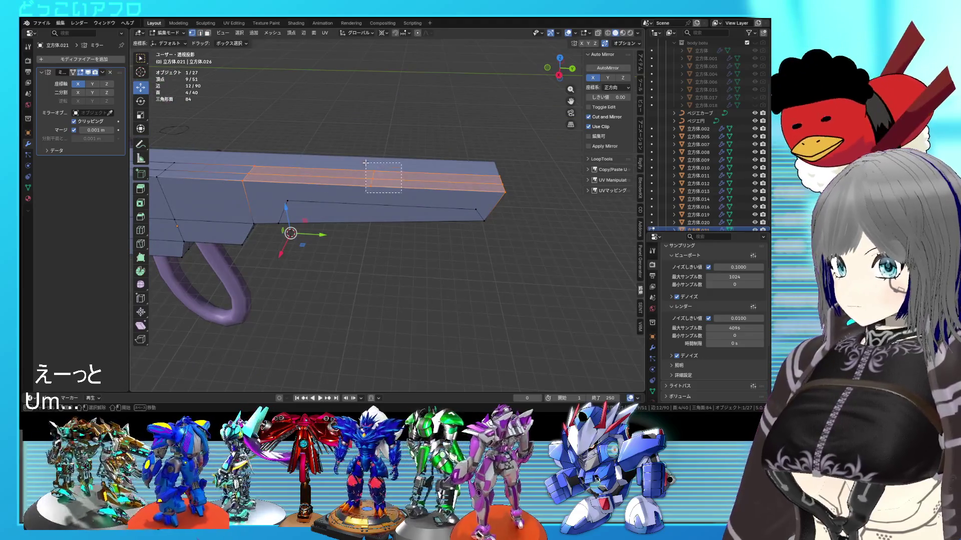
key("KP_3")
left_click(450, 166, "alt")
key("g")
key("g")
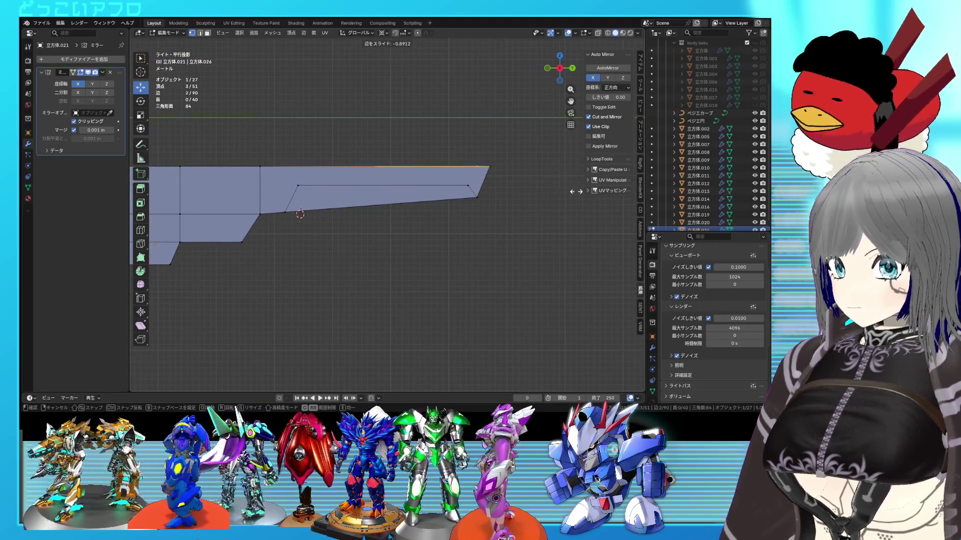
left_click(571, 191)
- Select the rear vertices and top edge, then subdivide the three selected edges
left_click(475, 188)
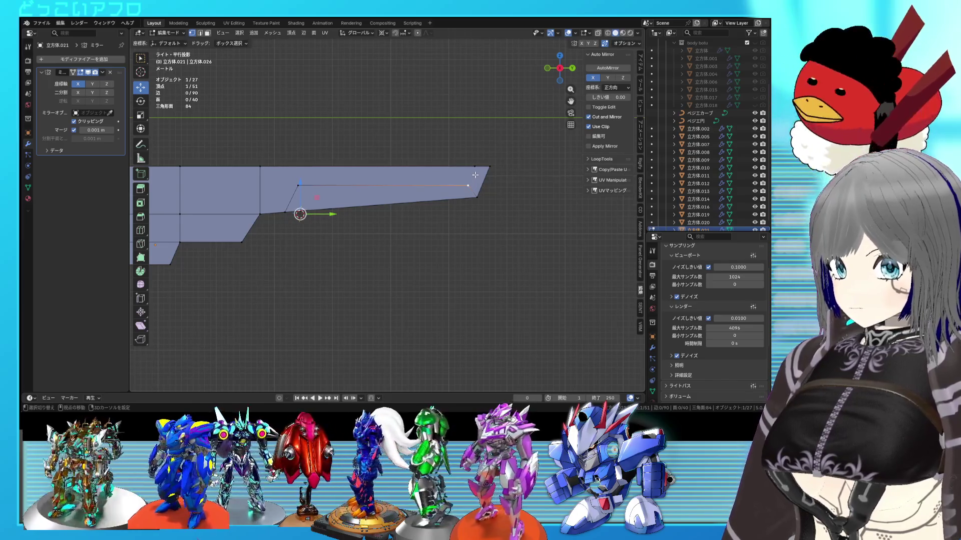
left_click(475, 170, "shift")
middle_click_drag(475, 170, 446, 196)
key("2")
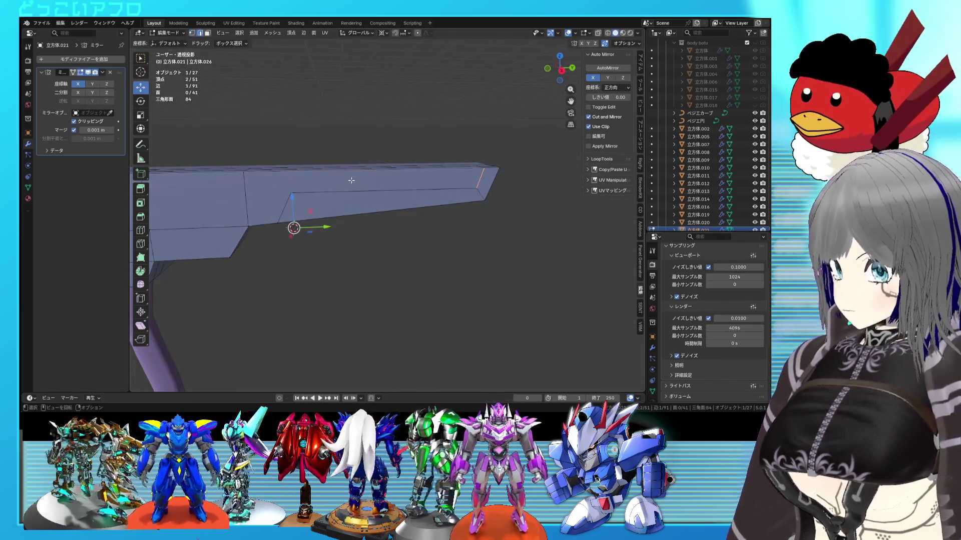
left_click(350, 165, "shift")
right_click(334, 167)
middle_click_drag(391, 180, 440, 188)
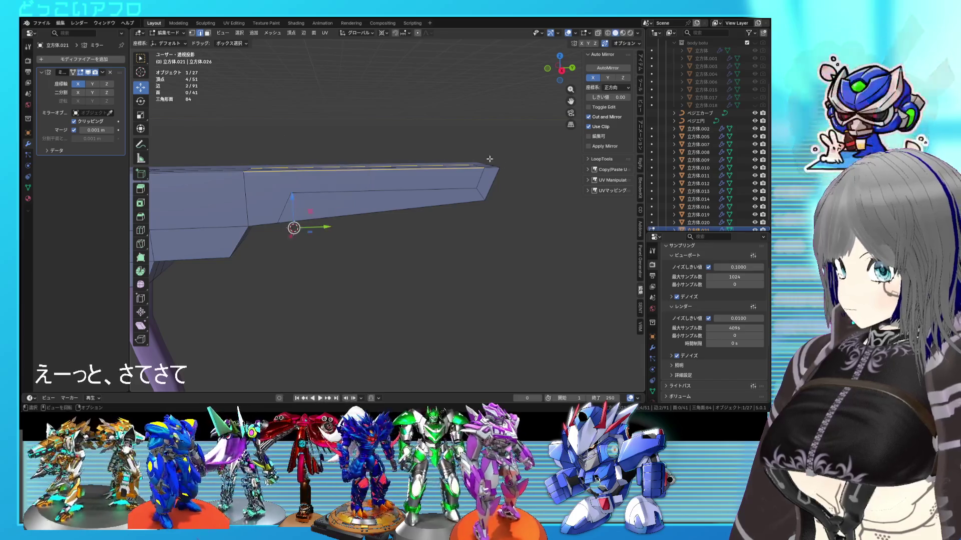
right_click(386, 144)
left_click(376, 145)
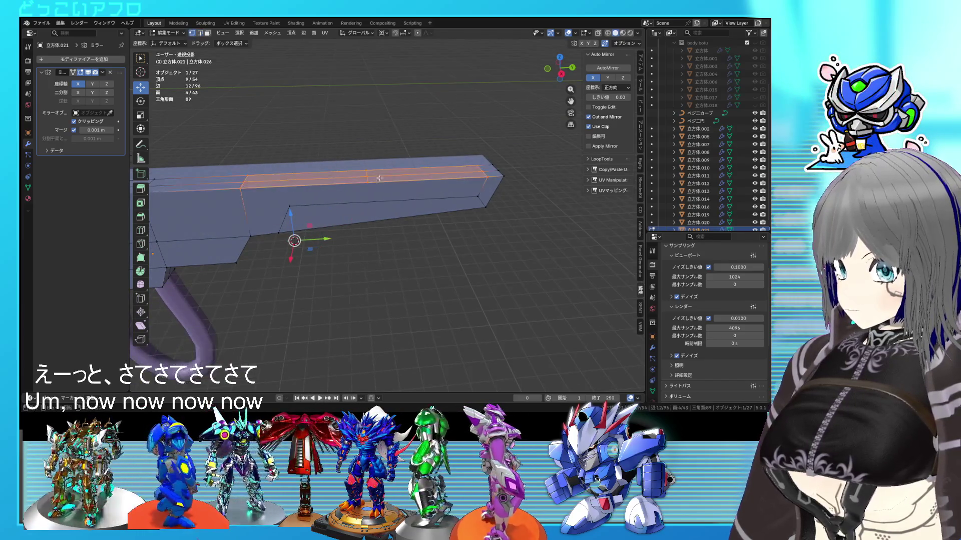
- Slide a new edge along the side and join it to the panel corner vertex
left_click(367, 179)
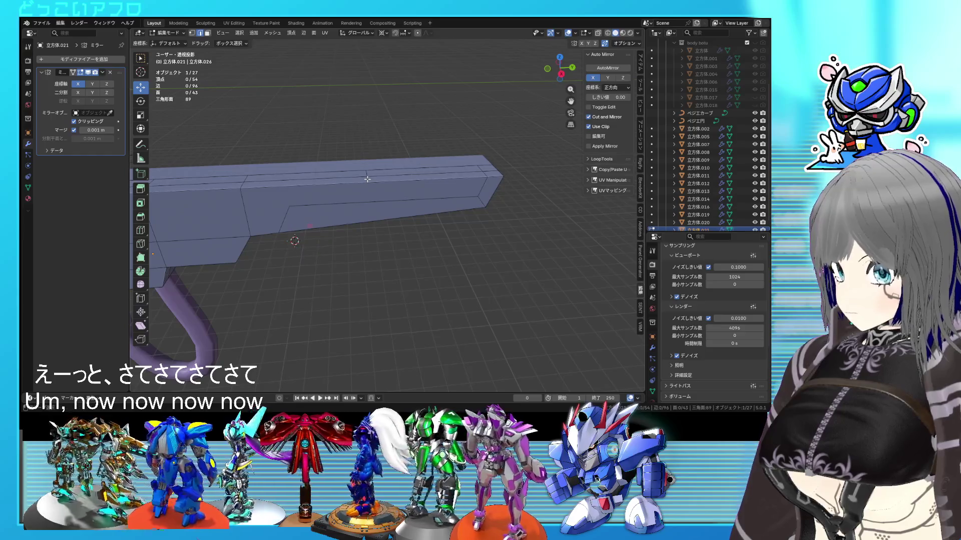
key("g")
key("g")
left_click(324, 183)
left_click(283, 199)
key("j")
key("KP_3")
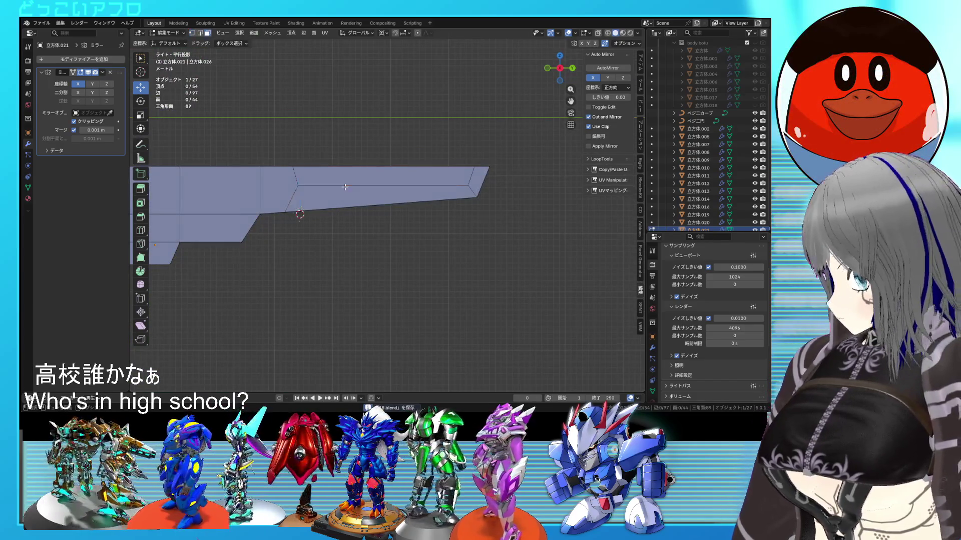
left_click(345, 187)
mouse_move(348, 190)
middle_mouse_down()
mouse_move(449, 195)
mouse_move(465, 215)
middle_mouse_up()
- Narrow the whole rifle mesh along X and shift it along X
key("a")
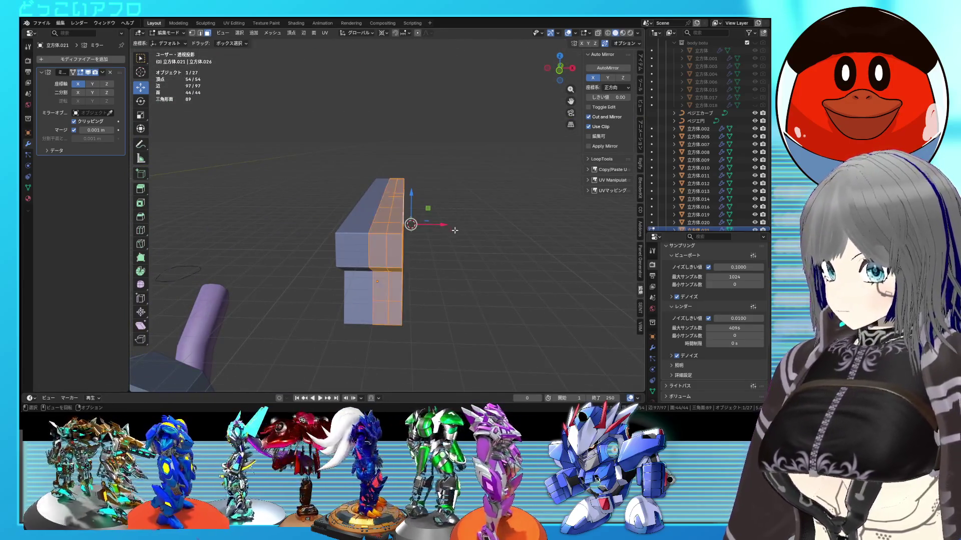
left_click_drag(441, 224, 437, 225)
mouse_move(436, 225)
middle_mouse_down()
mouse_move(407, 225)
mouse_move(436, 225)
middle_mouse_up()
key("KP_1")
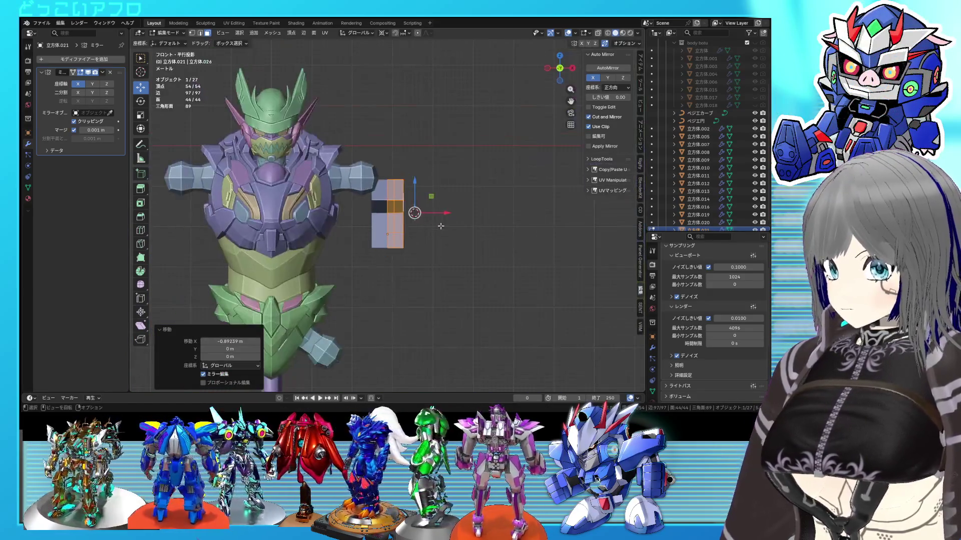
key("s")
key("x")
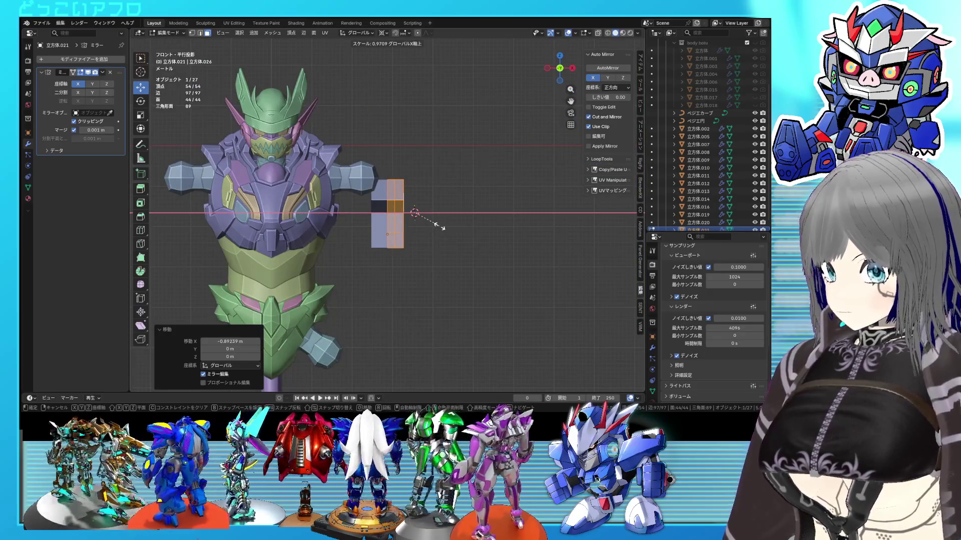
left_click(438, 227)
key("g")
key("x")
left_click(439, 213)
middle_click_drag(440, 213, 317, 195)
- Extrude the rifle's rear face and scale it down around the selection centre
left_click(383, 207)
key("ctrl+s")
key("e")
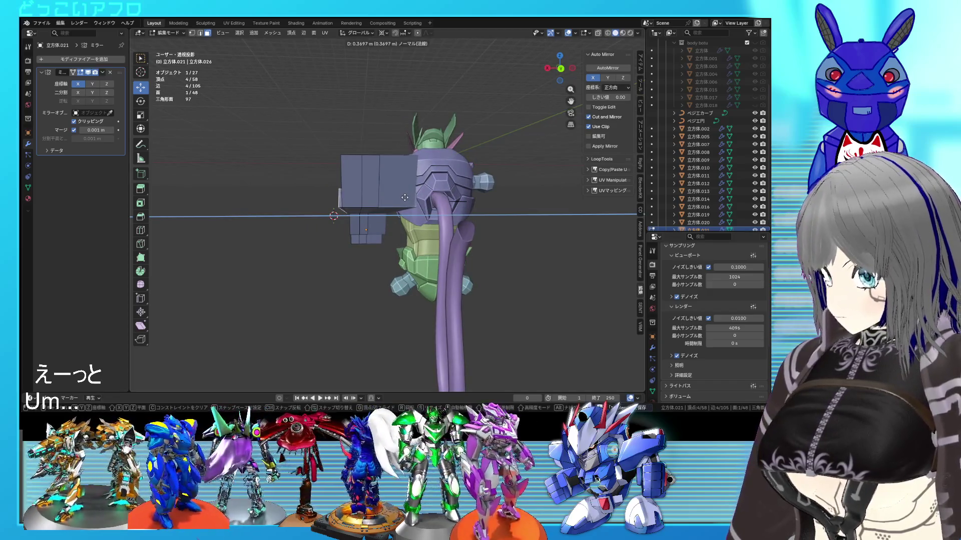
left_click(406, 196)
mouse_move(407, 197)
middle_mouse_down()
mouse_move(455, 222)
mouse_move(447, 141)
middle_mouse_up()
left_click(386, 33)
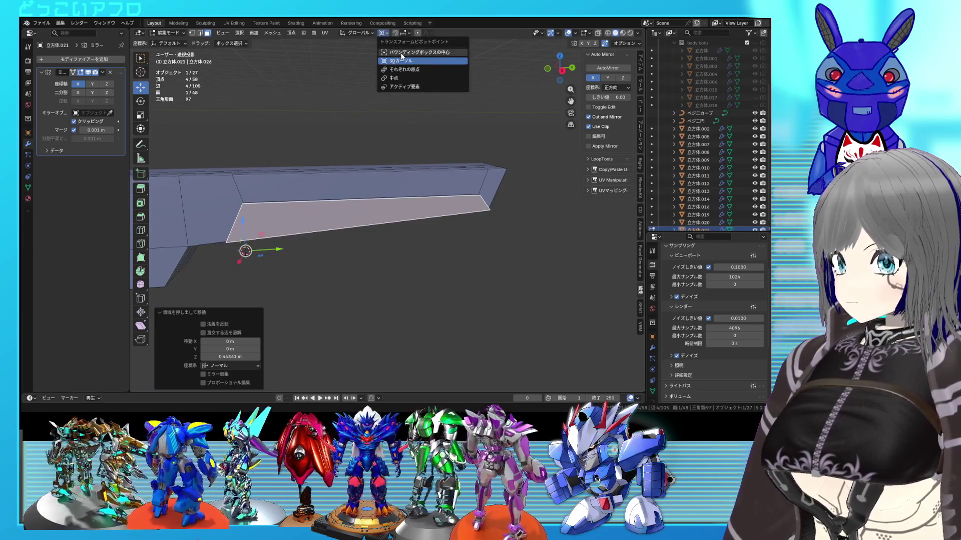
left_click(401, 57)
key("s")
left_click(442, 210)
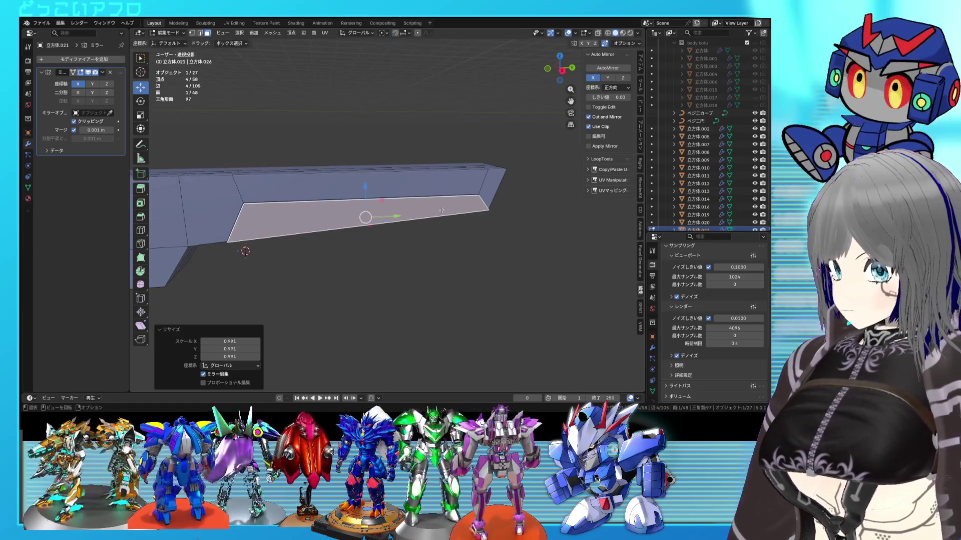
key("s")
left_click(436, 242)
- Edge-slide the long edge along the side panel in the side view
key("KP_3")
key("2")
left_click(332, 188)
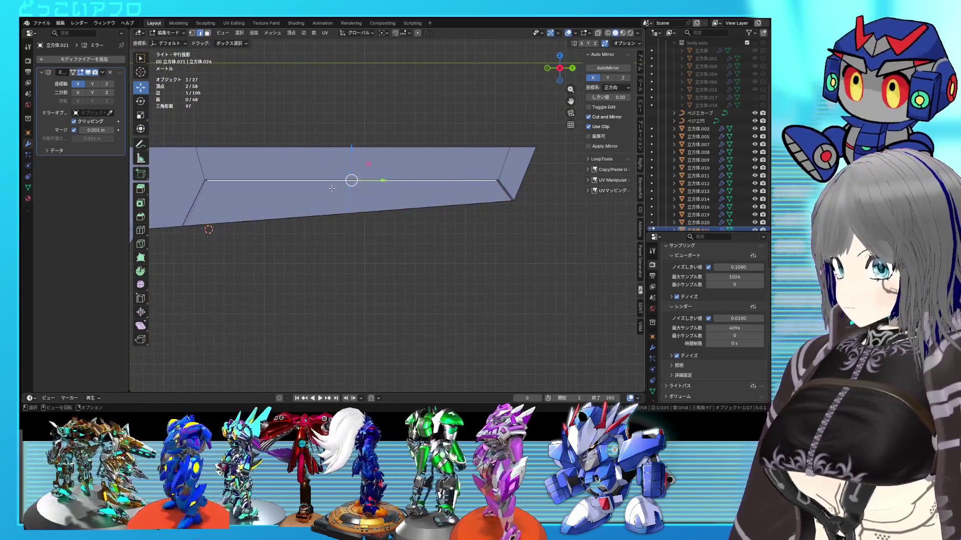
key("g")
key("g")
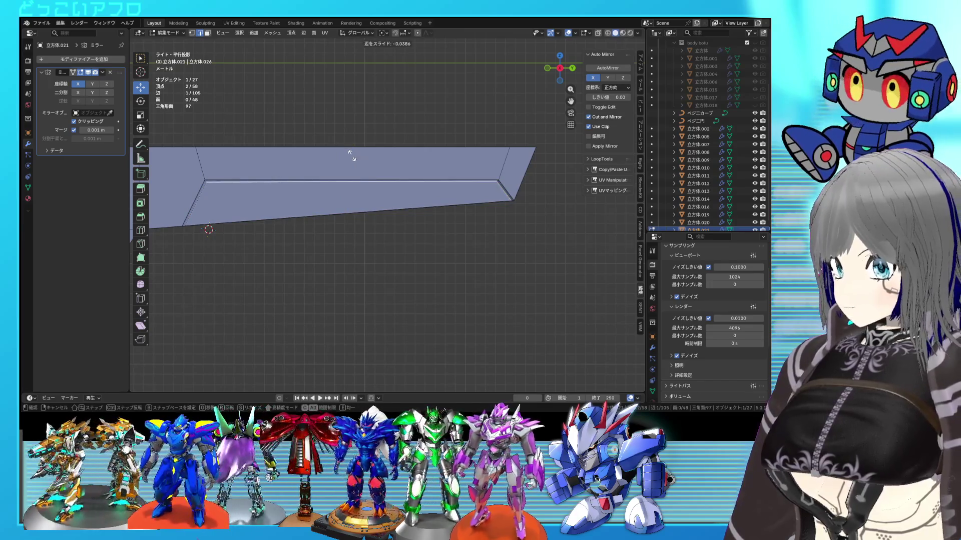
left_click(350, 160)
scroll(351, 162, "down", 1)
mouse_move(351, 162)
middle_mouse_down()
mouse_move(352, 147)
mouse_move(309, 191)
middle_mouse_up()
- Select the thin face strip along the side and extrude it downward to -2.614 m
key("3")
left_click(309, 191)
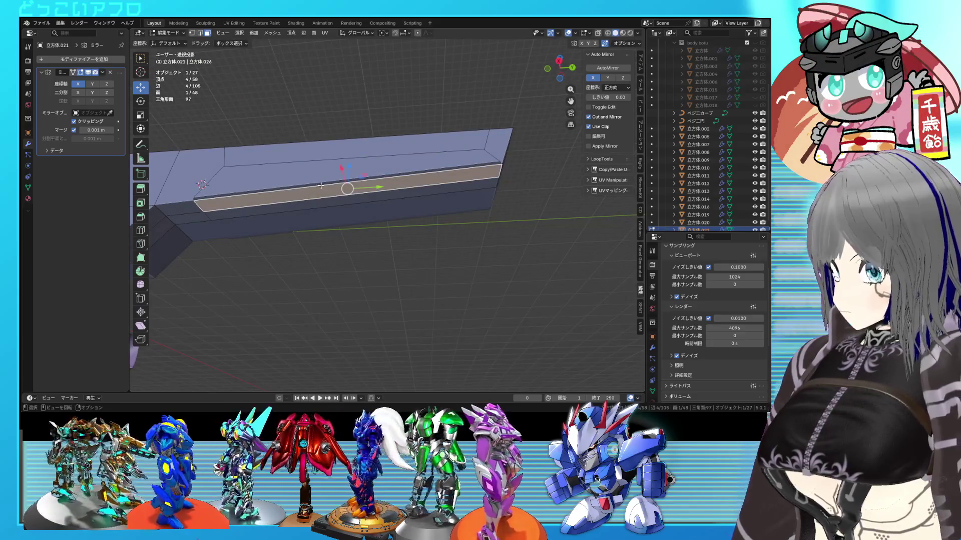
left_click(320, 186)
left_click(324, 203, "ctrl")
middle_click_drag(324, 203, 384, 201, "alt")
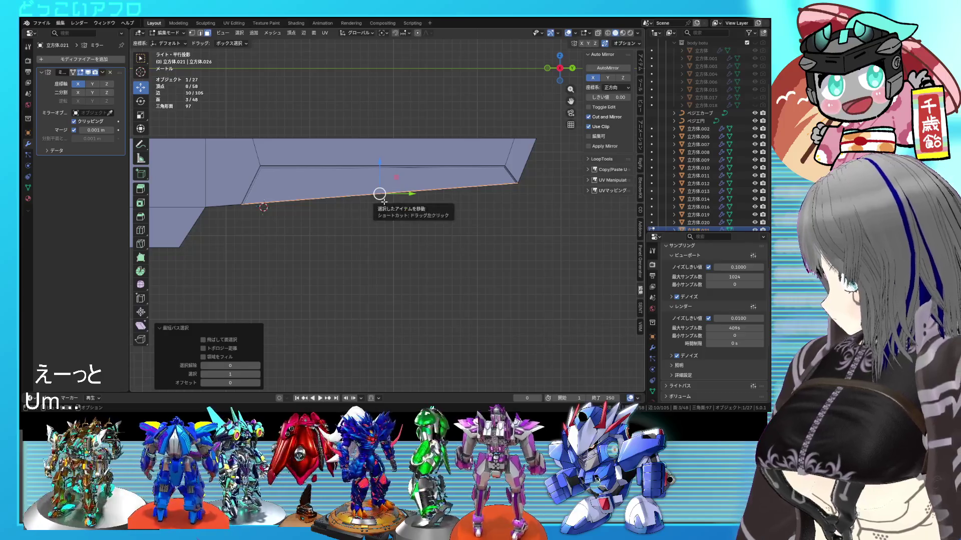
key("e")
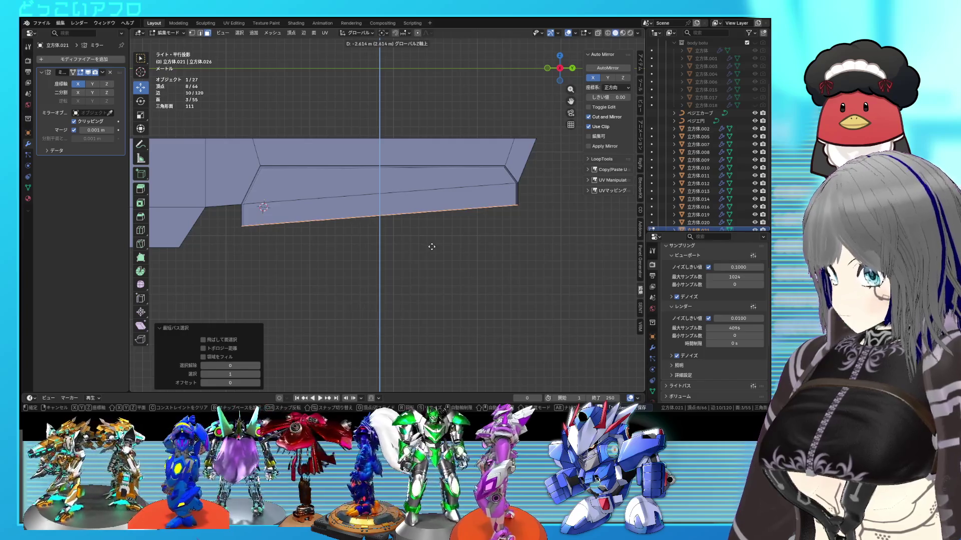
left_click(431, 247)
key("ctrl+s")
- In wireframe, move the vertices at the extension's left end into a slanted front
key("1")
key("shift+z")
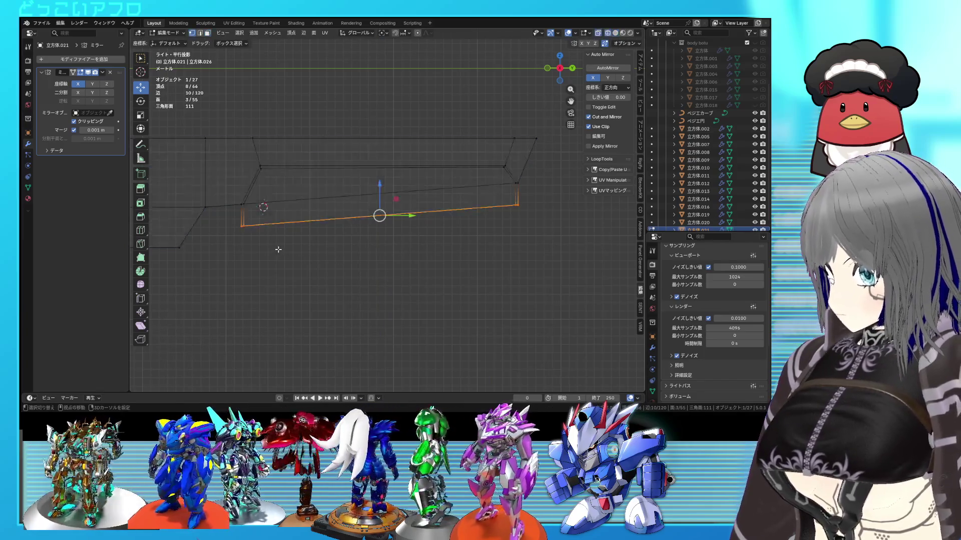
left_click_drag(231, 218, 232, 219)
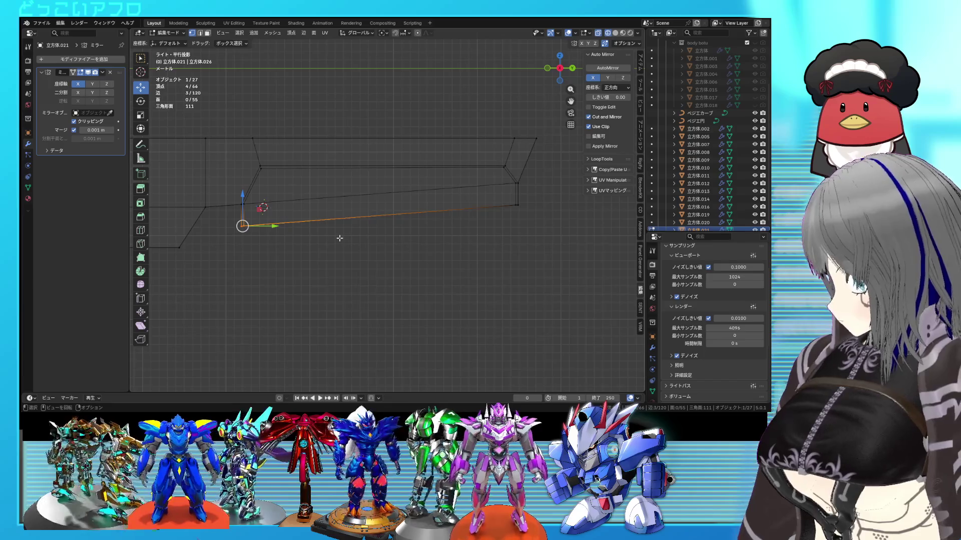
key("g")
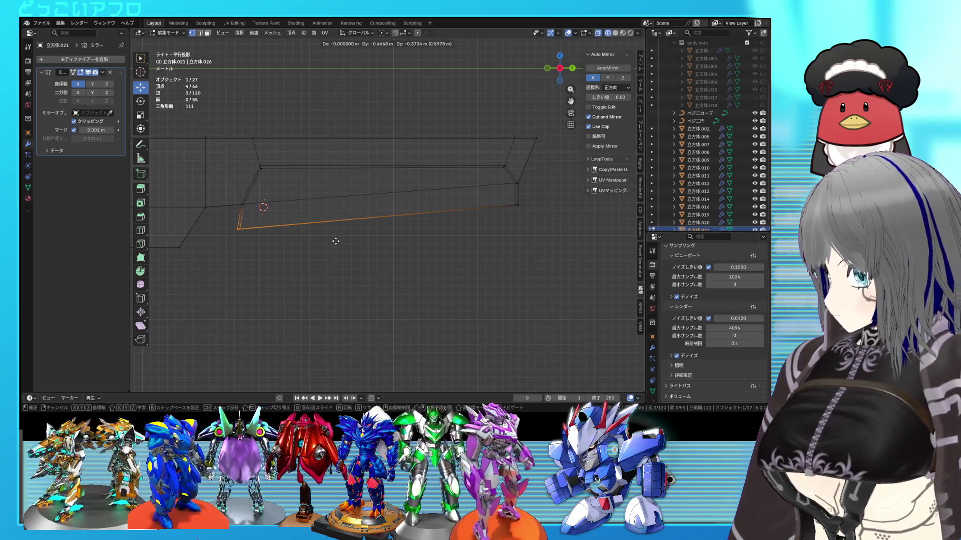
left_click(335, 241)
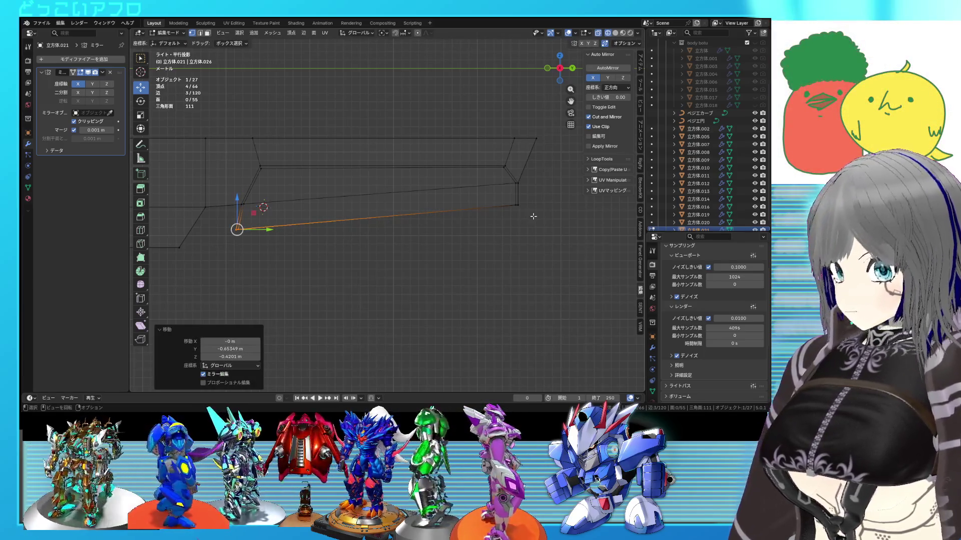
- Subdivide the extension's edges, then slide the new cut and right-end edges into place
left_click_drag(507, 199, 507, 199)
left_click_drag(382, 183, 382, 183)
right_click(374, 125)
left_click(374, 126)
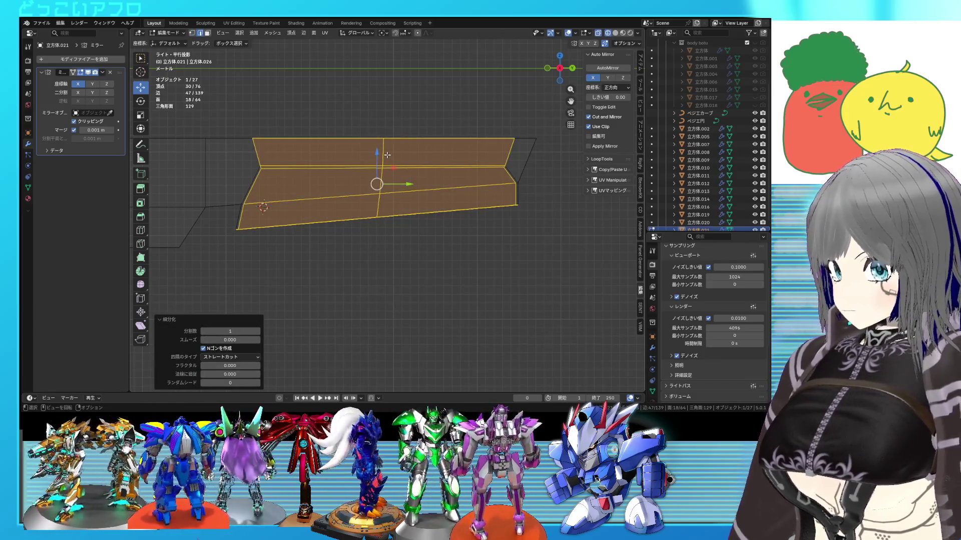
key("alt+a")
key("g")
key("g")
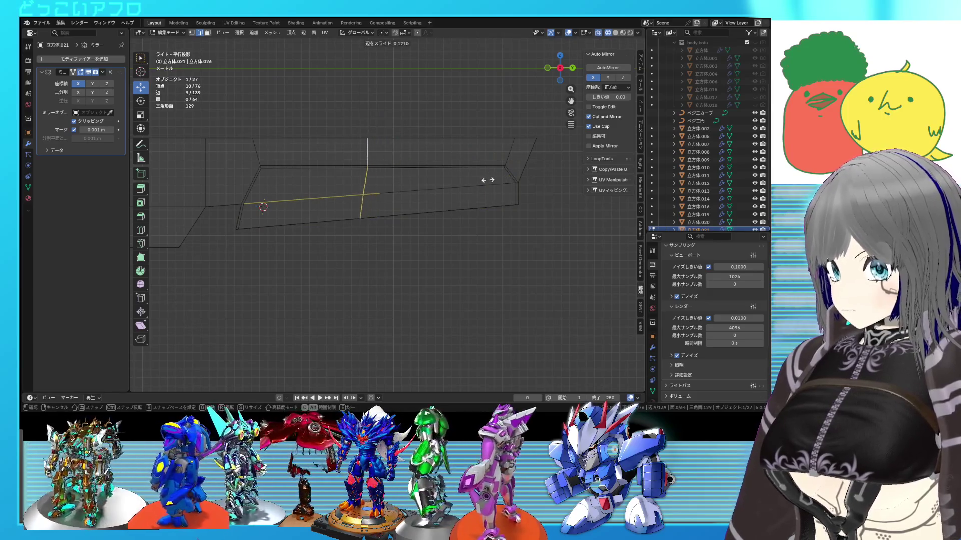
left_click(473, 183)
left_click_drag(538, 222, 503, 194)
key("g")
key("g")
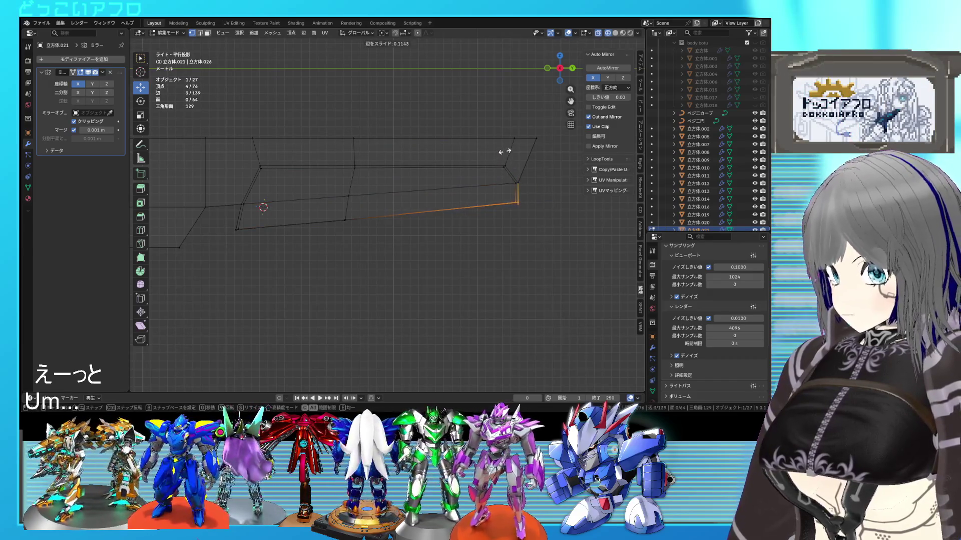
left_click(155, 131)
- Delete the strip of faces at the extension's right end
key("a")
key("alt+a")
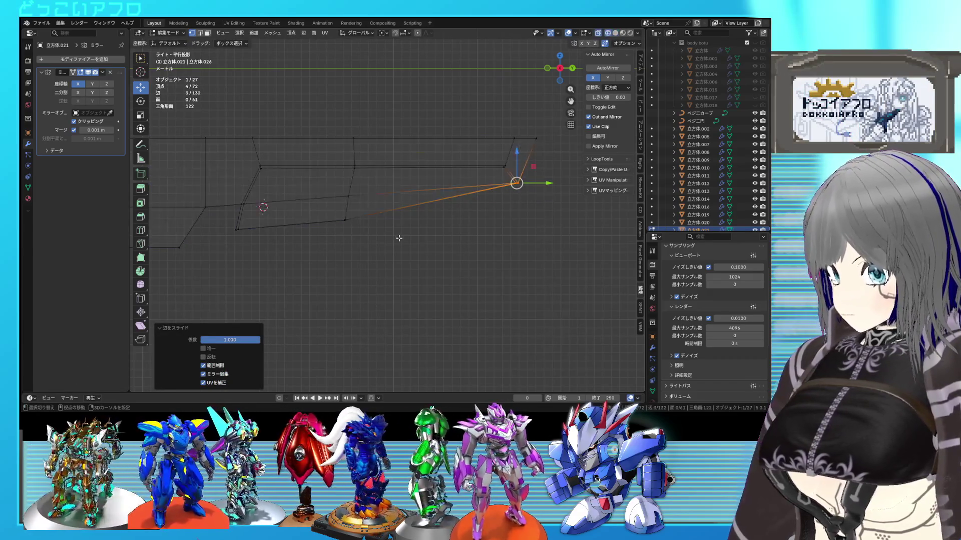
left_click_drag(400, 200, 523, 181)
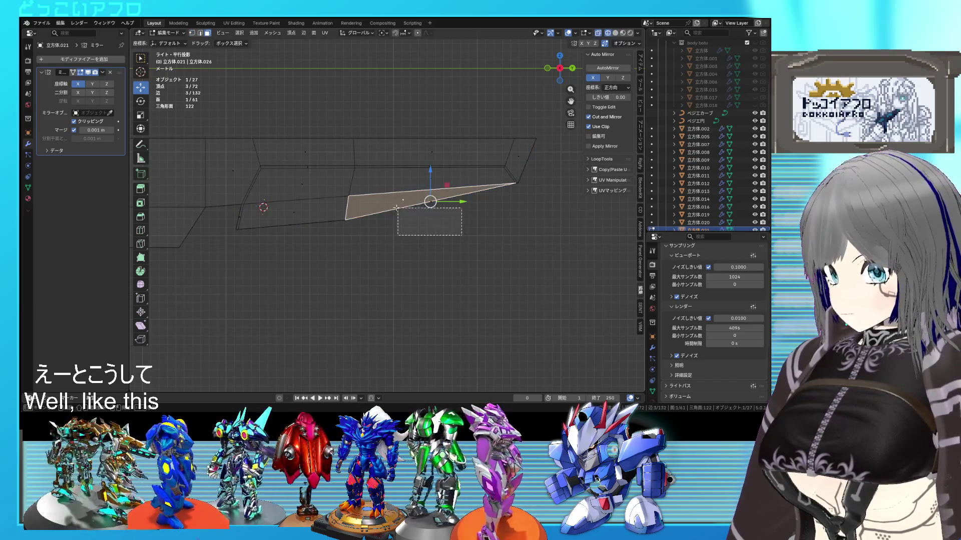
key("x")
left_click(386, 197)
mouse_move(386, 197)
middle_mouse_down()
mouse_move(333, 195)
mouse_move(356, 161)
mouse_move(357, 185)
middle_mouse_up()
- Extrude the edges at the opening to build out the tapered rear end
left_click(333, 195)
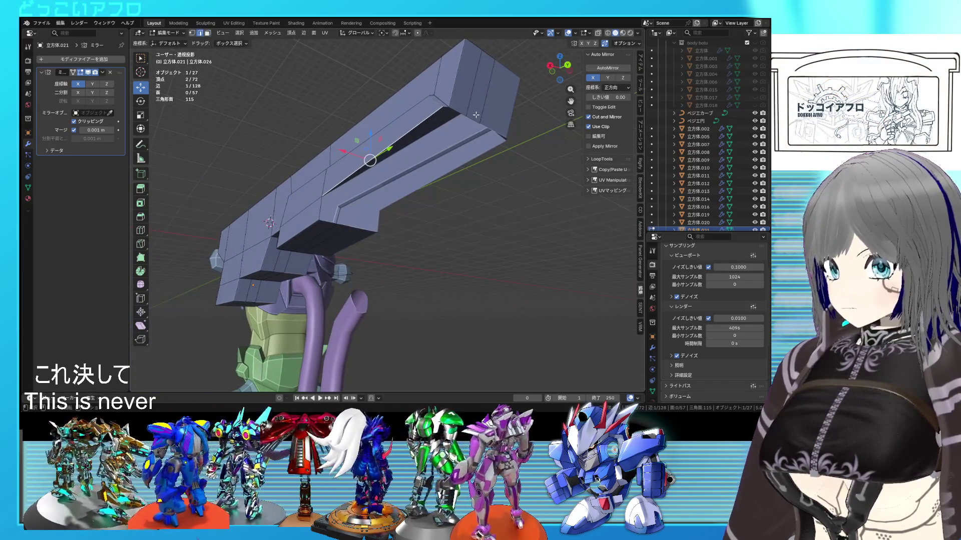
key("KP_3")
key("shift+z")
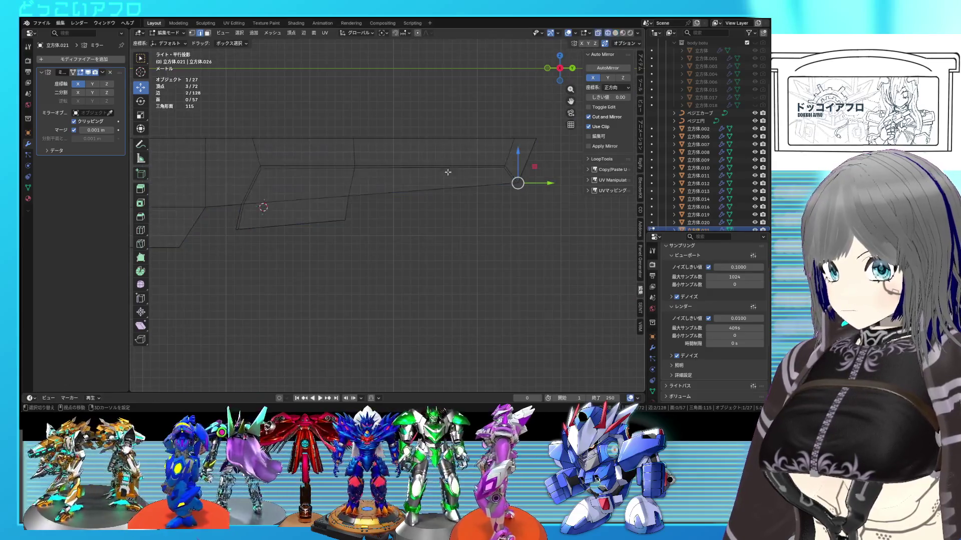
key("e")
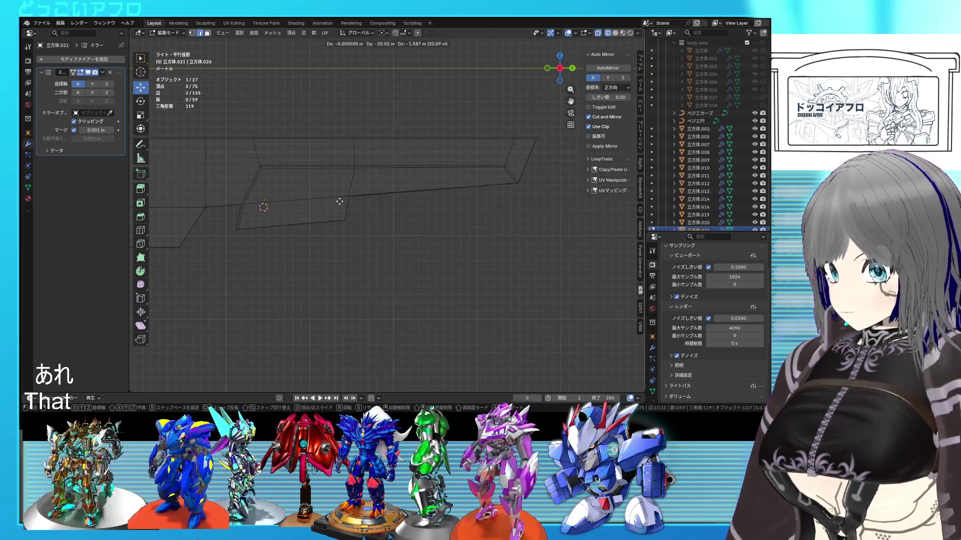
left_click(339, 201)
middle_click_drag(347, 197, 302, 167)
key("shift+z")
- Fill the gap at the step with new faces
left_click(296, 219)
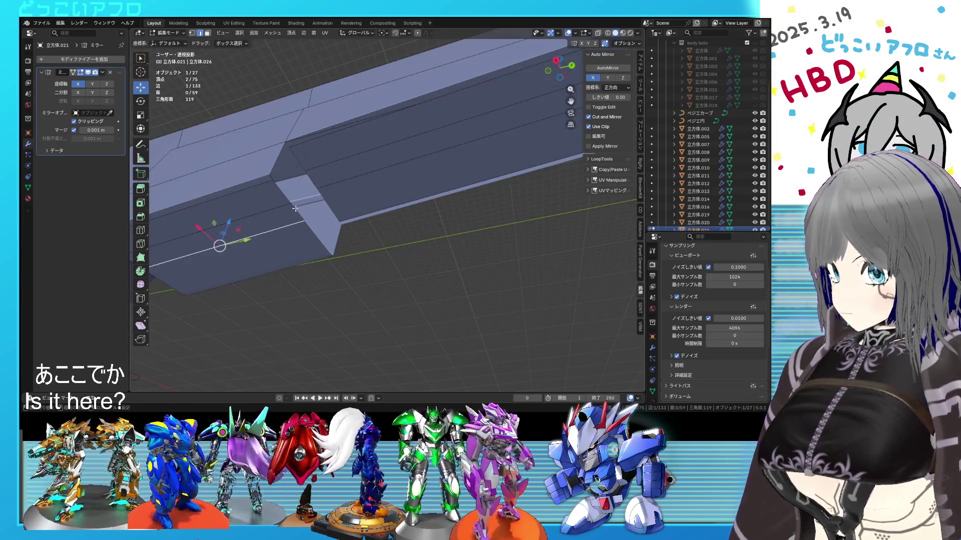
left_click(300, 196)
mouse_move(298, 185)
middle_mouse_down()
mouse_move(322, 171)
mouse_move(291, 182)
middle_mouse_up()
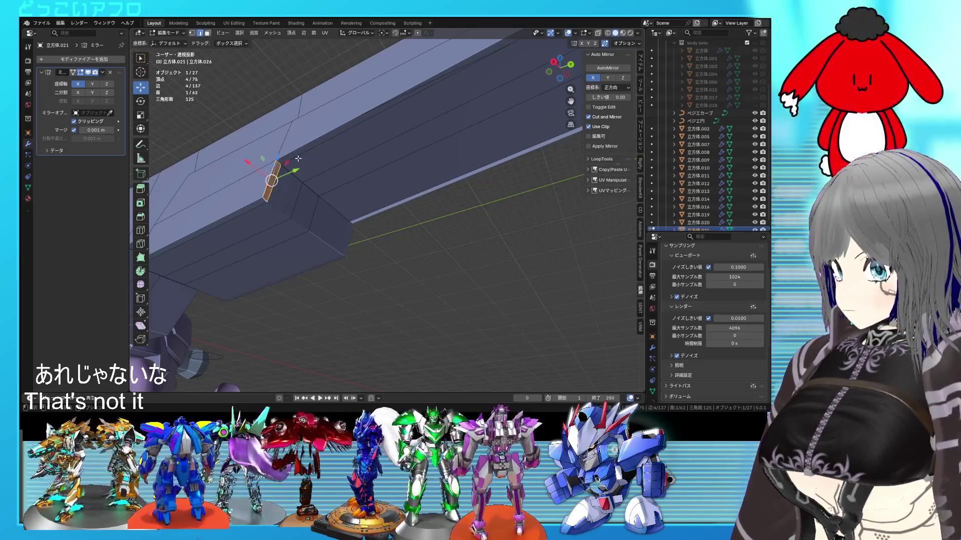
key("ctrl+z")
- Apply Shade Auto Smooth at 30° to the rifle in object mode, then resume mesh editing
key("Tab")
mouse_move(299, 158)
middle_mouse_down()
mouse_move(356, 198)
mouse_move(361, 180)
mouse_move(376, 208)
mouse_move(406, 229)
mouse_move(310, 244)
mouse_move(344, 220)
middle_mouse_up()
right_click(360, 180)
left_click(356, 188)
scroll(365, 218, "up", 3)
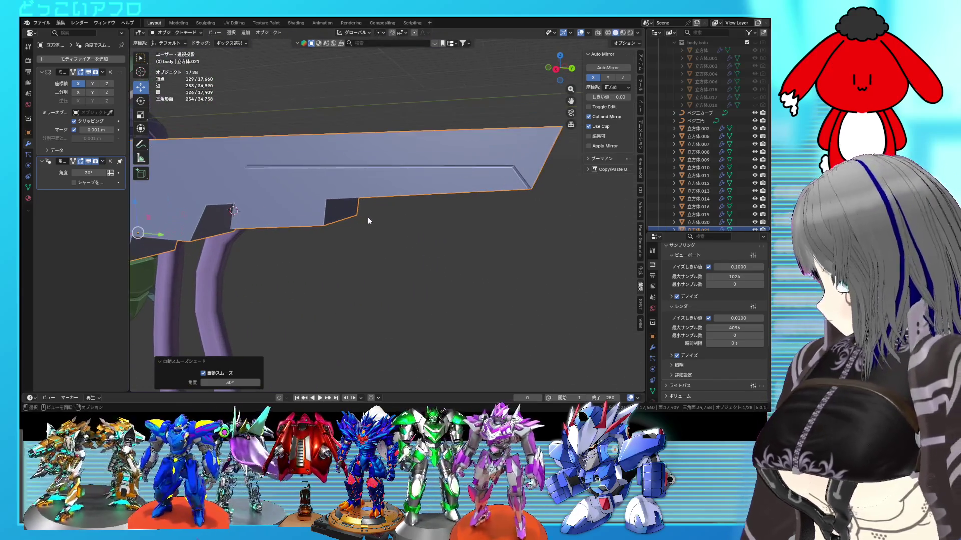
mouse_move(369, 219)
middle_mouse_down()
mouse_move(437, 221)
mouse_move(426, 205)
mouse_move(335, 198)
middle_mouse_up()
key("Tab")
mouse_move(401, 175)
middle_mouse_down()
mouse_move(357, 182)
mouse_move(360, 159)
middle_mouse_up()
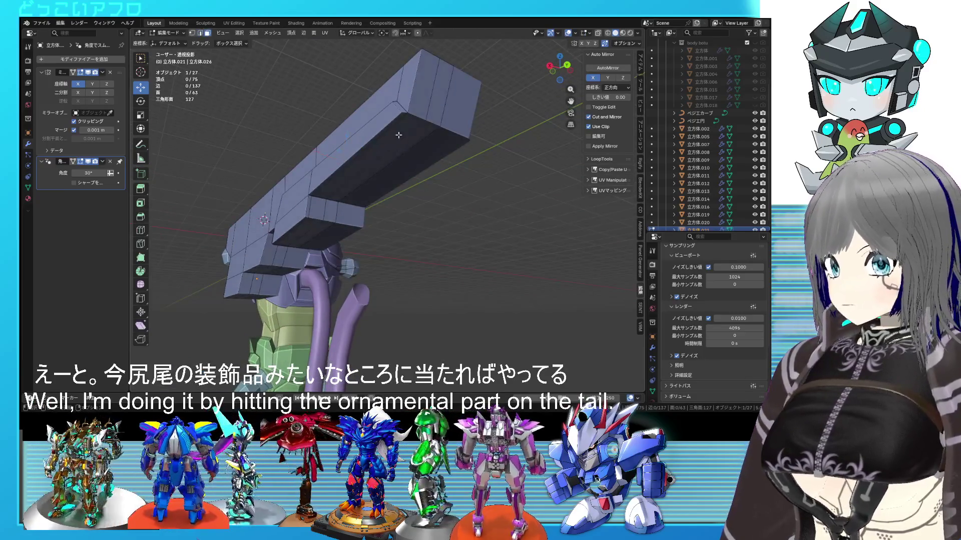
- In side wireframe view, drop the bottom edge of the underside step
left_click(390, 128, "ctrl")
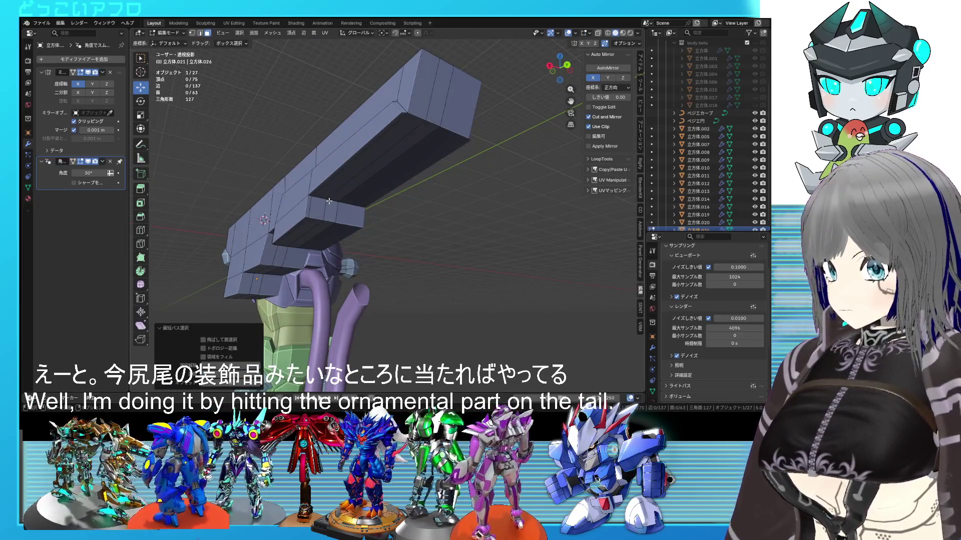
left_click(310, 196, "ctrl")
middle_click_drag(310, 195, 306, 228)
left_click(293, 224, "ctrl")
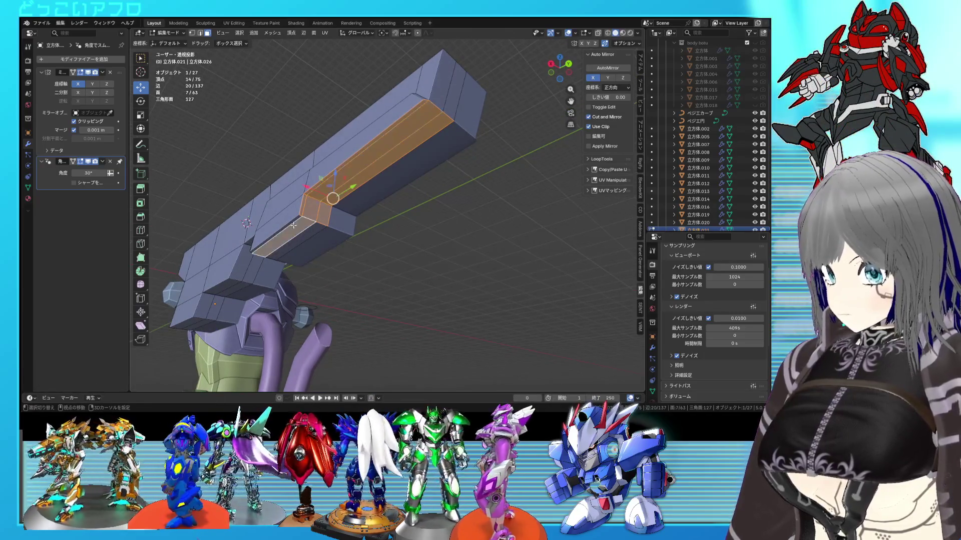
key("KP_3")
left_click_drag(368, 313, 349, 298)
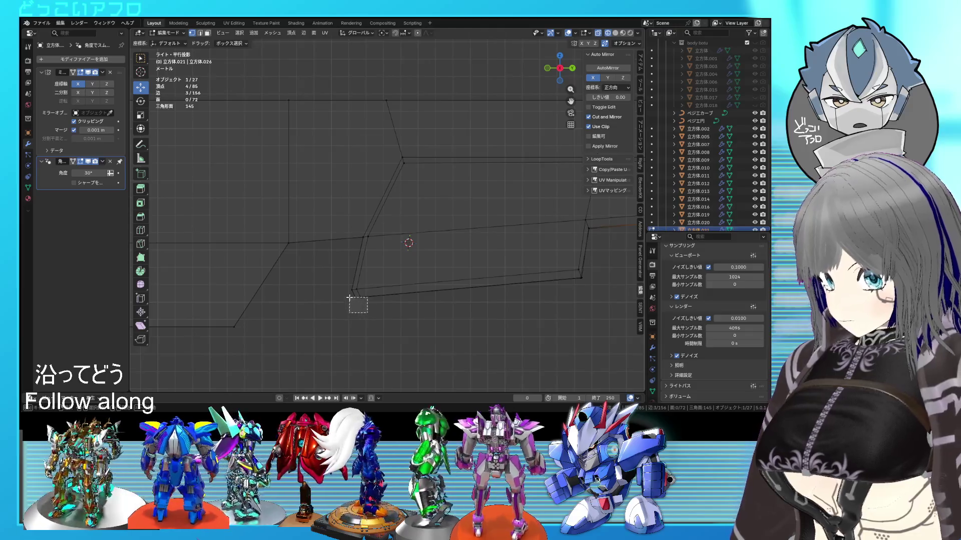
key("g")
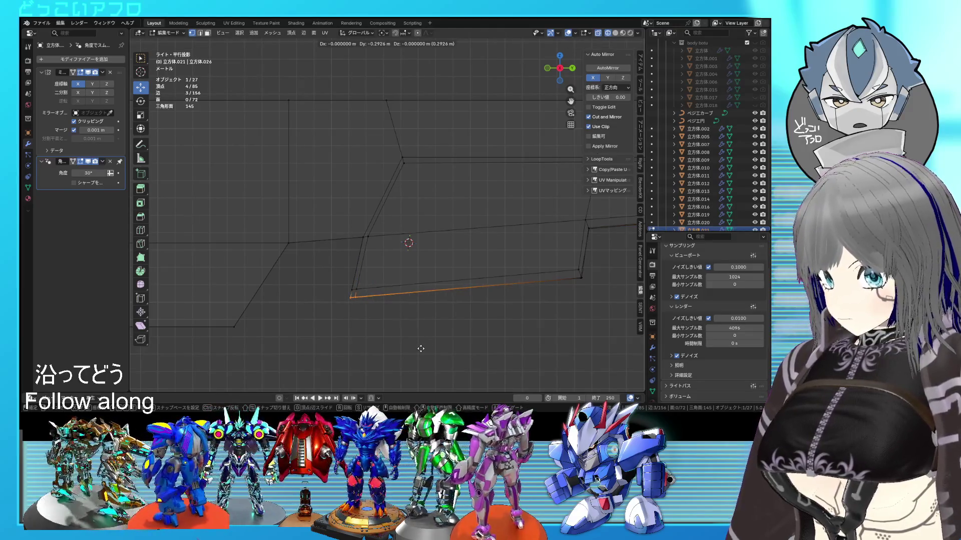
left_click(420, 348)
- Check the underside in solid shading, deselect everything and save the file
key("alt+z")
mouse_move(540, 273)
middle_mouse_down()
mouse_move(398, 234)
mouse_move(384, 239)
mouse_move(418, 242)
mouse_move(380, 250)
mouse_move(410, 241)
middle_mouse_up()
key("alt+a")
key("ctrl+s")
- In the side wireframe view, move the panel's rear top vertices
key("Tab")
scroll(409, 240, "up", 5)
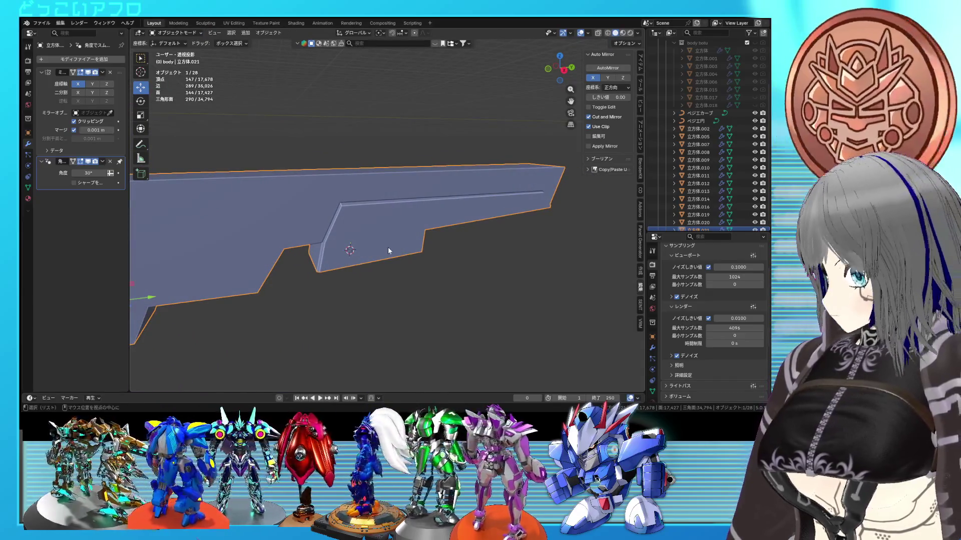
key("KP_3")
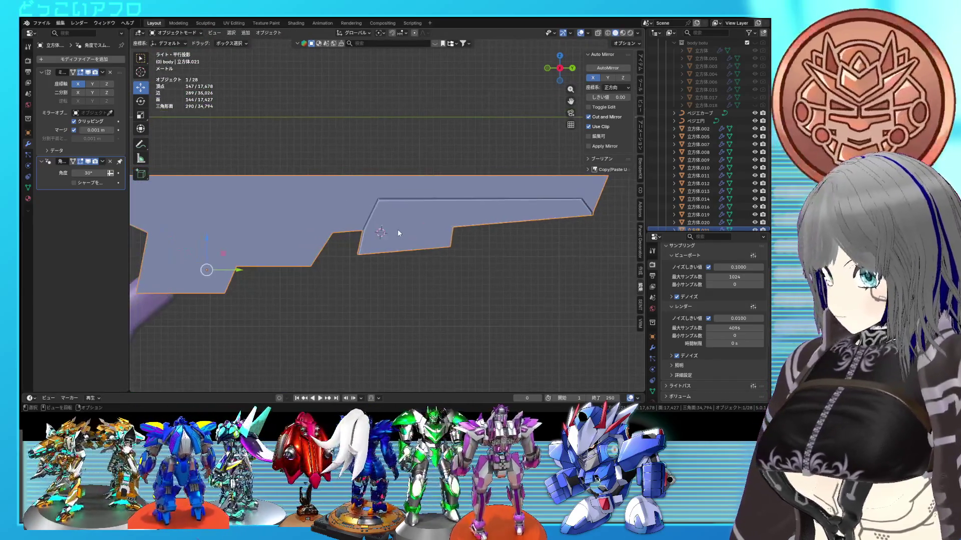
key("Tab")
scroll(397, 230, "up", 3)
key("shift+z")
left_click_drag(394, 211, 371, 194)
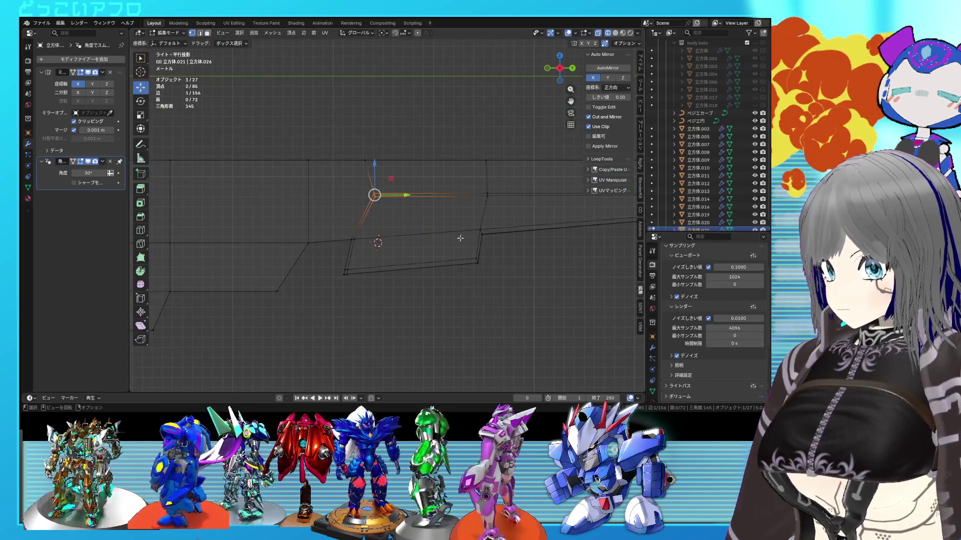
key("g")
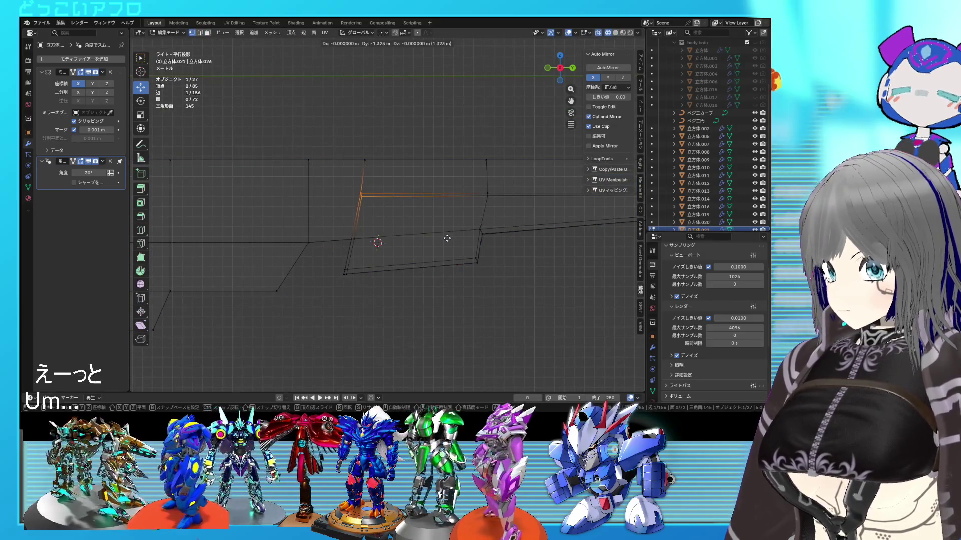
left_click(422, 239)
- Slide a panel corner vertex along the rifle's length, then save
scroll(341, 181, "up", 5)
left_click(341, 181)
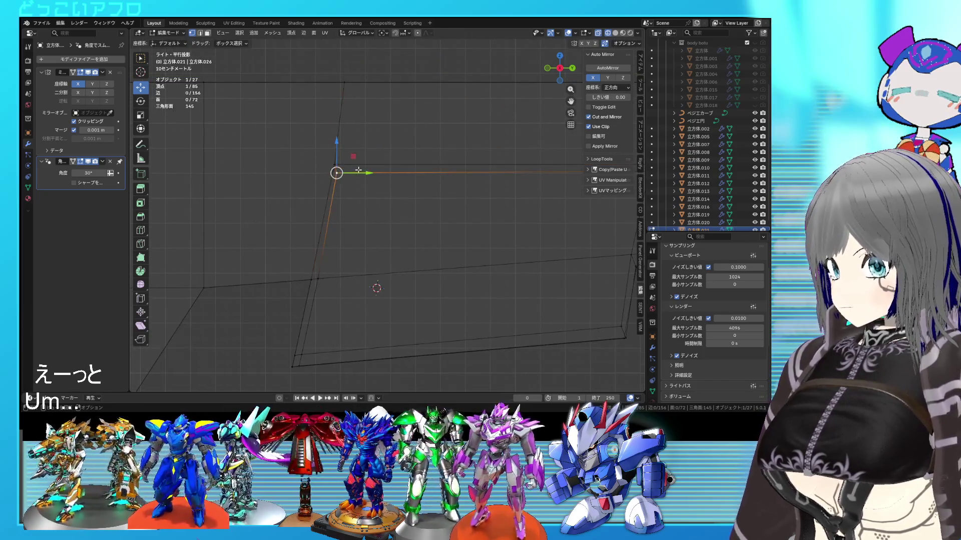
left_click_drag(368, 174, 376, 176)
key("shift+z")
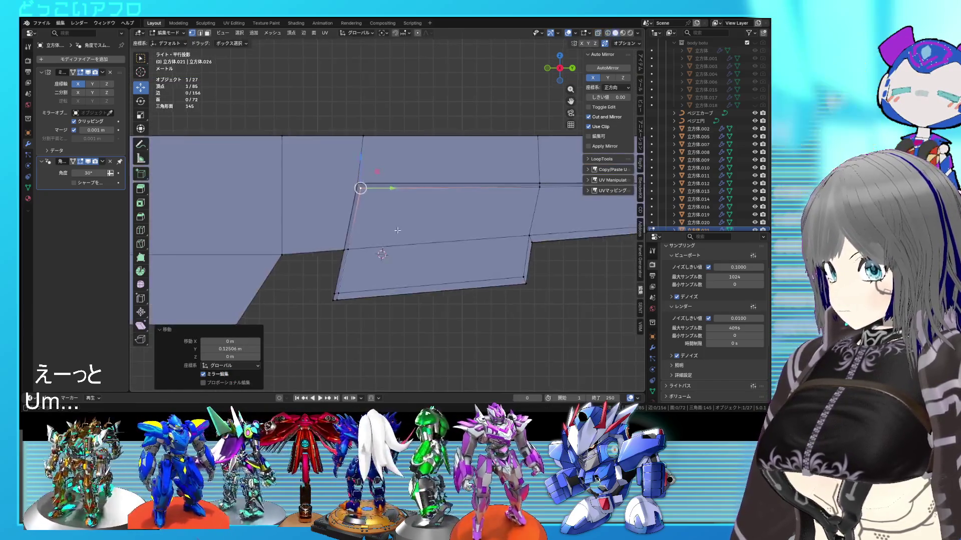
key("ctrl+s")
- Review the rifle, then drop the panel's lower edges in side X-ray view
key("Tab")
mouse_move(401, 227)
middle_mouse_down()
mouse_move(451, 276)
mouse_move(481, 269)
mouse_move(484, 208)
mouse_move(470, 195)
mouse_move(430, 214)
middle_mouse_up()
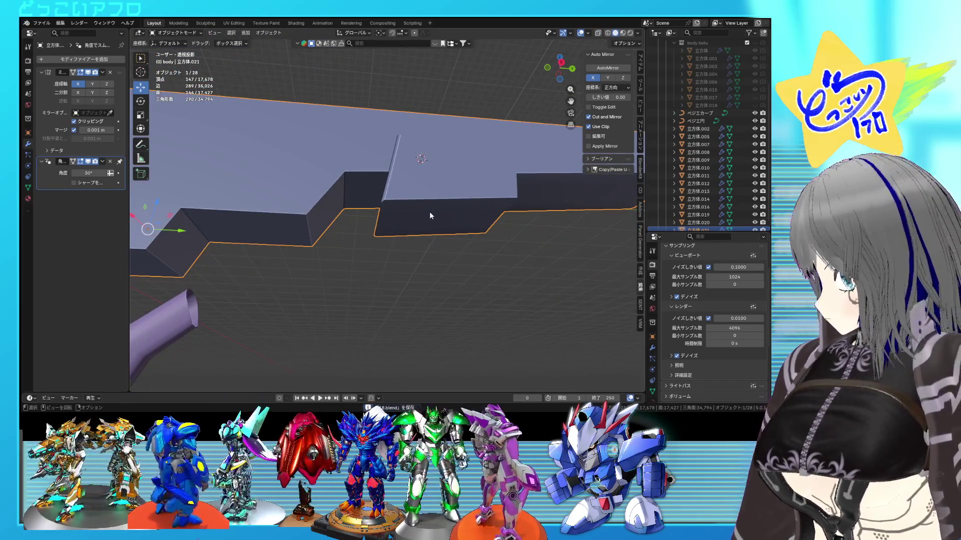
key("KP_3")
key("Tab")
key("alt+z")
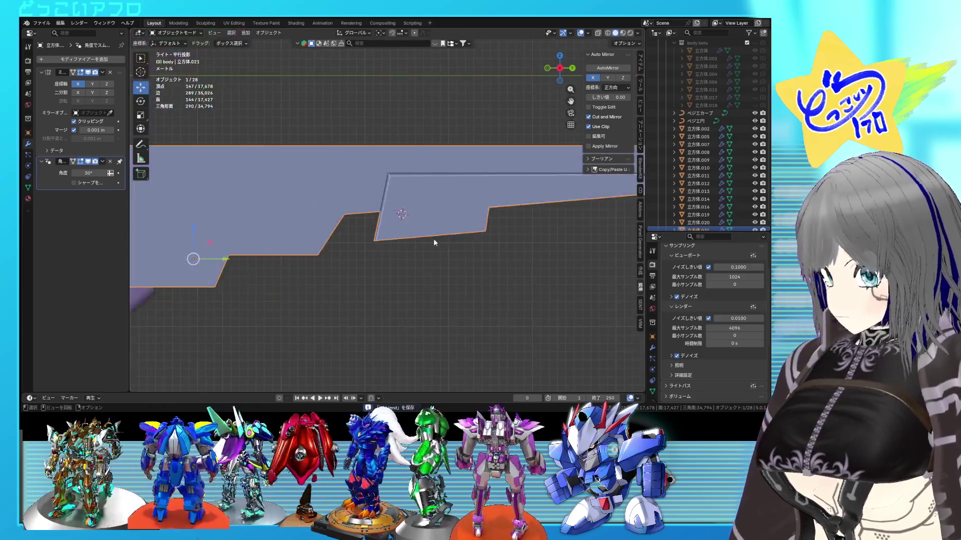
mouse_move(511, 256)
left_mouse_down()
mouse_move(386, 220)
mouse_move(362, 223)
left_mouse_up()
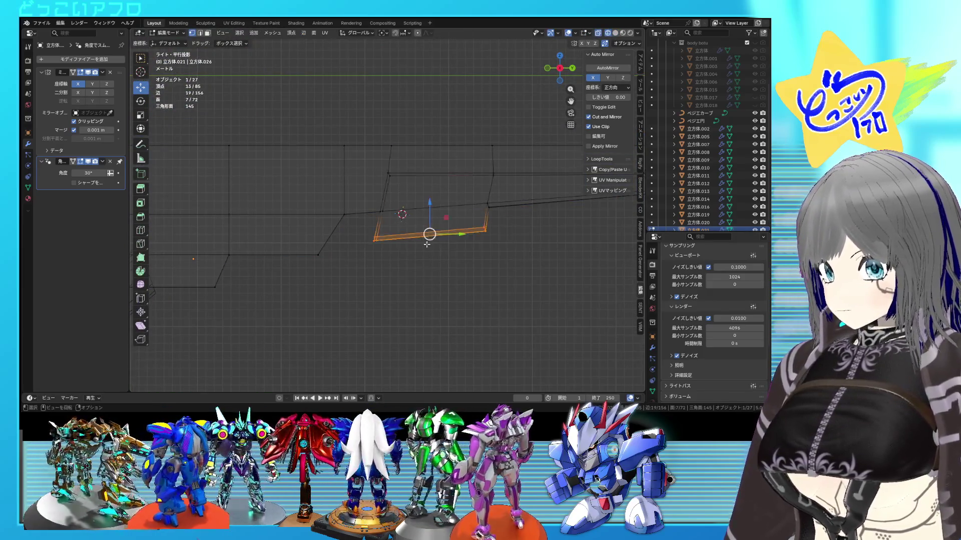
key("g")
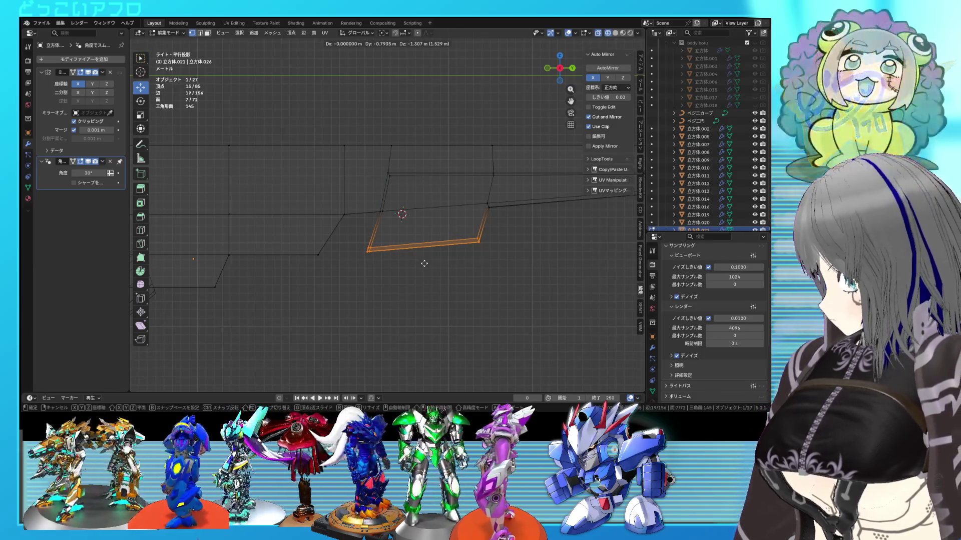
left_click(424, 264)
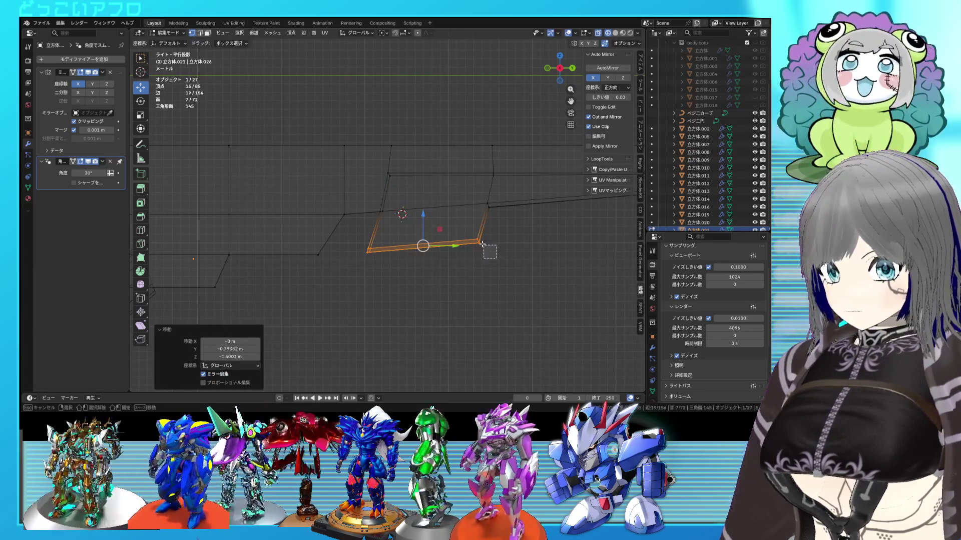
- Lower the panel's bottom edges and shift its corner vertex to slant the edge
left_click(482, 244)
key("g")
left_click(513, 276)
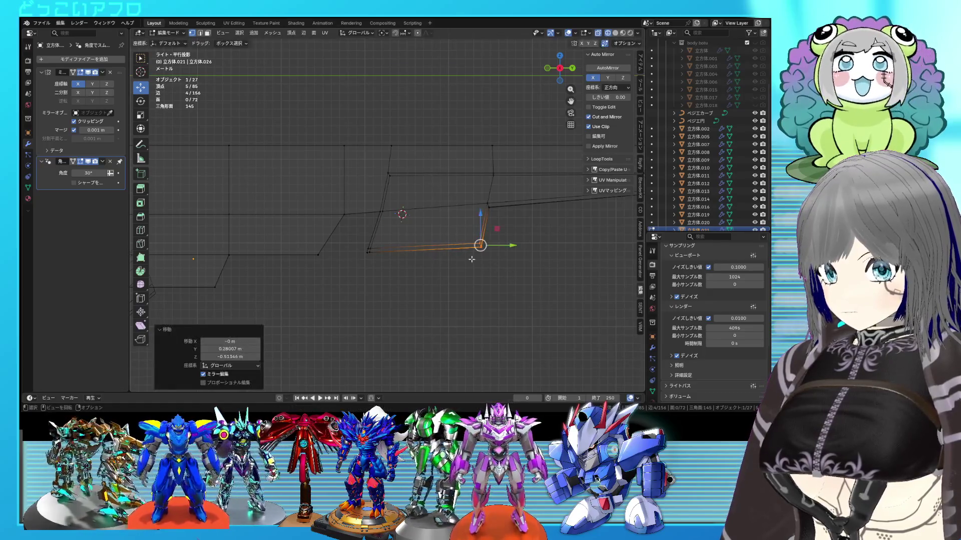
left_click(477, 242)
middle_click_drag(476, 241, 429, 249, "shift")
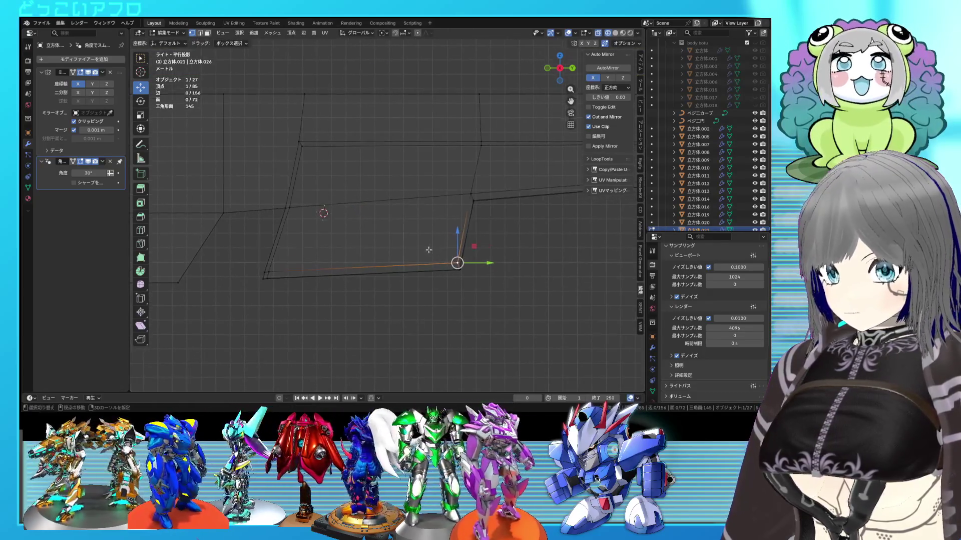
key("g")
left_click(489, 264)
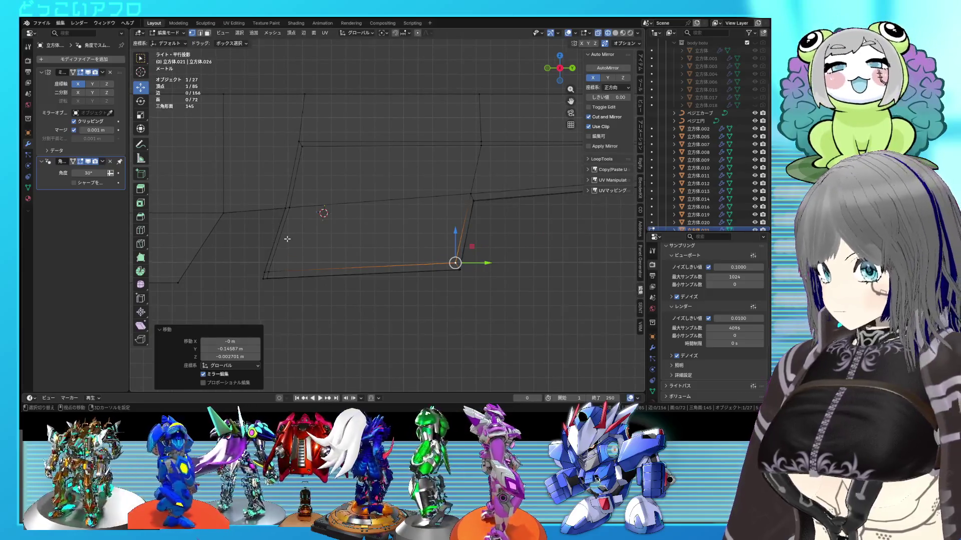
- Adjust the panel's front-end corner, then review the rifle in Object Mode
middle_click_drag(489, 264, 546, 252, "shift")
left_click(321, 263, "ctrl")
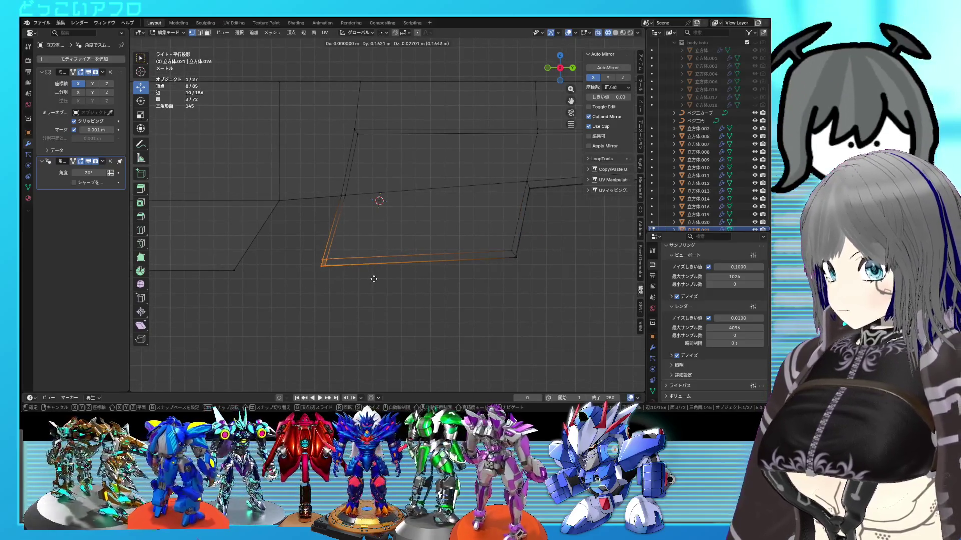
left_click(375, 280)
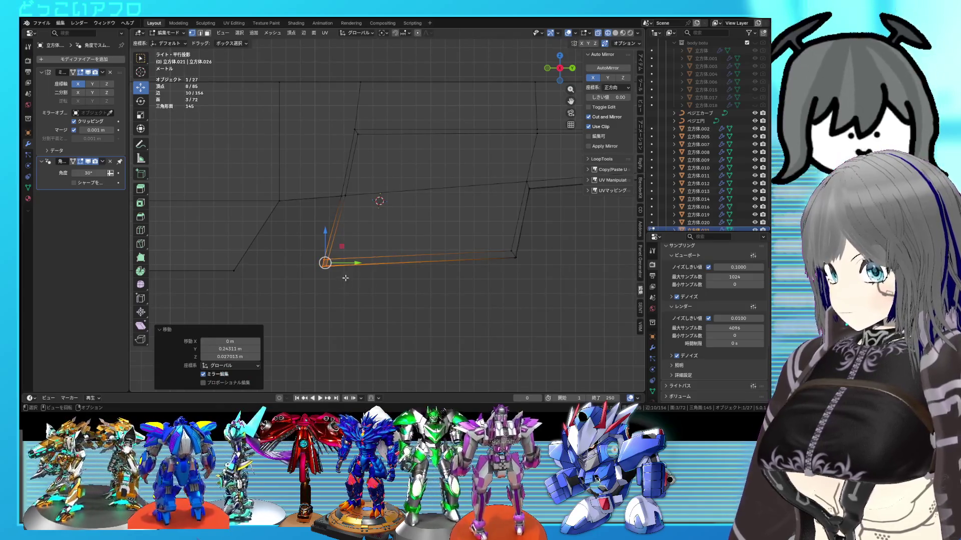
key("Tab")
scroll(401, 240, "down", 4)
mouse_move(433, 250)
middle_mouse_down()
mouse_move(399, 267)
mouse_move(313, 271)
mouse_move(256, 261)
mouse_move(299, 243)
mouse_move(389, 242)
mouse_move(385, 232)
middle_mouse_up()
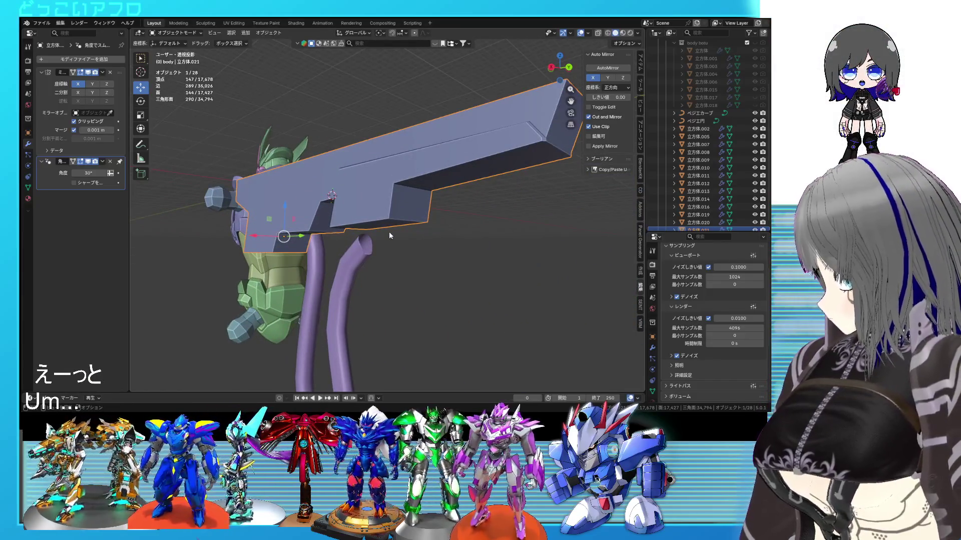
- In side X-ray view, select the front part of the inset panel and lower it
key("KP_1")
key("KP_3")
key("shift+z")
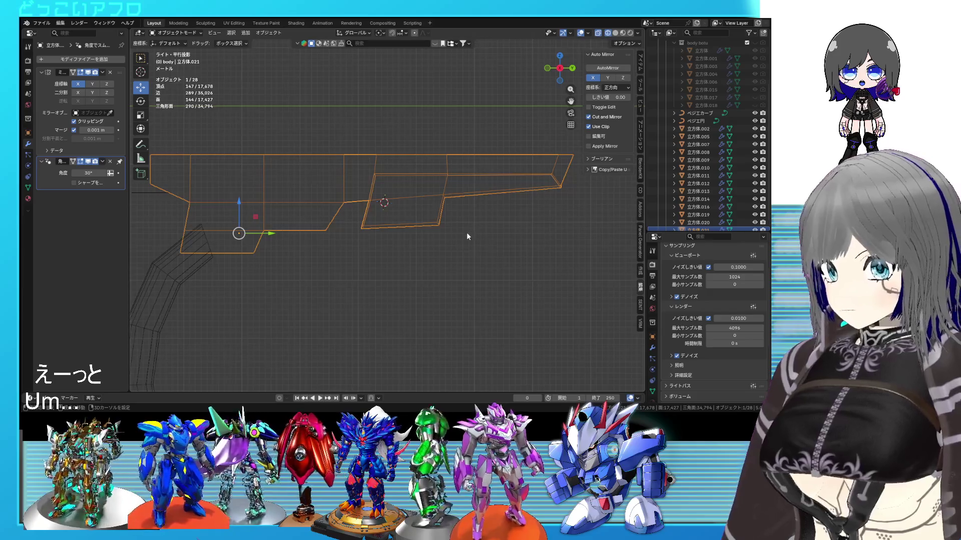
key("KP_Decimal")
key("Tab")
left_click_drag(534, 223, 384, 193)
left_click_drag(457, 180, 458, 193)
- Tilt the front panel faces by -2.71° and nudge them into place
scroll(581, 282, "up", 1)
key("r")
left_click(581, 281)
key("g")
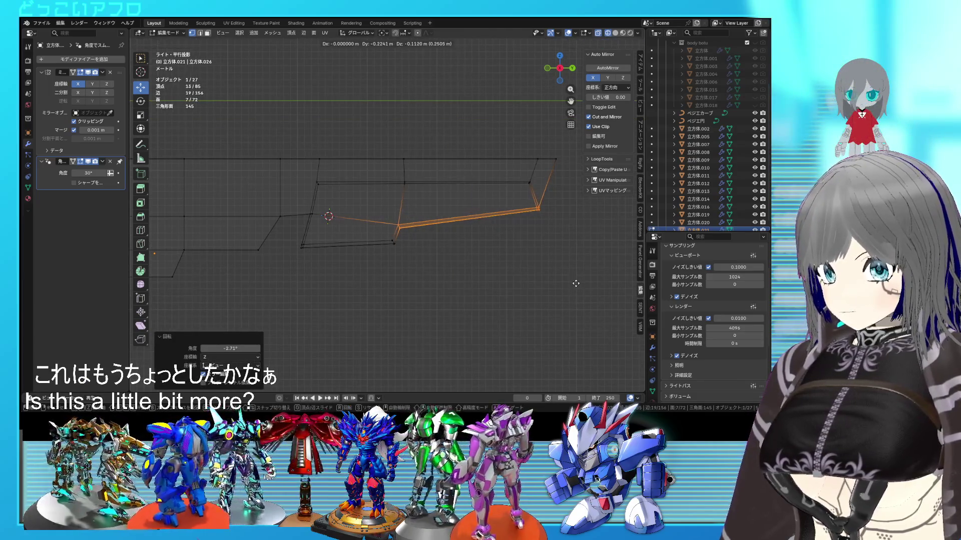
left_click(576, 284)
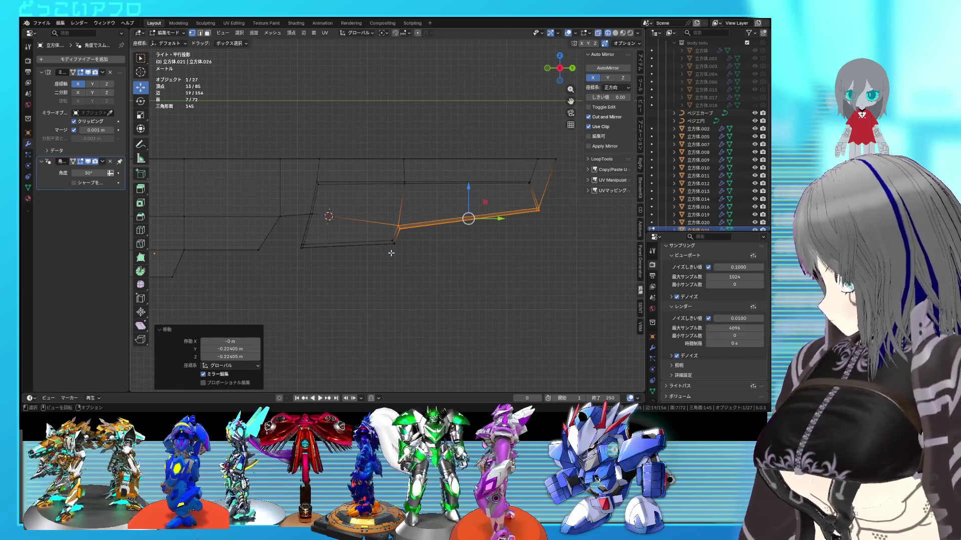
- Review the rifle in perspective, clear the mesh selection, and return to side view
key("Tab")
mouse_move(399, 245)
middle_mouse_down()
mouse_move(455, 250)
mouse_move(396, 268)
mouse_move(401, 255)
mouse_move(506, 249)
middle_mouse_up()
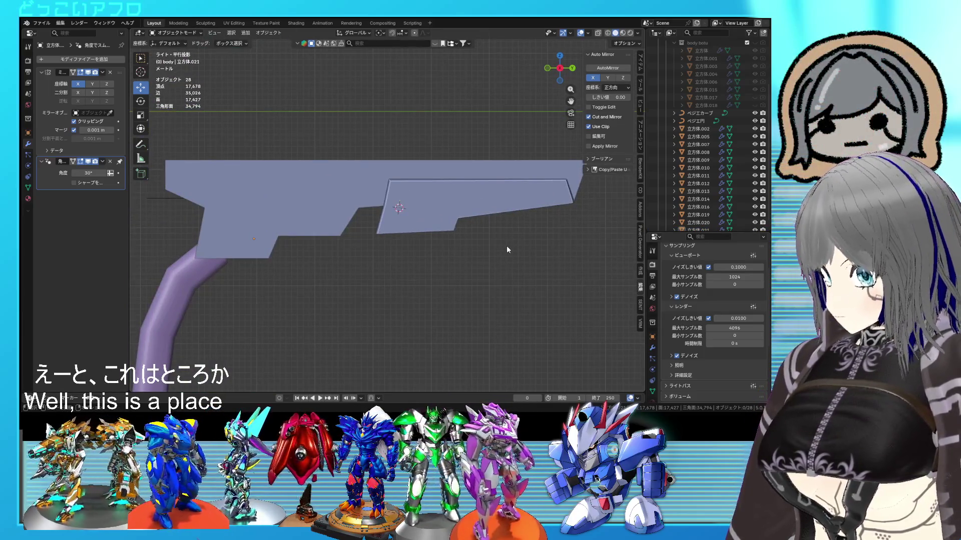
scroll(506, 249, "down", 1)
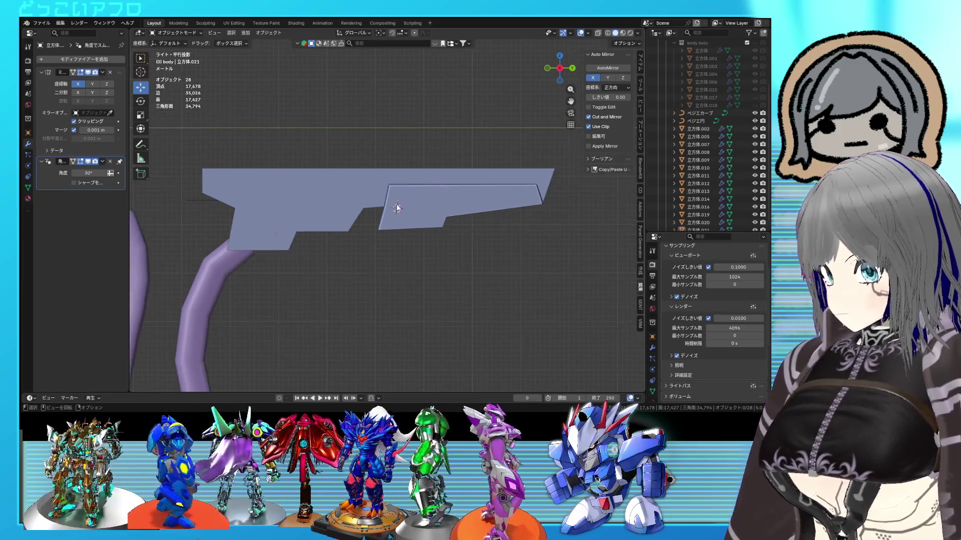
key("Tab")
key("Tab")
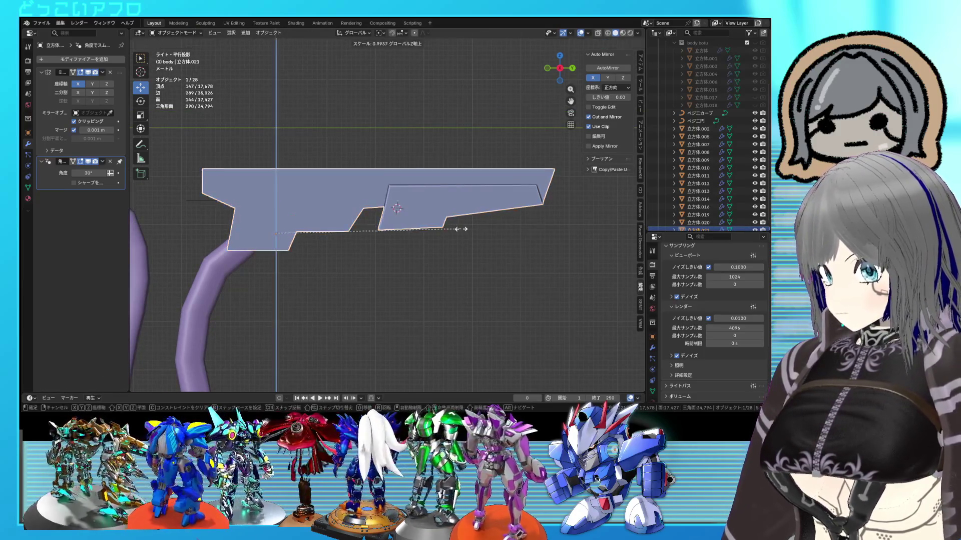
key("Tab")
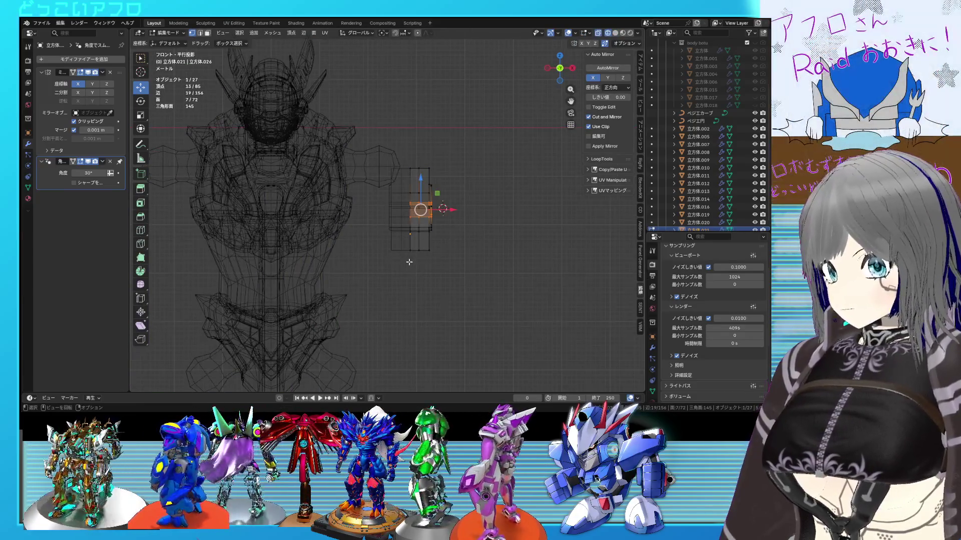
key("Escape")
key("alt+a")
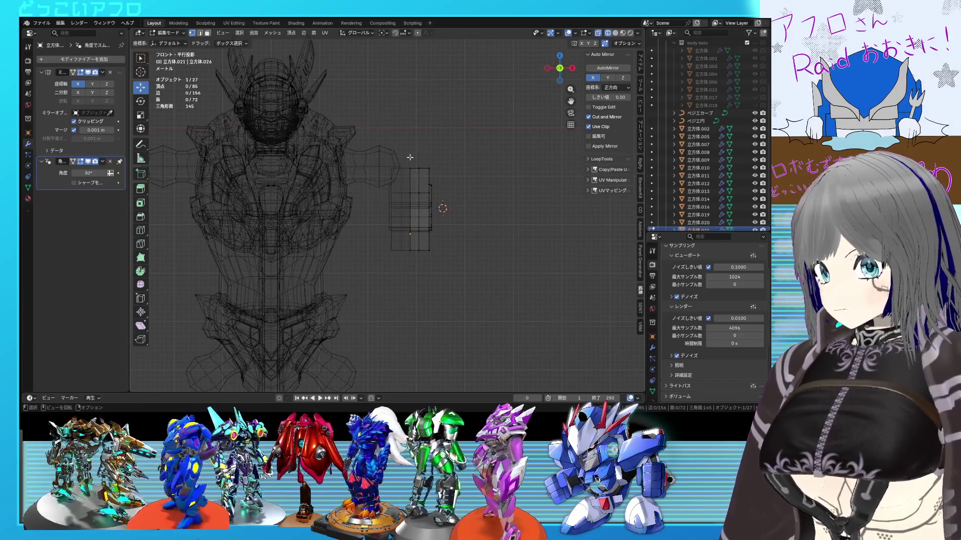
key("Tab")
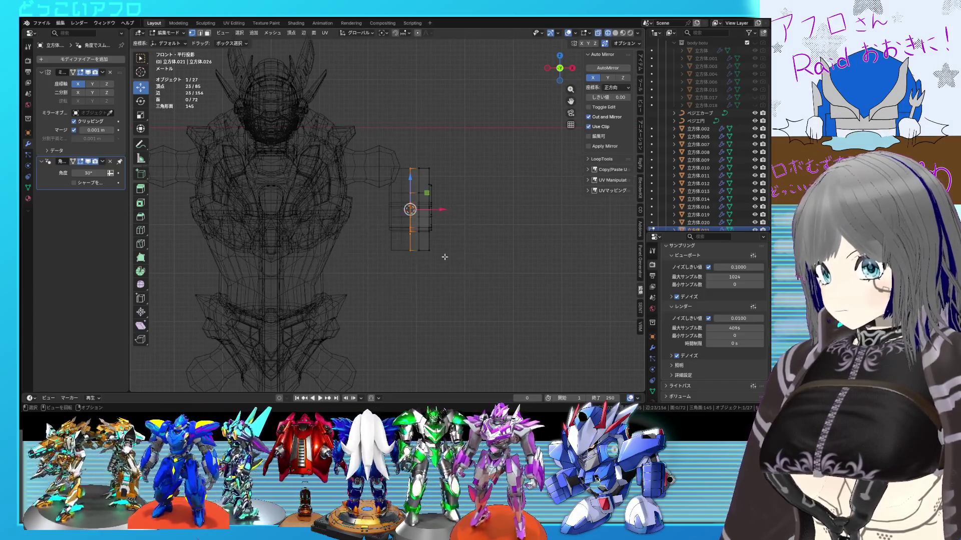
key("KP_3")
- Set the rifle's origin to the 3D cursor and scale it vertically to 0.882
right_click(401, 236)
mouse_move(389, 245)
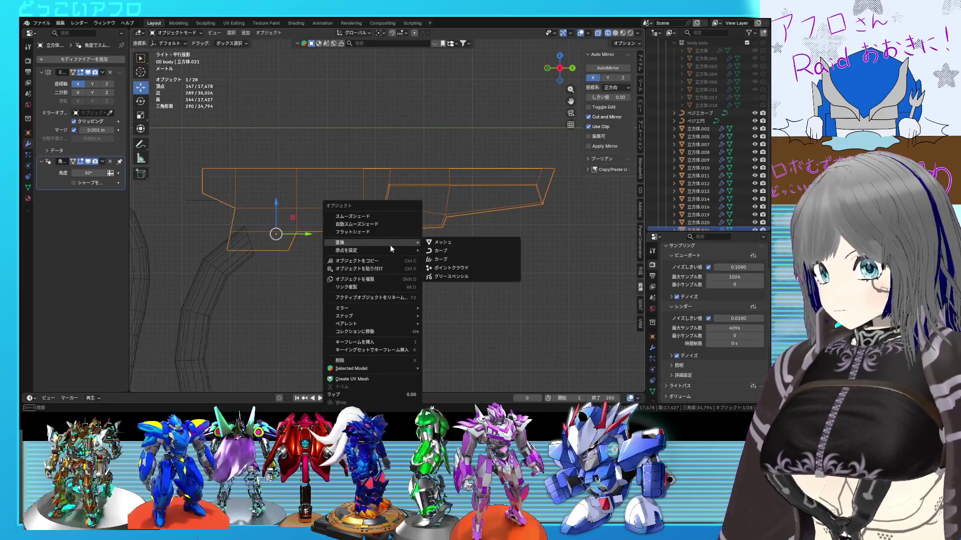
left_click(454, 270)
key("s")
key("z")
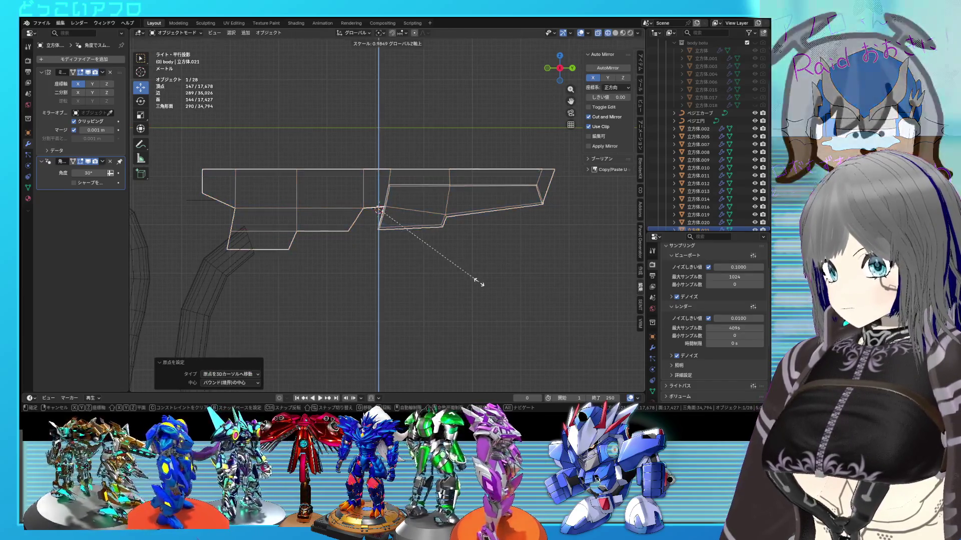
left_click(468, 276)
- Tilt the rifle and move it up beside the robot, viewed side-on
scroll(364, 249, "down", 2)
mouse_move(364, 249)
middle_mouse_down()
mouse_move(403, 236)
mouse_move(412, 253)
middle_mouse_up()
key("r")
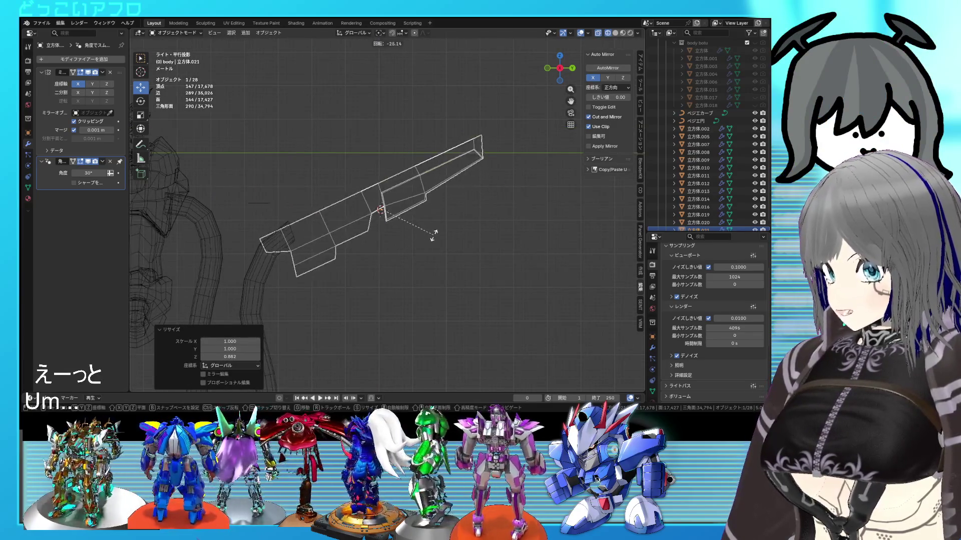
left_click(425, 230)
key("g")
left_click(416, 215)
mouse_move(416, 219)
middle_mouse_down()
mouse_move(406, 235)
mouse_move(478, 278)
middle_mouse_up()
key("alt+z")
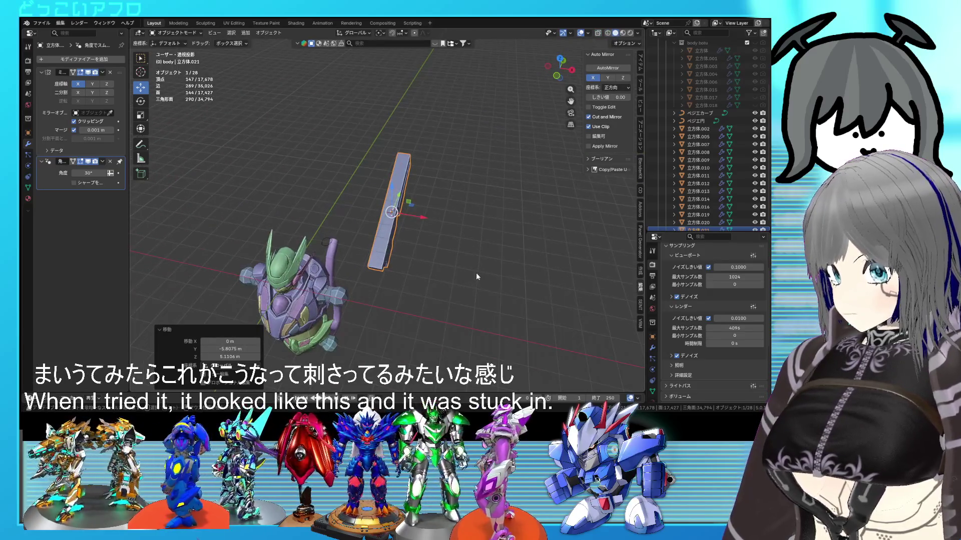
key("KP_3")
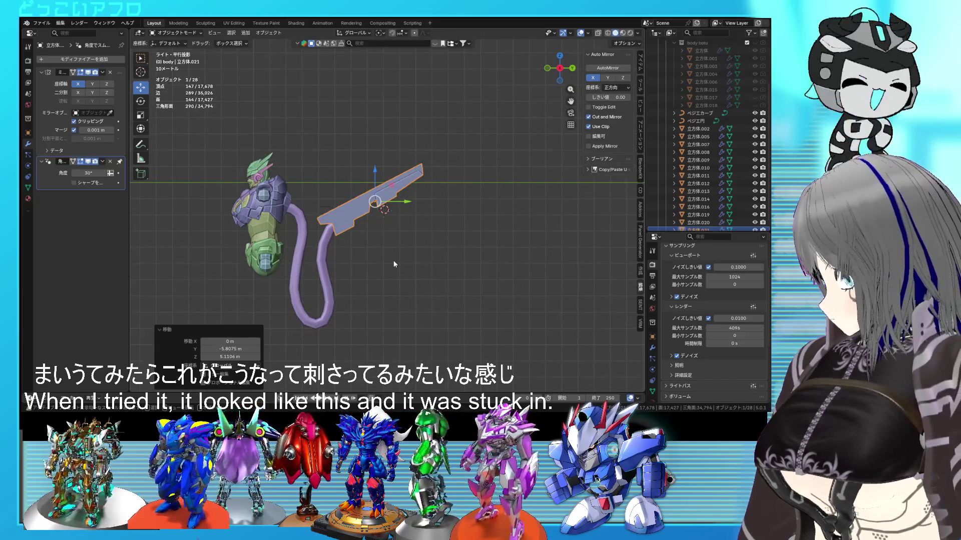
scroll(393, 260, "up", 2)
- Shrink the rifle to 0.888 and move it up and to the left
key("s")
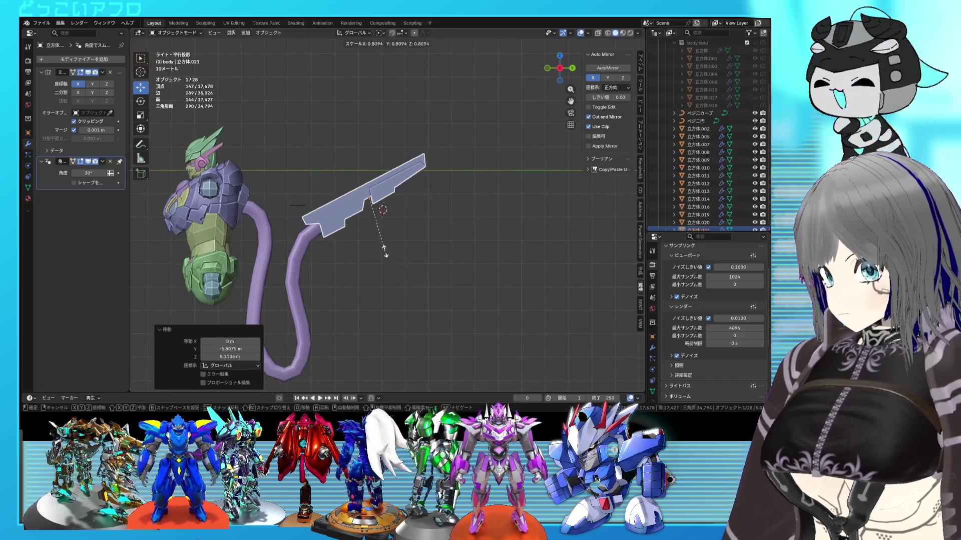
left_click(386, 250)
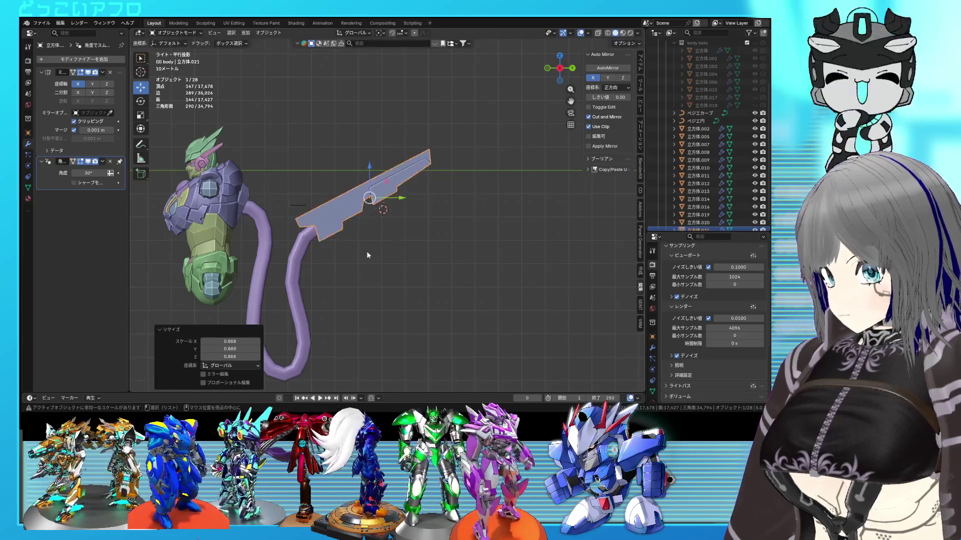
key("KP_1")
key("KP_3")
key("shift+z")
key("r")
right_click(403, 258)
key("g")
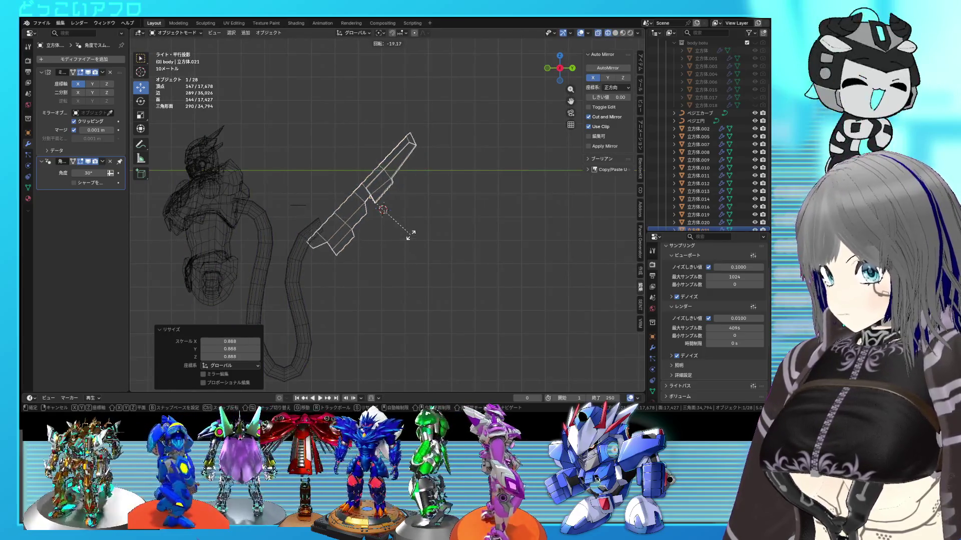
left_click(393, 212)
- Try several rotations and moves to pose the rifle against the robot
key("r")
right_click(402, 249)
key("g")
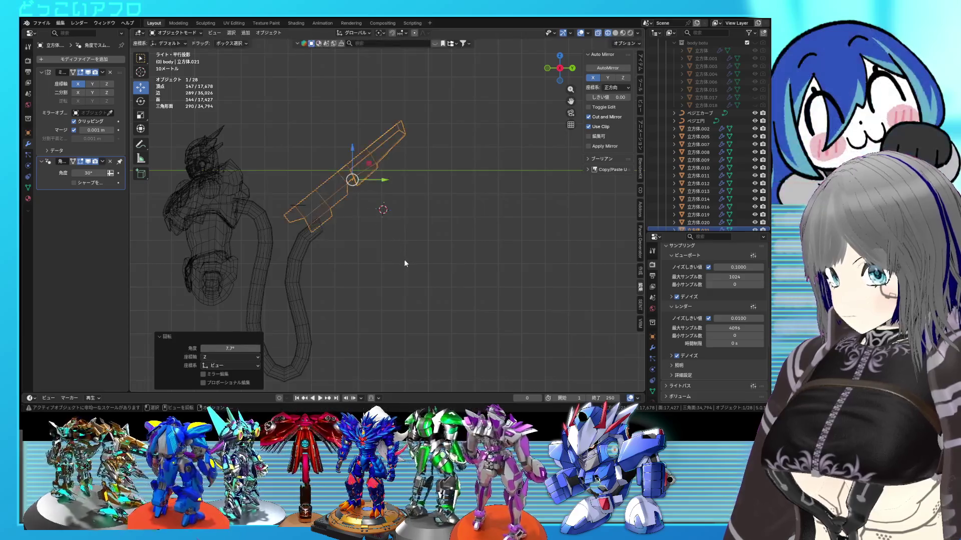
left_click(401, 280)
key("r")
left_click(398, 236)
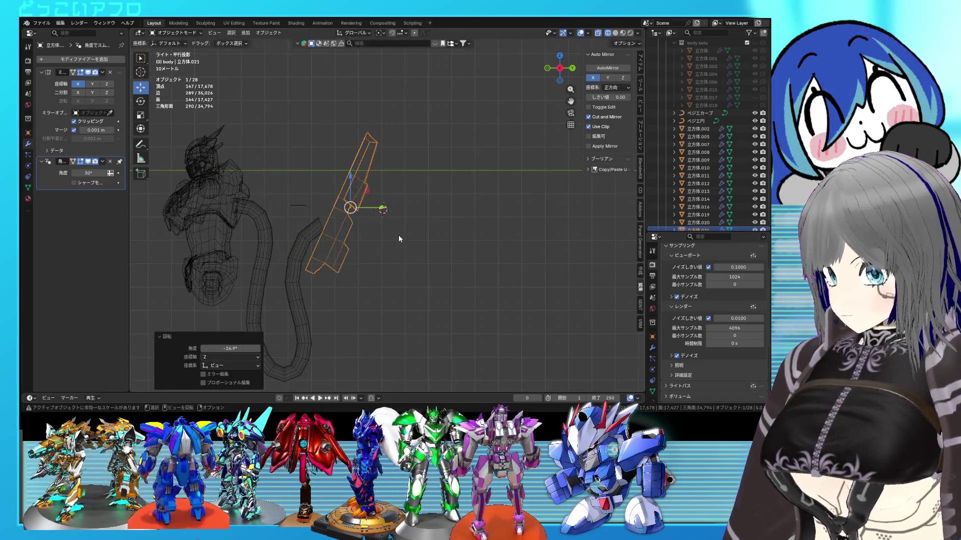
key("g")
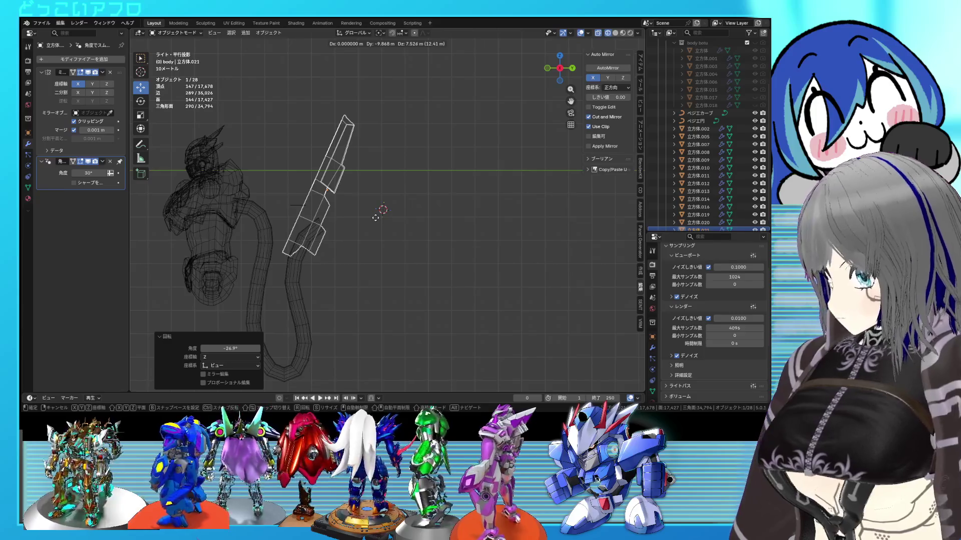
left_click(371, 230)
key("r")
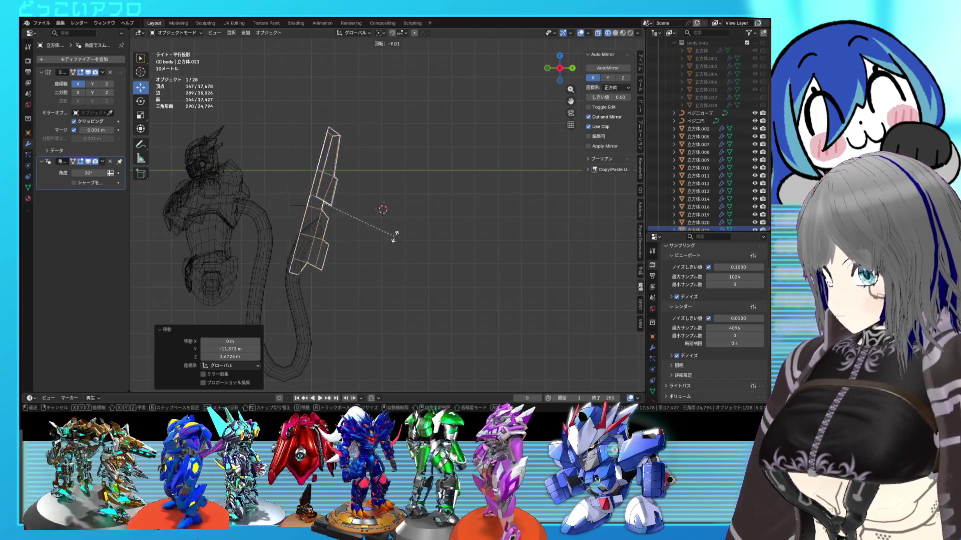
left_click(381, 231)
key("g")
- Undo the trial poses back to the flat rifle, save, and switch to solid shading
key("Escape")
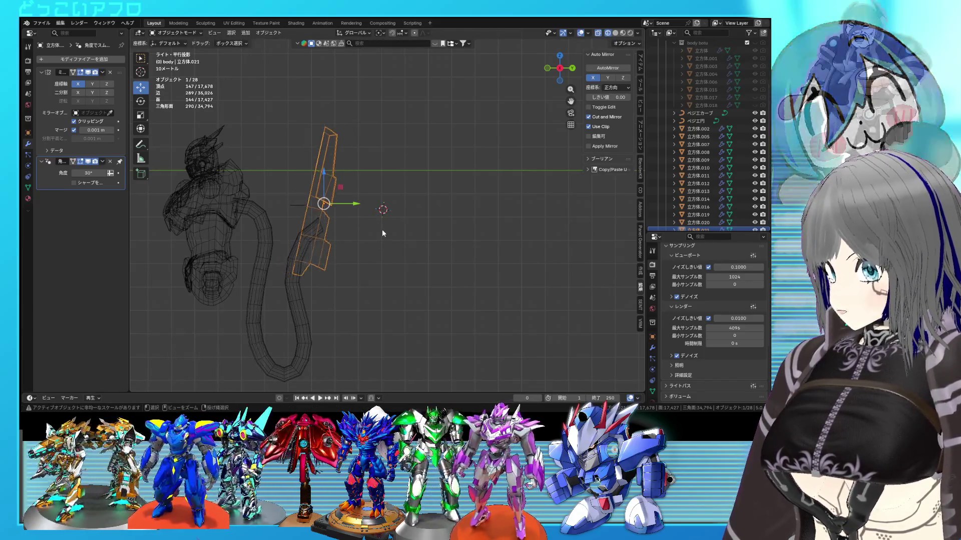
key("ctrl+z")
key("ctrl+z")
key("ctrl+z")
key("ctrl+z")
key("ctrl+z")
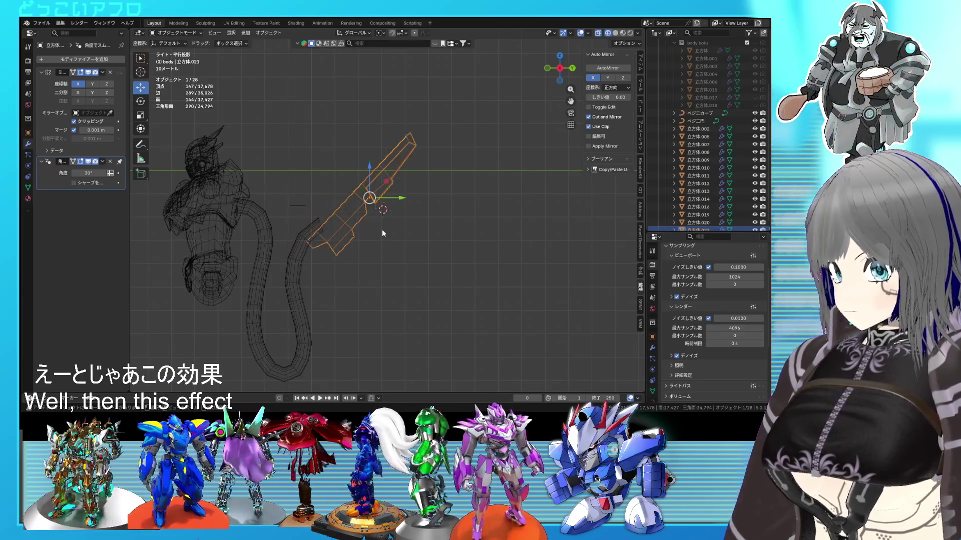
key("ctrl+z")
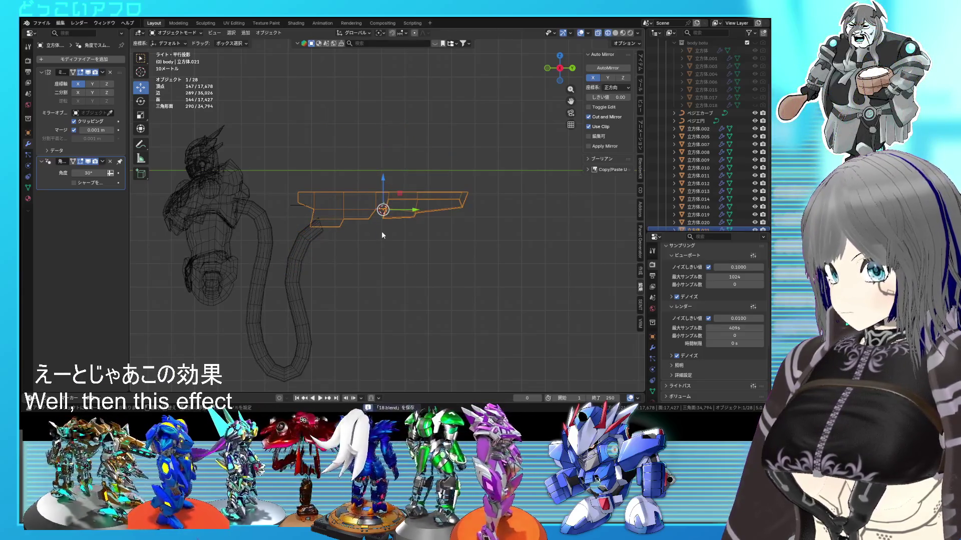
scroll(408, 228, "up", 3)
key("ctrl+s")
key("shift+z")
scroll(409, 231, "up", 1)
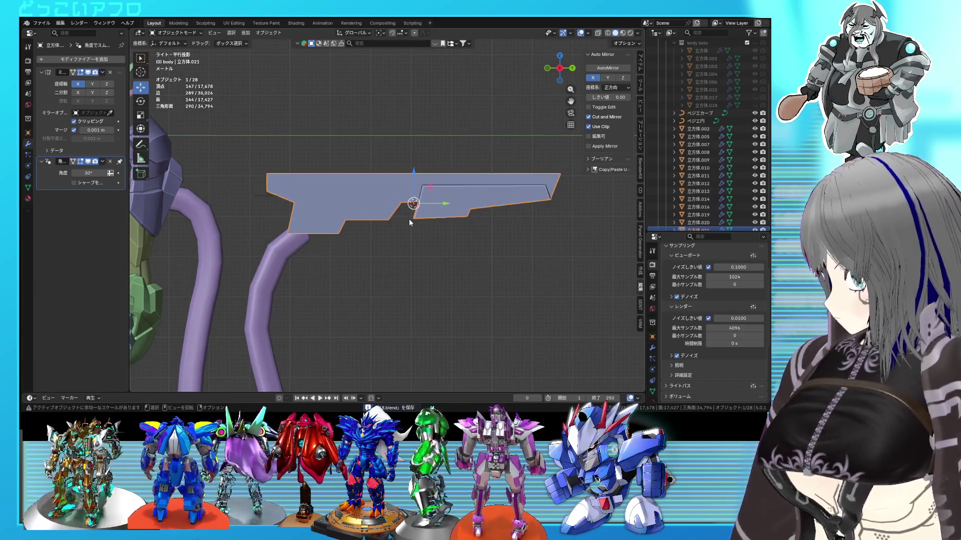
- In Edit Mode, select the rifle's upper side ridge edges
key("Tab")
middle_click_drag(391, 194, 395, 197)
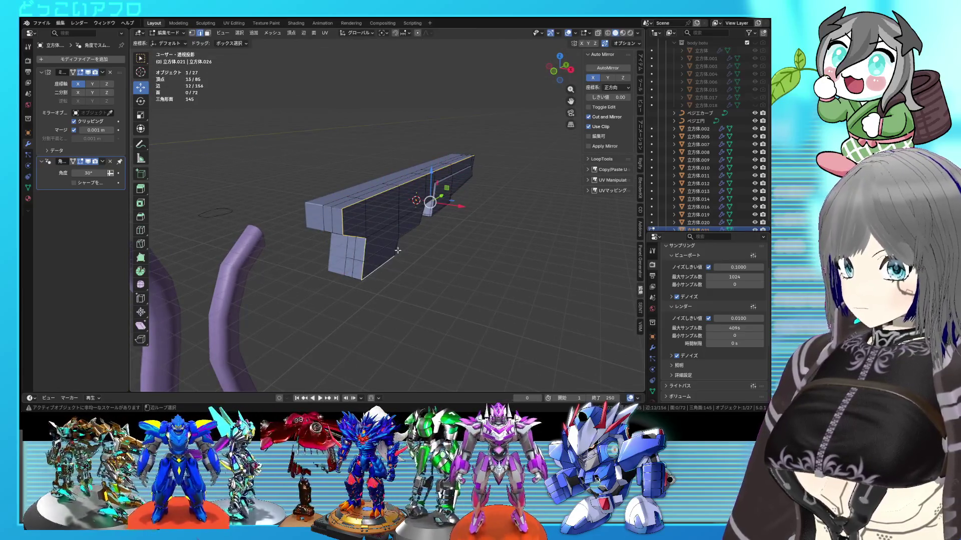
scroll(431, 231, "up", 5)
middle_click_drag(431, 231, 284, 240)
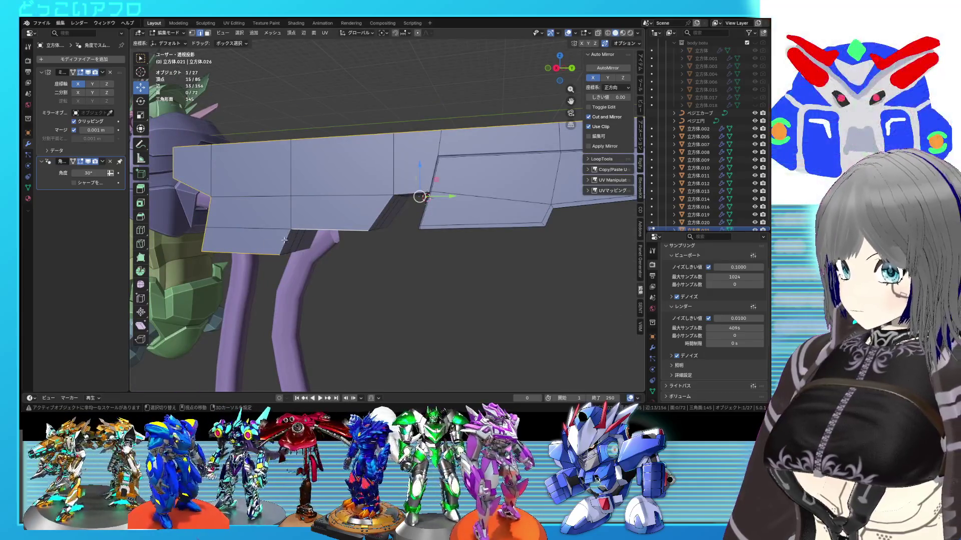
mouse_move(420, 192)
middle_mouse_down()
mouse_move(407, 210)
mouse_move(472, 227)
mouse_move(460, 253)
middle_mouse_up()
left_click(458, 268, "shift")
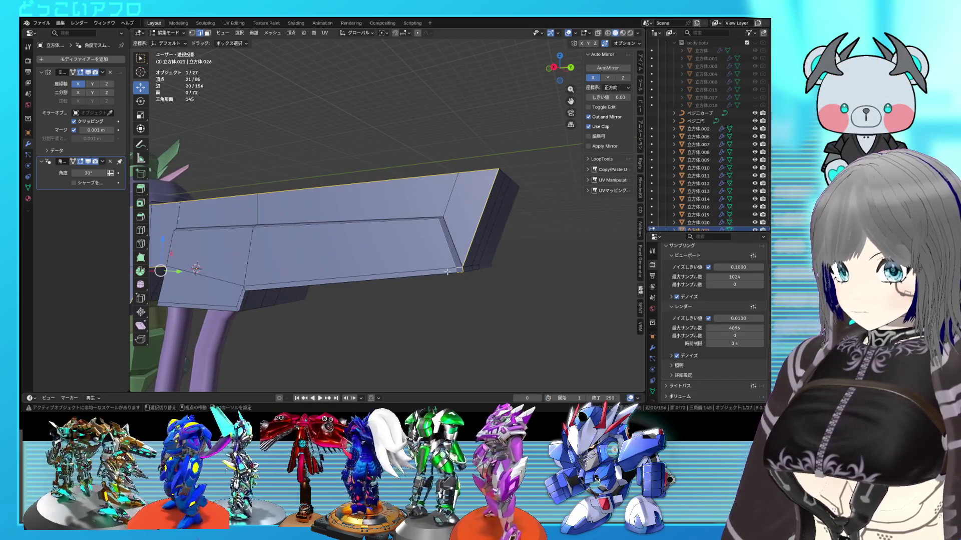
mouse_move(370, 287)
middle_mouse_down()
mouse_move(332, 225)
mouse_move(342, 210)
middle_mouse_up()
left_click(339, 242, "shift")
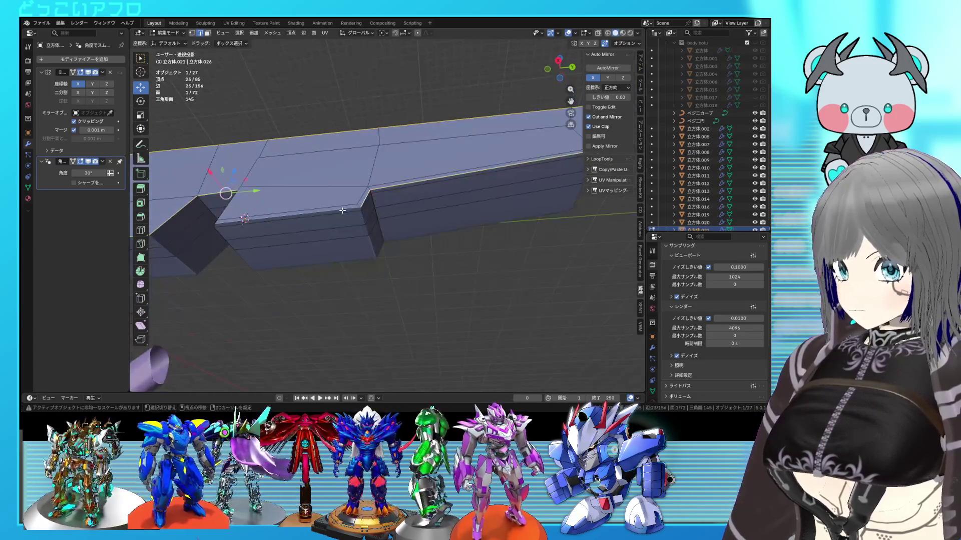
left_click(387, 189, "shift")
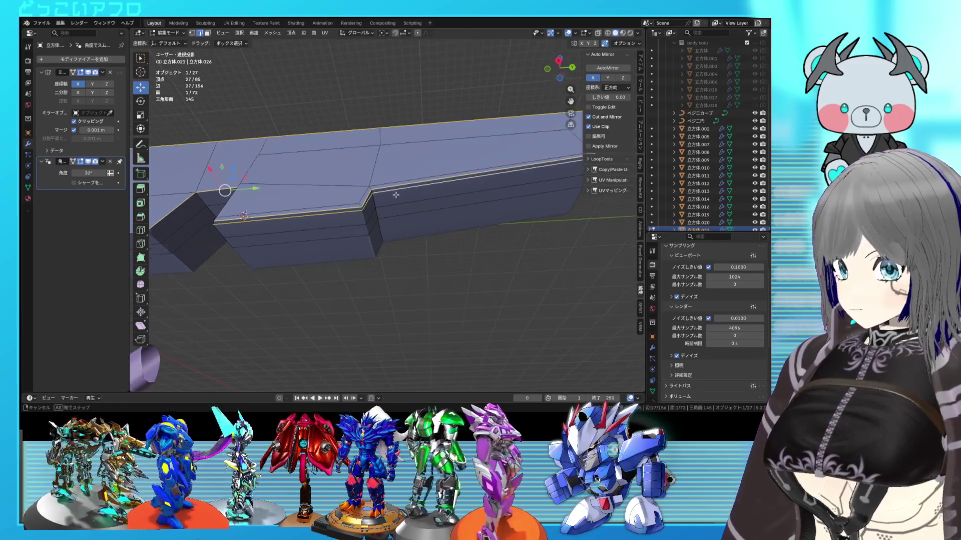
middle_click_drag(387, 190, 290, 122)
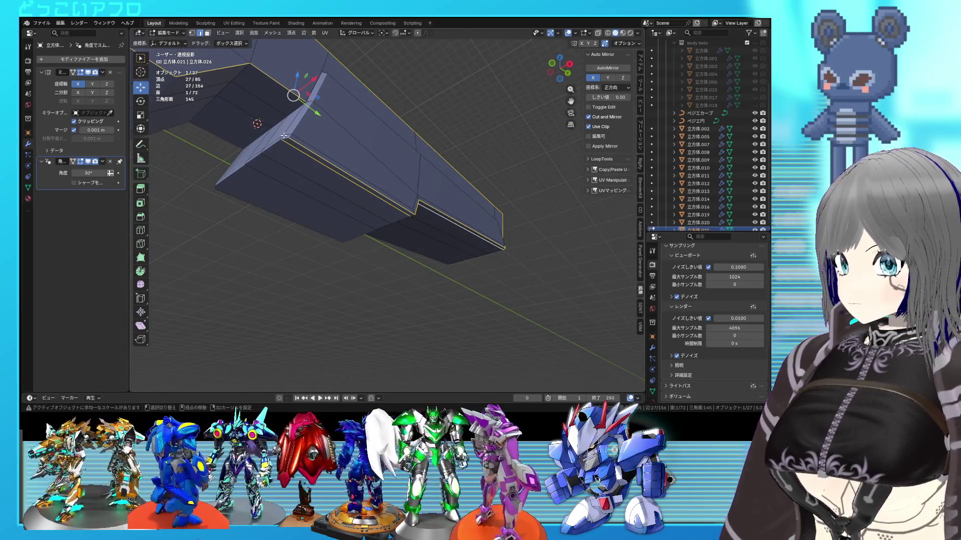
left_click(340, 108, "shift")
- Slide the selected ridge edges inward along X and save the file
left_click_drag(315, 79, 291, 98)
mouse_move(290, 98)
middle_mouse_down()
mouse_move(302, 153)
mouse_move(313, 150)
mouse_move(328, 175)
middle_mouse_up()
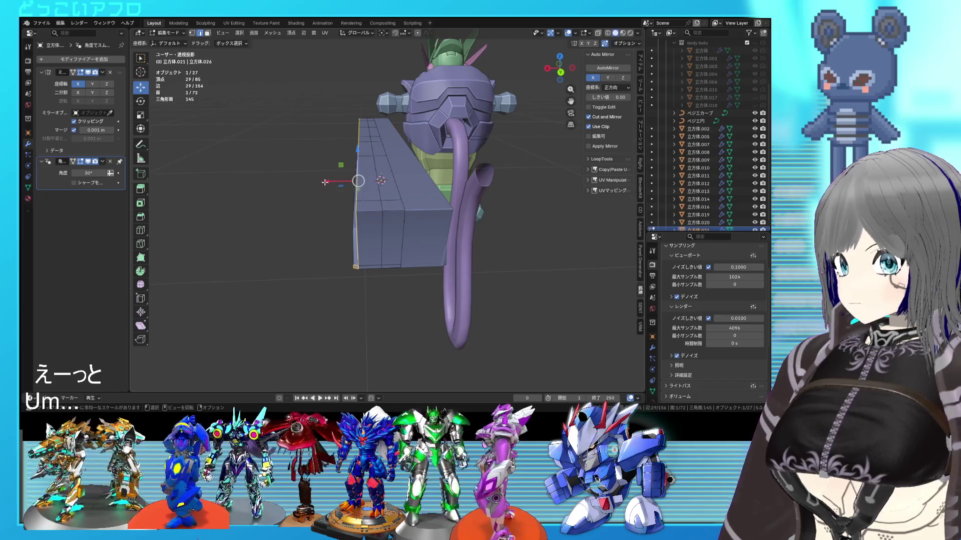
key("g")
key("x")
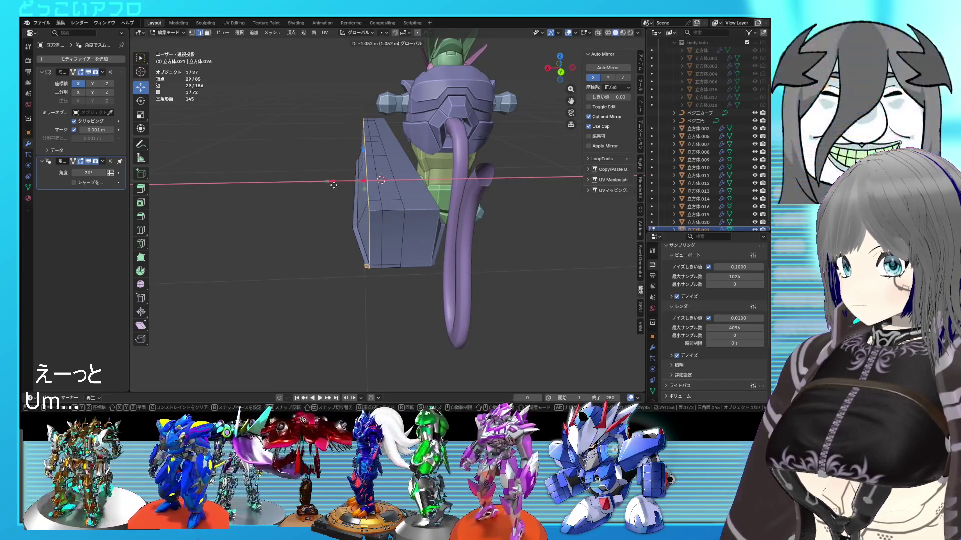
left_click(333, 185)
mouse_move(333, 185)
middle_mouse_down()
mouse_move(452, 182)
mouse_move(458, 206)
mouse_move(501, 200)
middle_mouse_up()
key("ctrl+s")
- Scale the rifle object to 0.905 along X in Object Mode
key("Tab")
key("s")
key("x")
key("Escape")
key("s")
key("x")
left_click(478, 211)
mouse_move(478, 211)
middle_mouse_down()
mouse_move(403, 218)
mouse_move(389, 208)
mouse_move(422, 205)
mouse_move(365, 198)
mouse_move(405, 182)
middle_mouse_up()
scroll(420, 186, "up", 3)
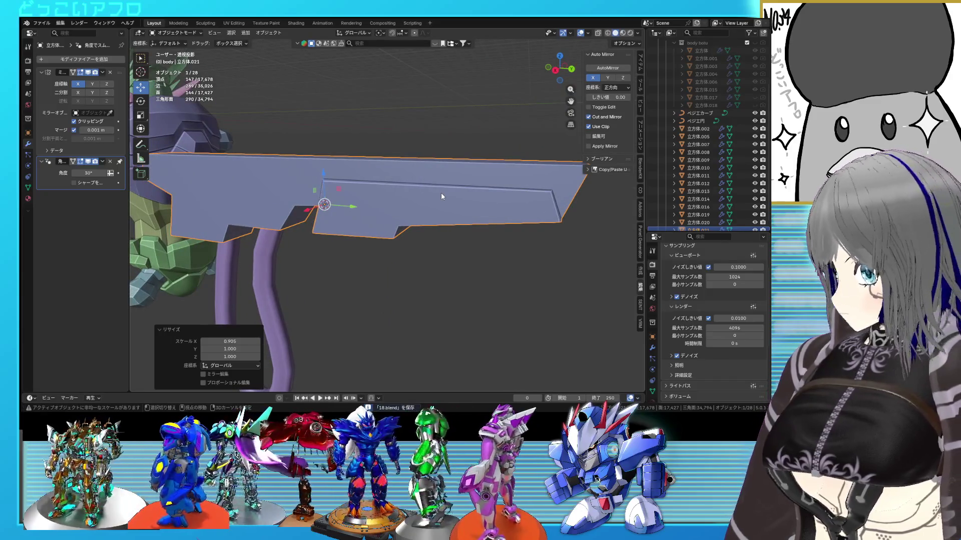
- Select the two edge loops at the rifle's front end in a see-through side view, and save
mouse_move(358, 193)
middle_mouse_down()
mouse_move(325, 188)
mouse_move(388, 209)
middle_mouse_up()
key("Tab")
scroll(388, 209, "up", 2)
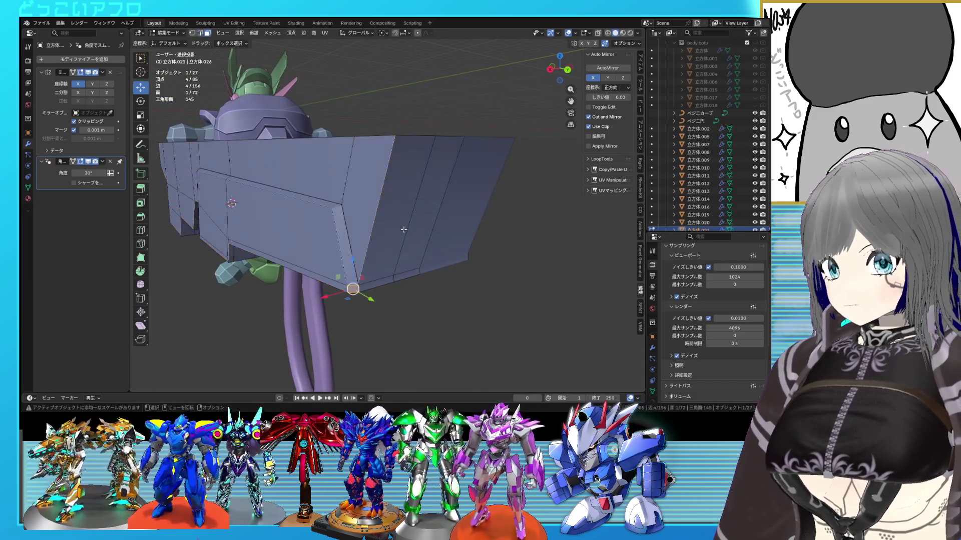
left_click(404, 229, "alt")
left_click(403, 235, "alt+shift")
middle_click_drag(402, 235, 447, 233, "alt")
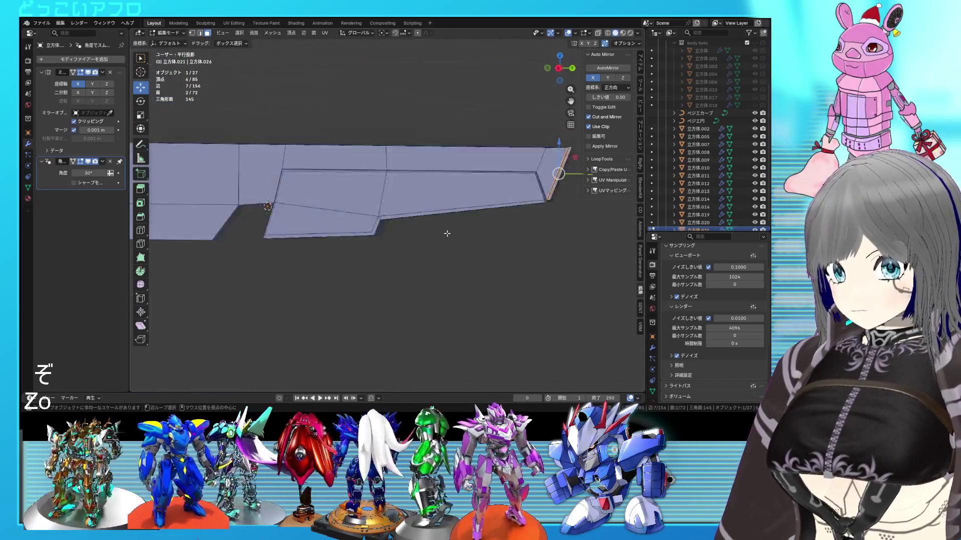
key("KP_3")
key("alt+z")
key("ctrl+s")
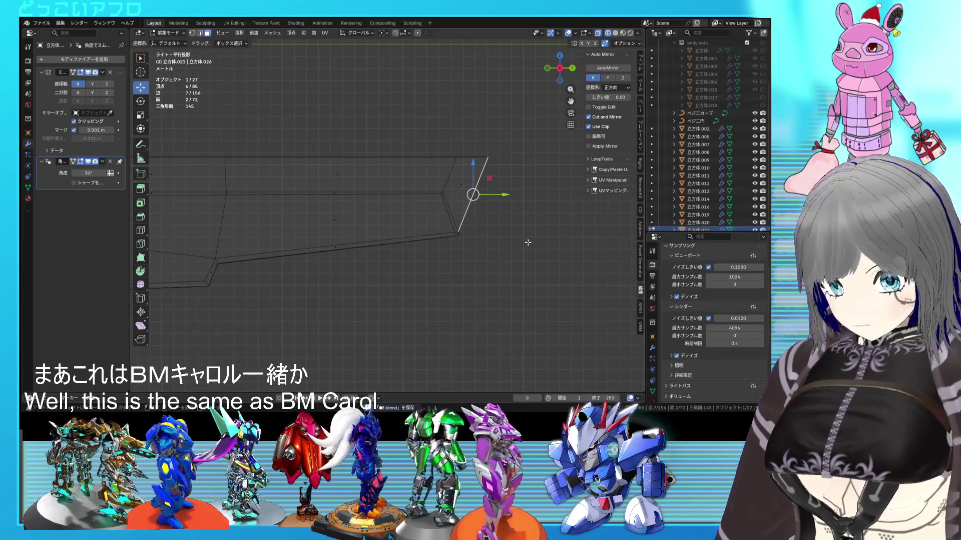
- Inset the front face 0.1163 m, extrude it inward, flatten it along Y, and save in Object Mode
key("i")
left_click(529, 239)
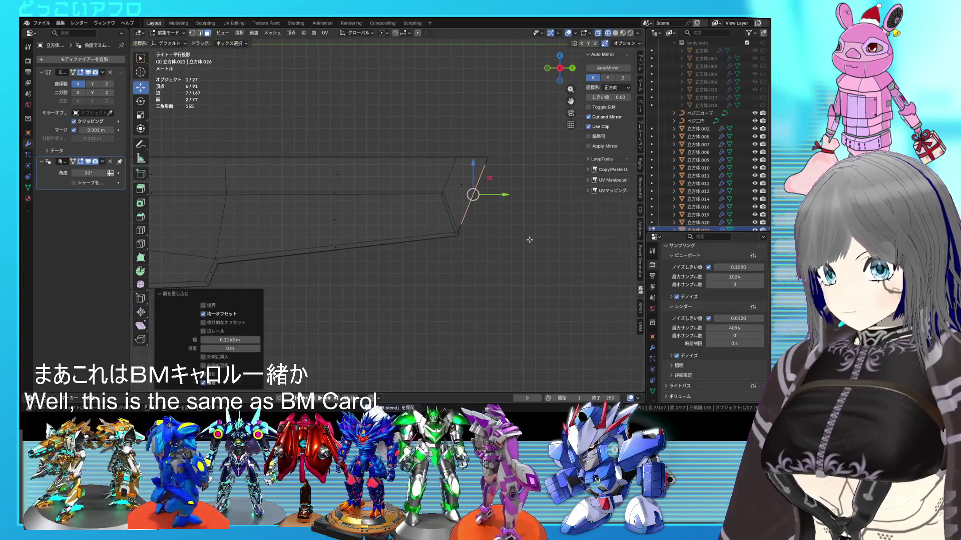
key("g")
key("x")
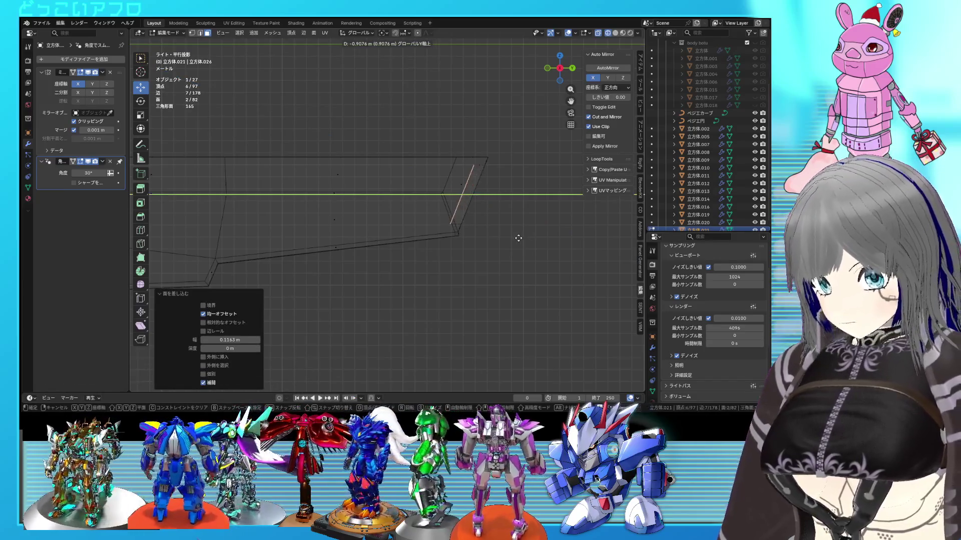
left_click(421, 234)
key("s")
key("y")
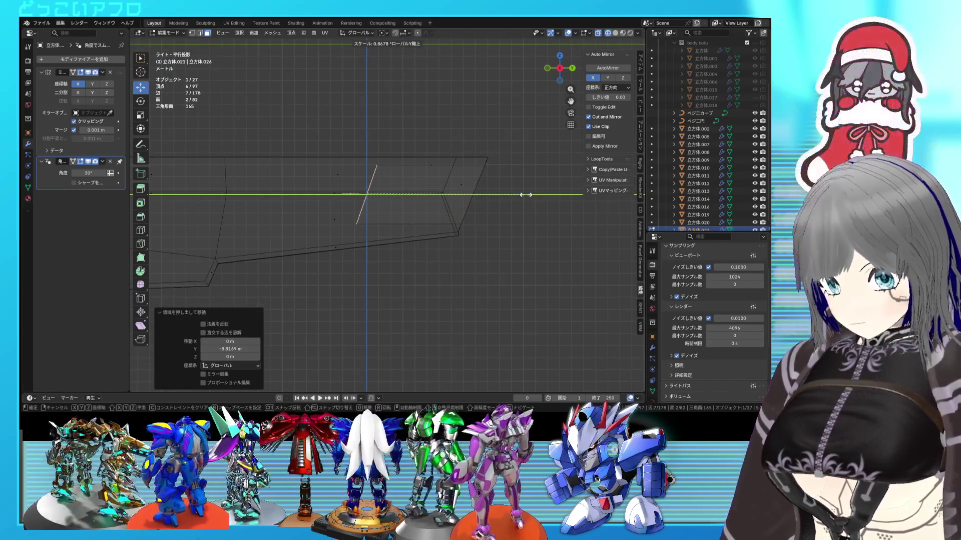
type("0")
key("Return")
mouse_move(526, 194)
middle_mouse_down()
mouse_move(410, 216)
mouse_move(436, 200)
mouse_move(417, 236)
mouse_move(450, 251)
mouse_move(381, 223)
mouse_move(474, 199)
mouse_move(379, 184)
mouse_move(509, 181)
middle_mouse_up()
key("Tab")
key("ctrl+s")
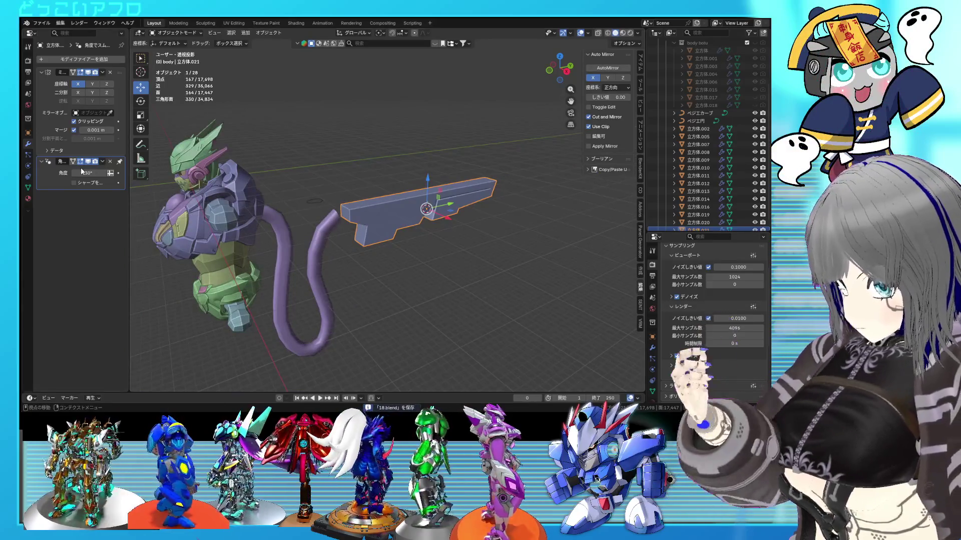
- Look the rifle over from several angles and save the file
scroll(421, 221, "up", 3)
mouse_move(422, 221)
middle_mouse_down()
mouse_move(434, 248)
mouse_move(427, 253)
mouse_move(406, 195)
middle_mouse_up()
scroll(402, 193, "down", 3)
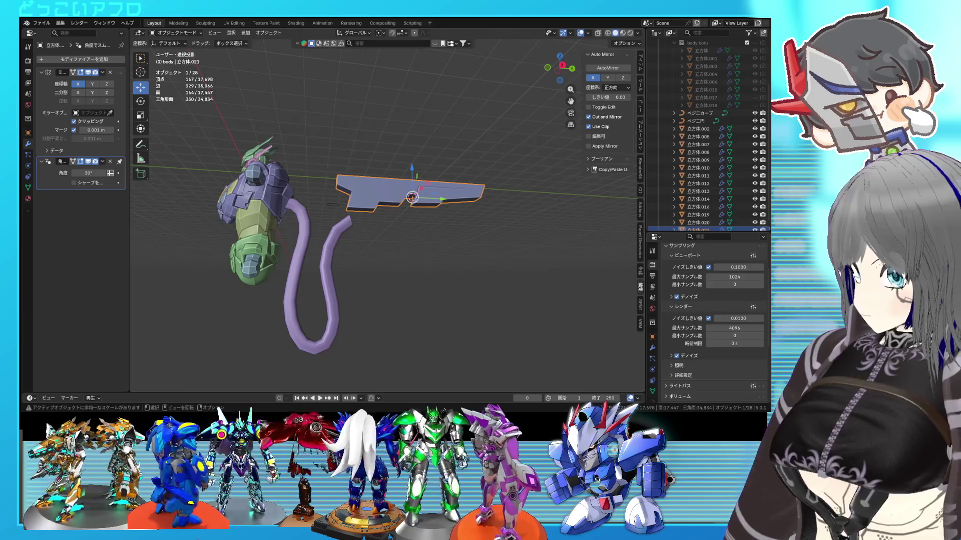
scroll(389, 236, "up", 5)
mouse_move(389, 235)
middle_mouse_down()
mouse_move(389, 214)
mouse_move(433, 225)
middle_mouse_up()
scroll(432, 226, "up", 3)
key("ctrl+s")
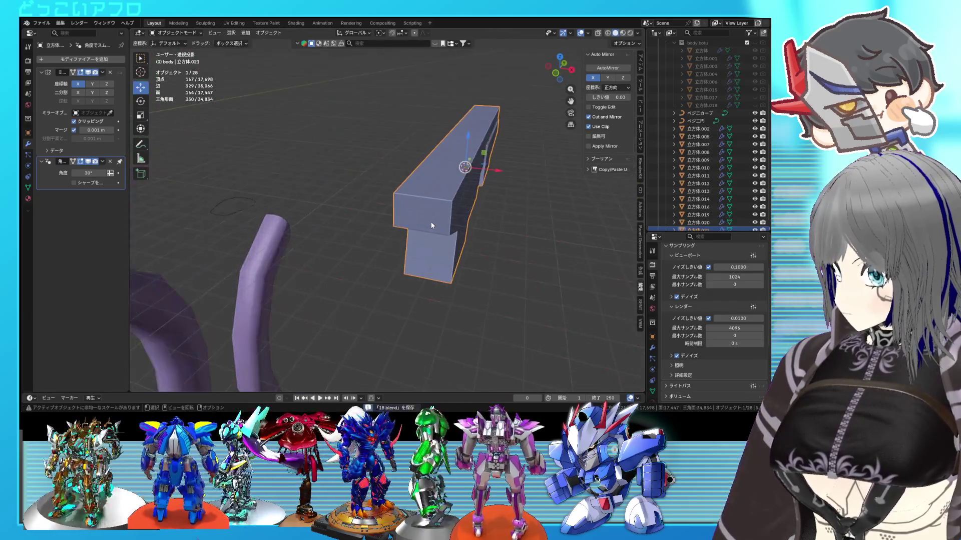
- Enter Edit Mode on the rifle with vertex selection and wireframe shading
scroll(433, 226, "down", 4)
mouse_move(355, 242)
middle_mouse_down()
mouse_move(406, 220)
mouse_move(471, 215)
mouse_move(413, 189)
mouse_move(453, 216)
middle_mouse_up()
key("Tab")
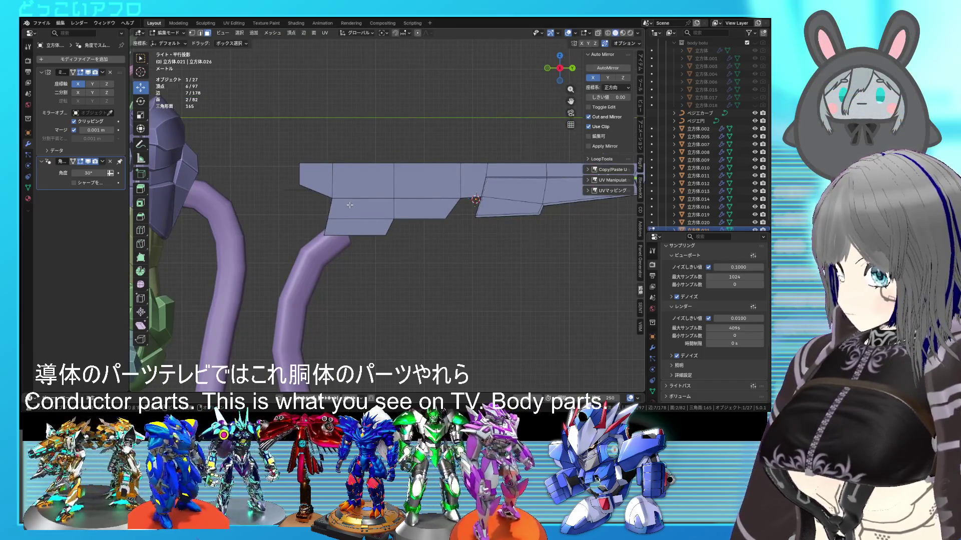
key("1")
key("shift+z")
- Move the rifle's rear-end vertices along Y and save
mouse_move(337, 233)
left_mouse_down()
mouse_move(312, 199)
mouse_move(345, 205)
left_mouse_up()
key("g")
key("y")
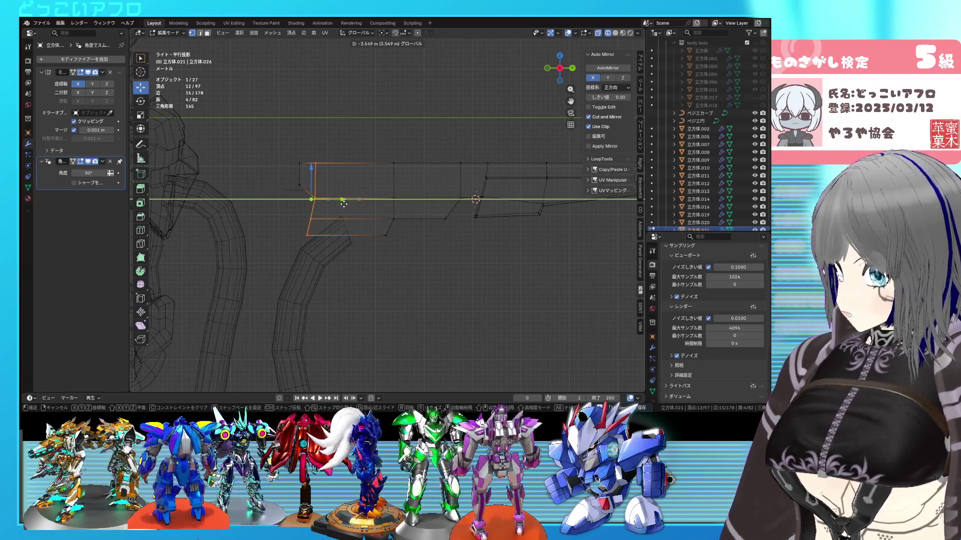
left_click(343, 203)
key("ctrl+s")
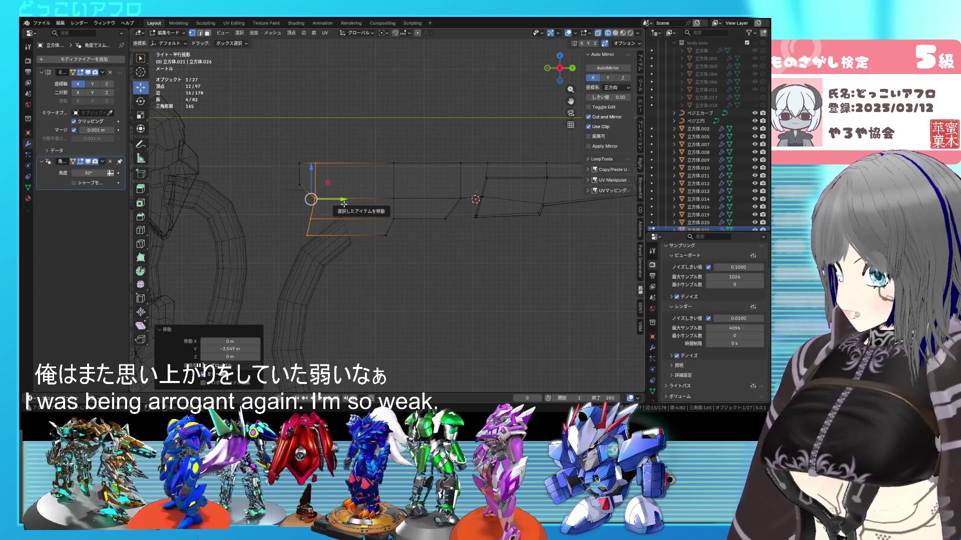
- Shift the lower-part vertices, then the top-edge vertices, along Y
left_click_drag(281, 190, 351, 270)
key("g")
key("y")
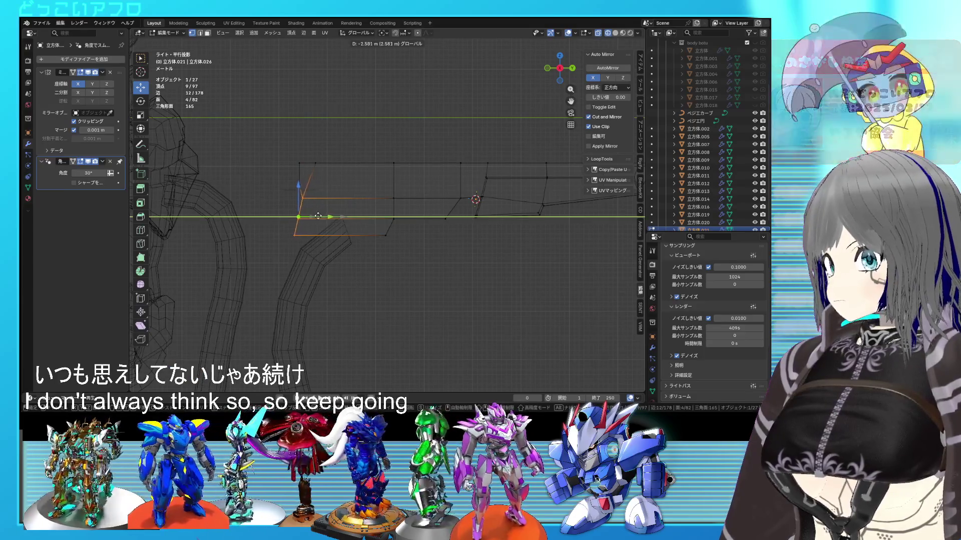
left_click(311, 217)
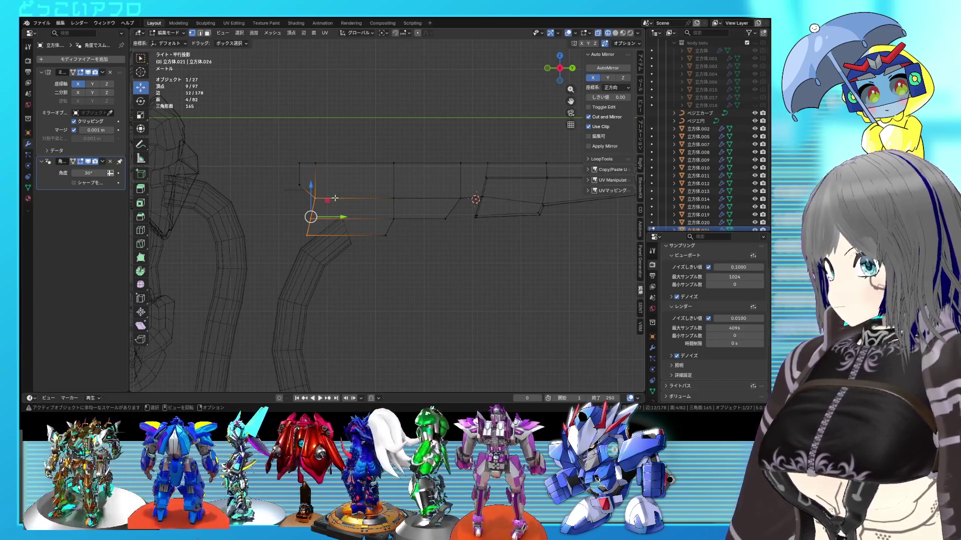
left_click_drag(296, 187, 337, 203)
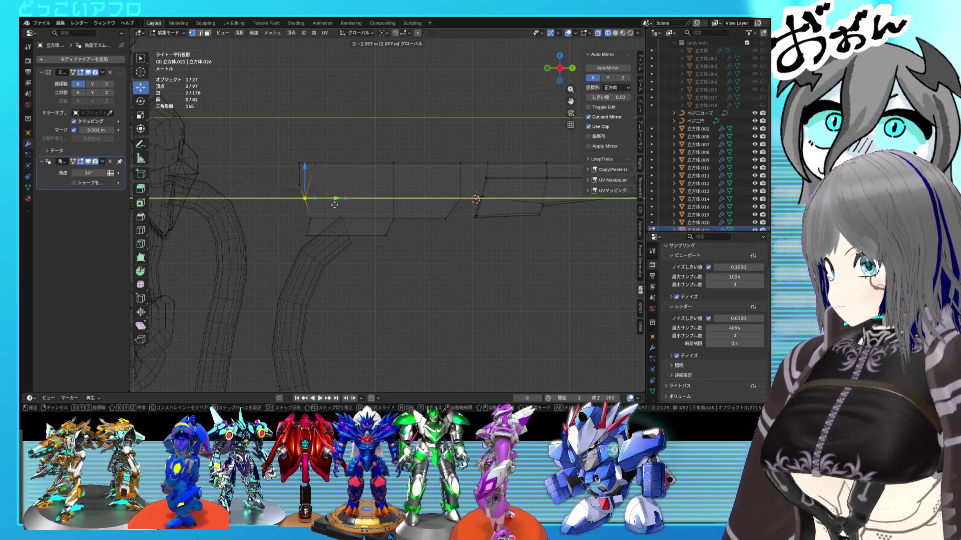
left_click(333, 205)
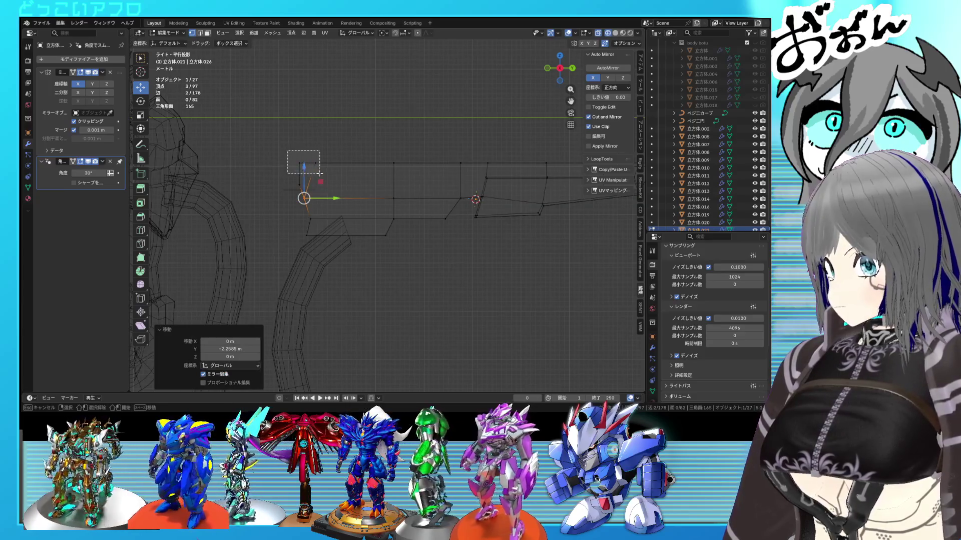
- Slide six rear-section vertices -2.2585 m along Y and return to solid Object Mode
left_click_drag(320, 174, 321, 173)
key("g")
key("y")
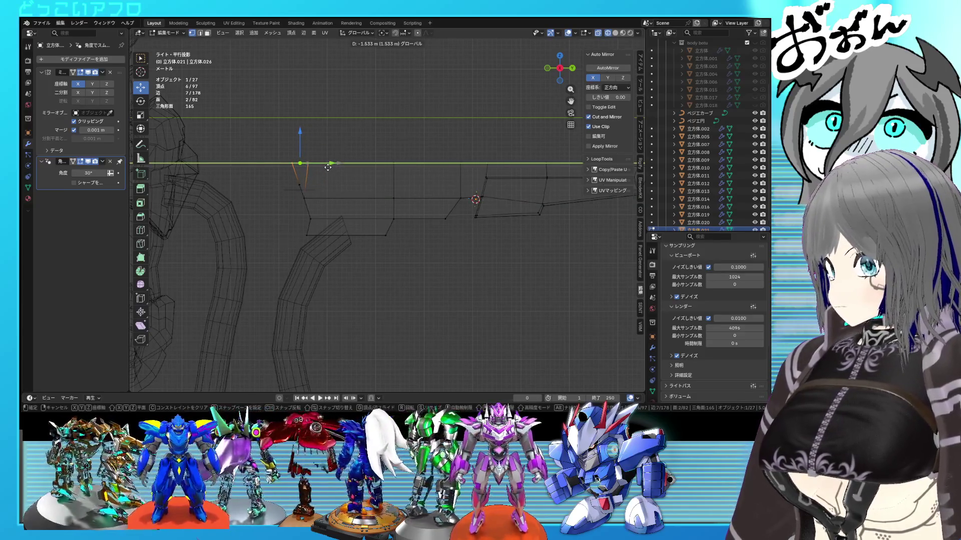
left_click(328, 167)
key("Tab")
key("shift+z")
scroll(357, 173, "down", 2)
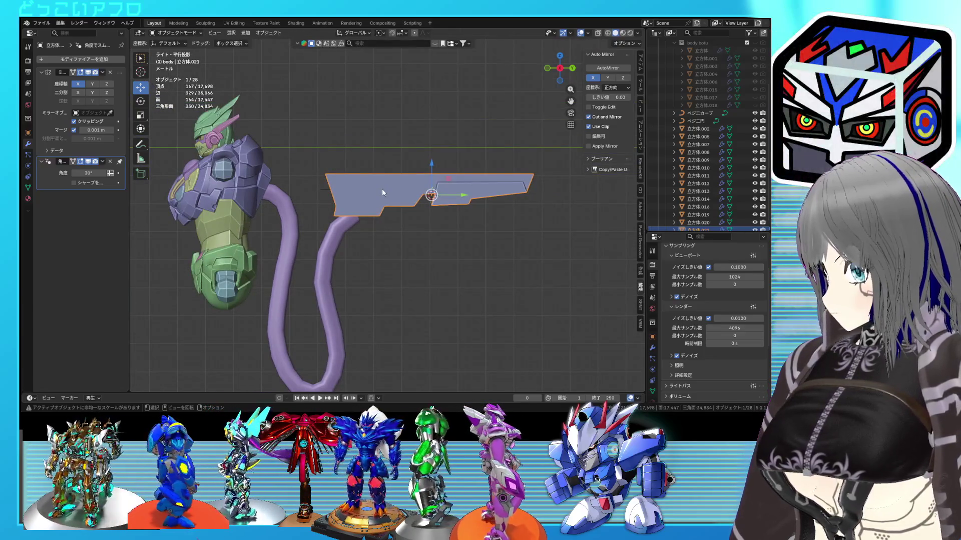
- Dissolve the unwanted edges on the rifle's underside step
key("Tab")
scroll(382, 190, "up", 2)
scroll(380, 192, "up", 2)
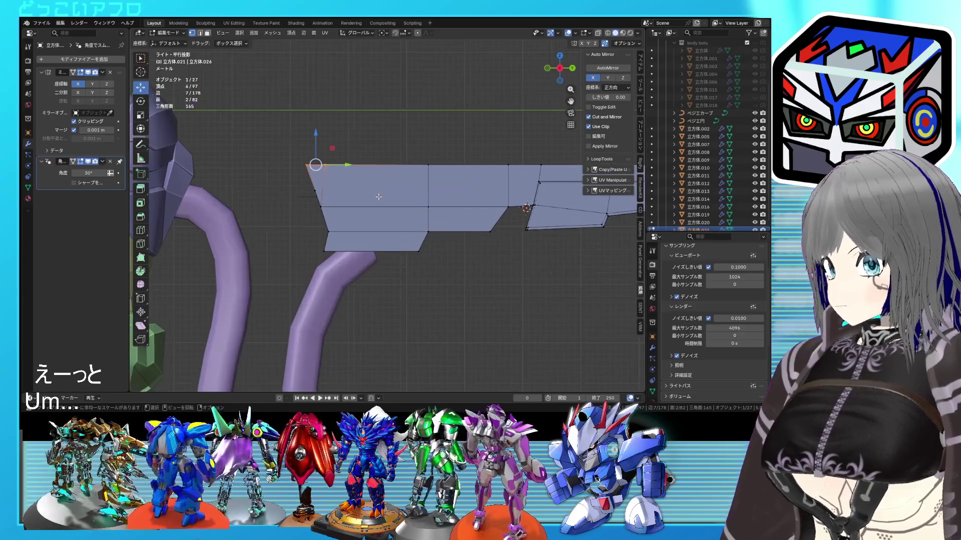
key("shift+z")
key("shift+z")
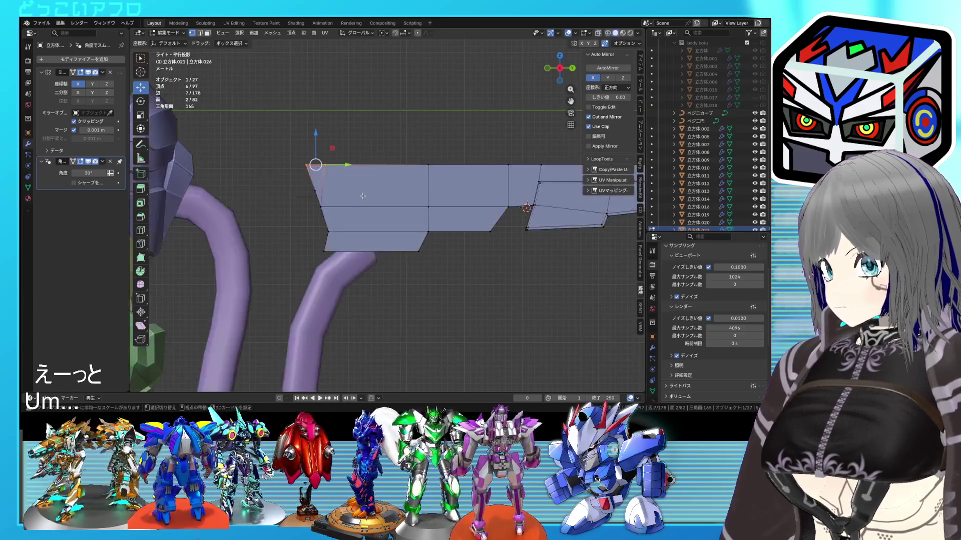
key("shift+z")
mouse_move(354, 211)
middle_mouse_down()
mouse_move(395, 215)
mouse_move(374, 209)
middle_mouse_up()
key("shift+z")
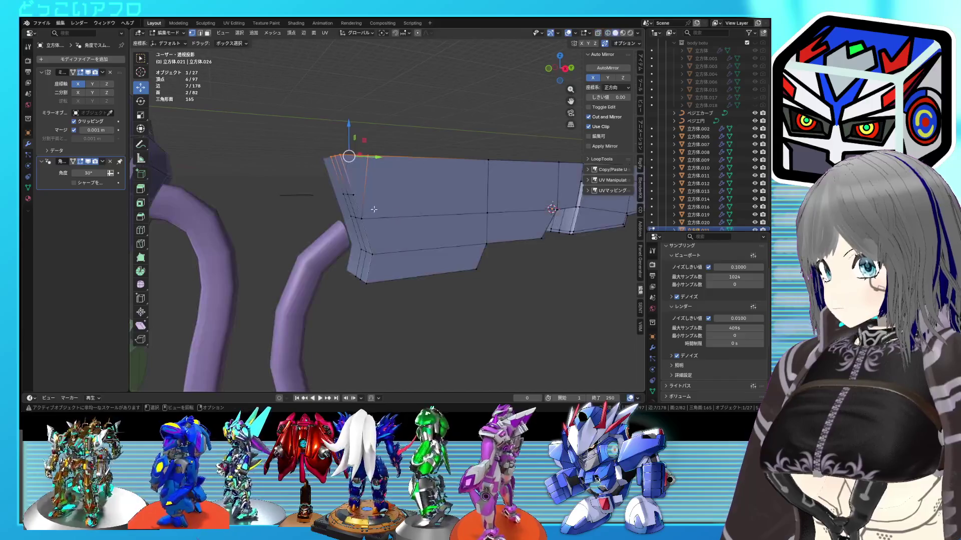
key("x")
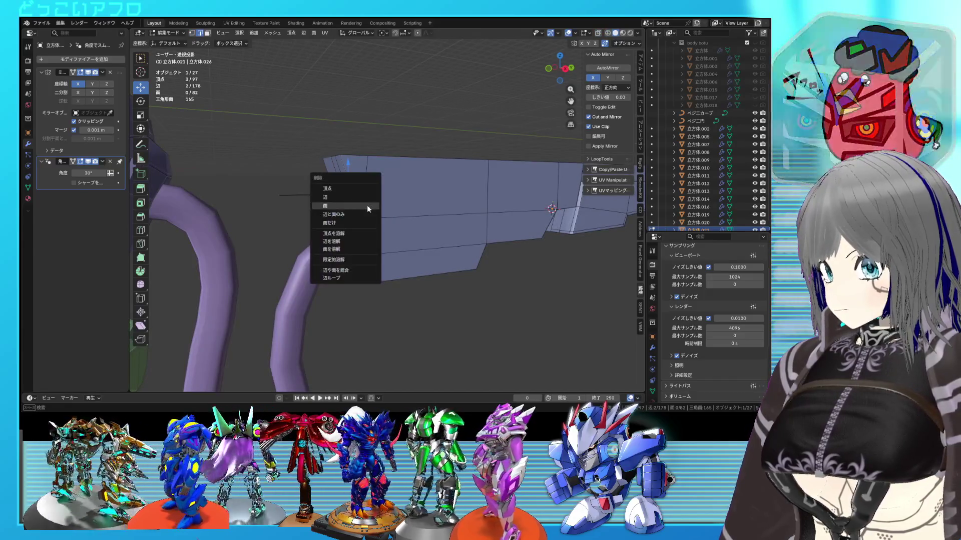
left_click(344, 239)
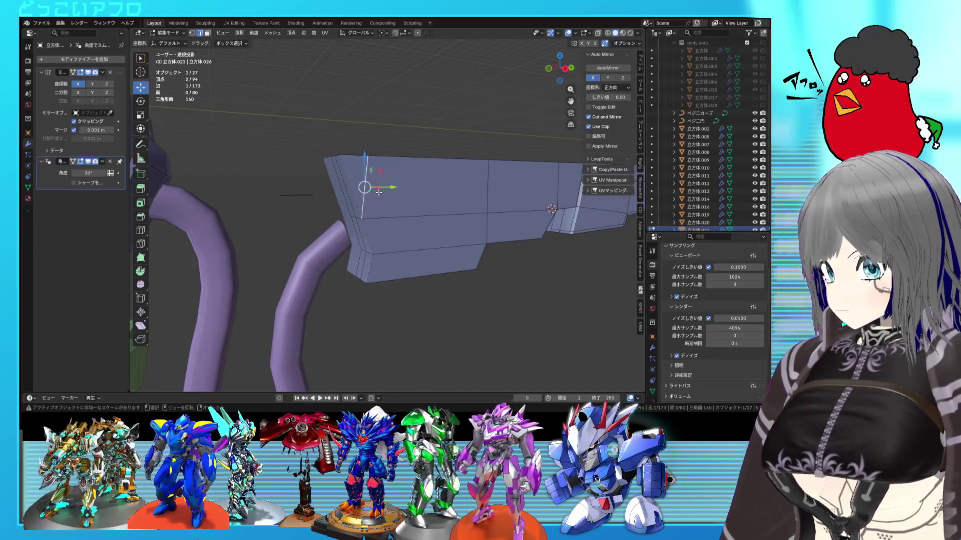
key("x")
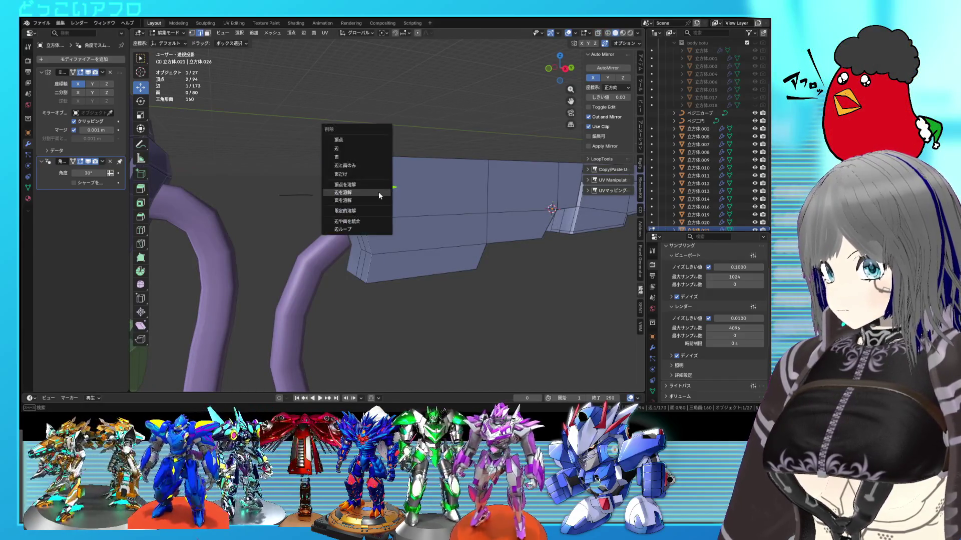
left_click(378, 192)
- Subdivide the front underside edges and slide the new edge to the left
key("KP_3")
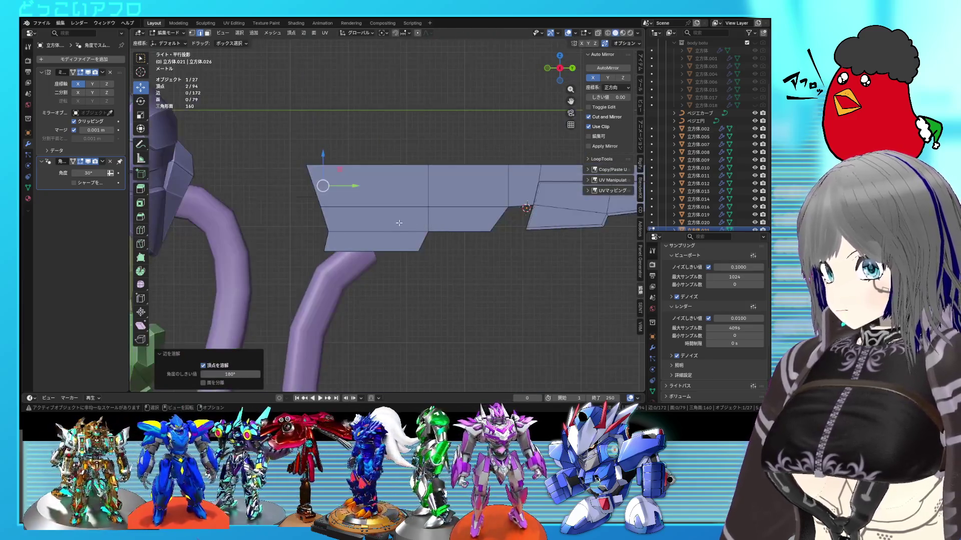
key("shift+z")
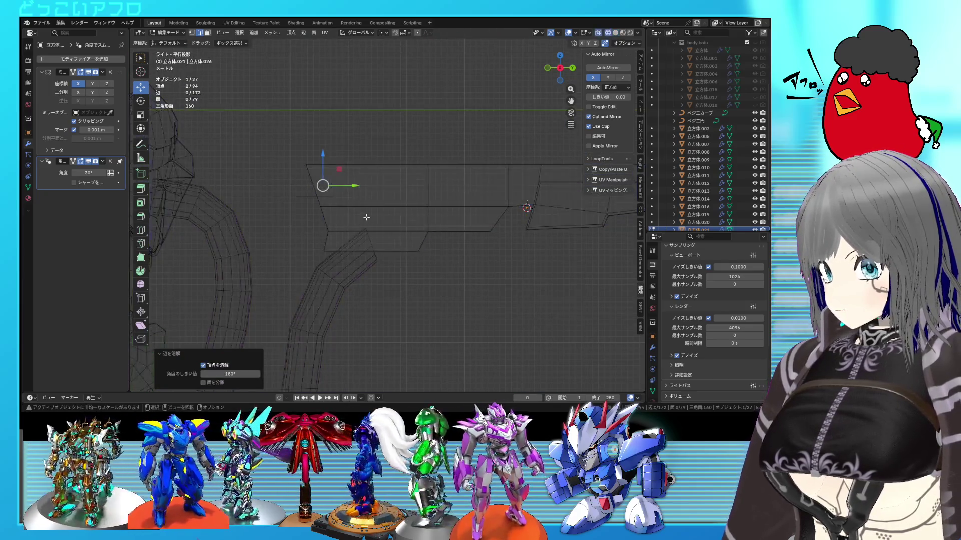
left_click_drag(358, 202, 359, 198)
key("ctrl+e")
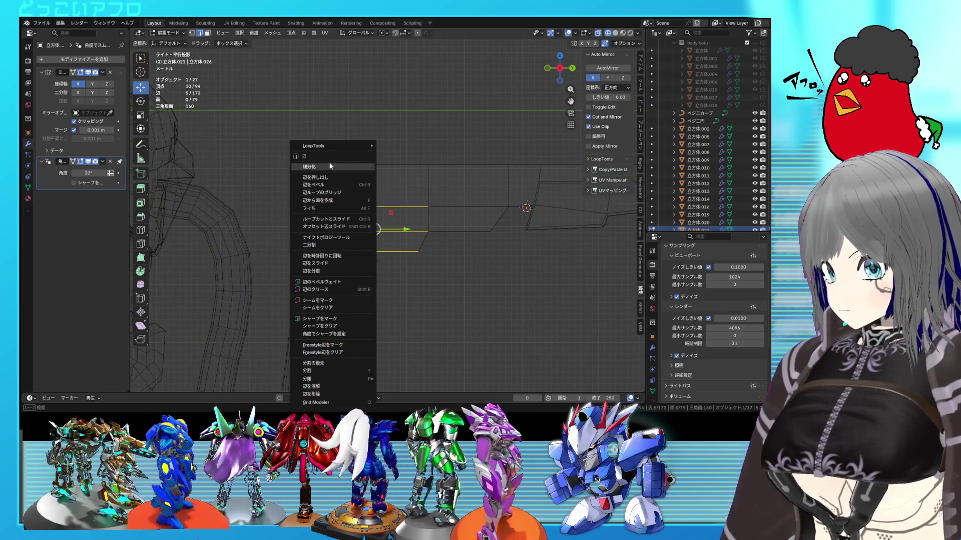
left_click(329, 166)
left_click(376, 219)
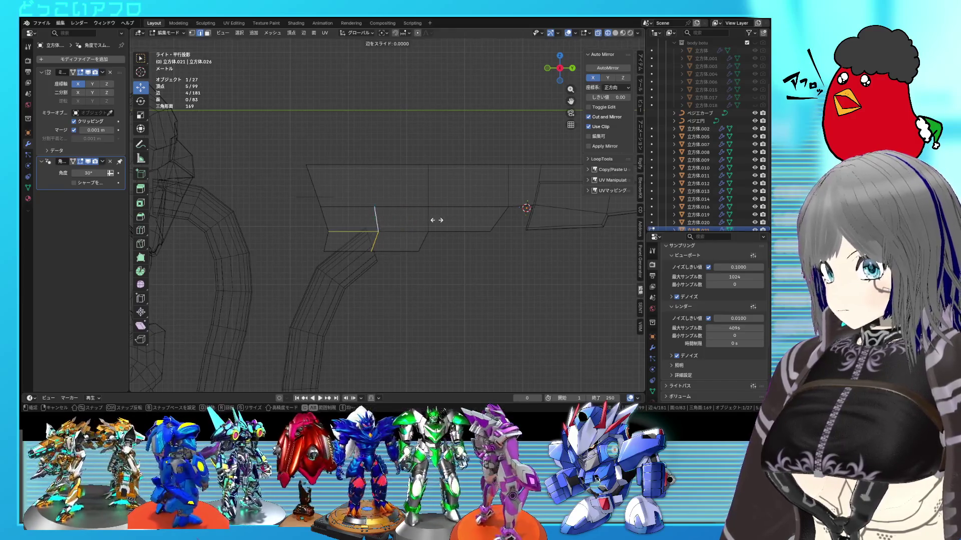
left_click(394, 216)
key("shift+z")
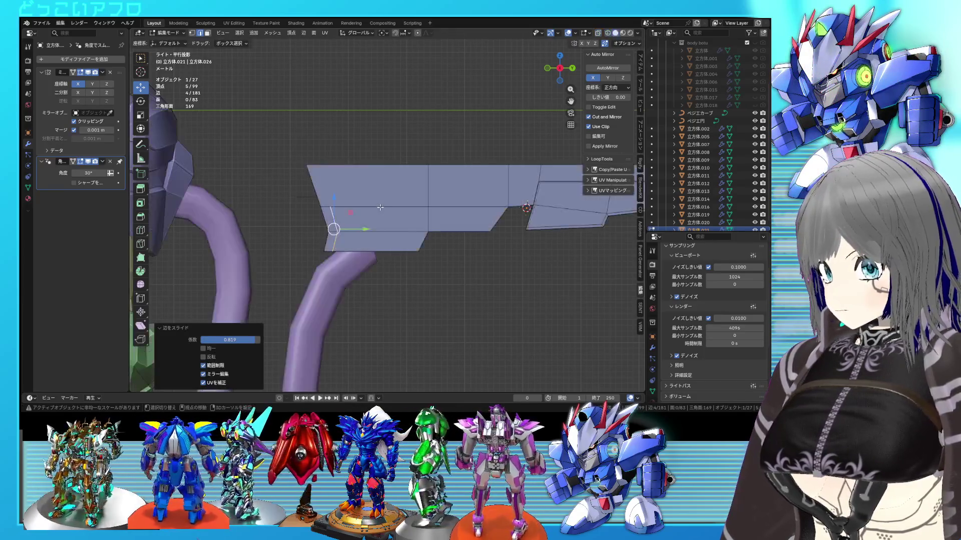
key("shift+z")
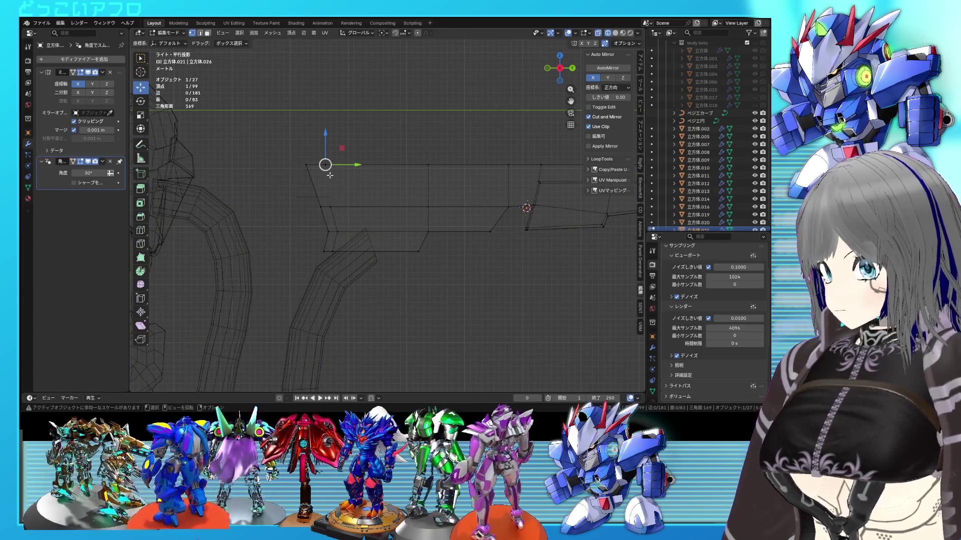
- Dissolve more edges and add a loop cut slid toward the front
middle_click_drag(330, 175, 340, 228)
key("shift+z")
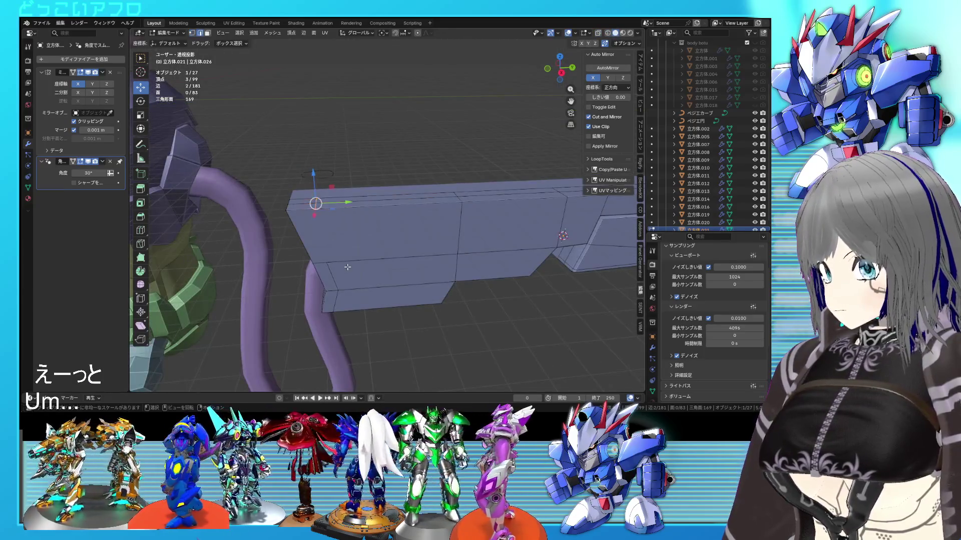
left_click(316, 208, "alt+shift")
key("x")
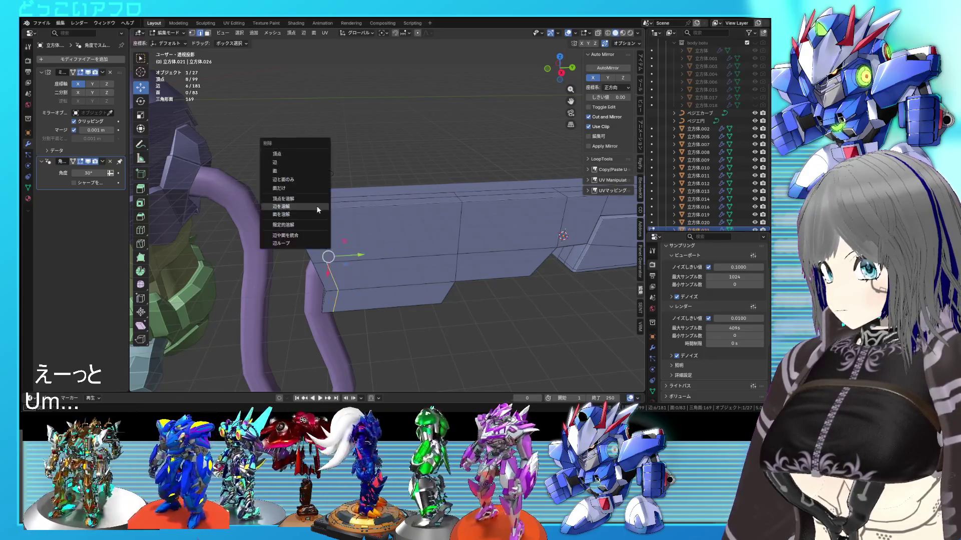
left_click(316, 208)
key("ctrl+r")
left_click(362, 220)
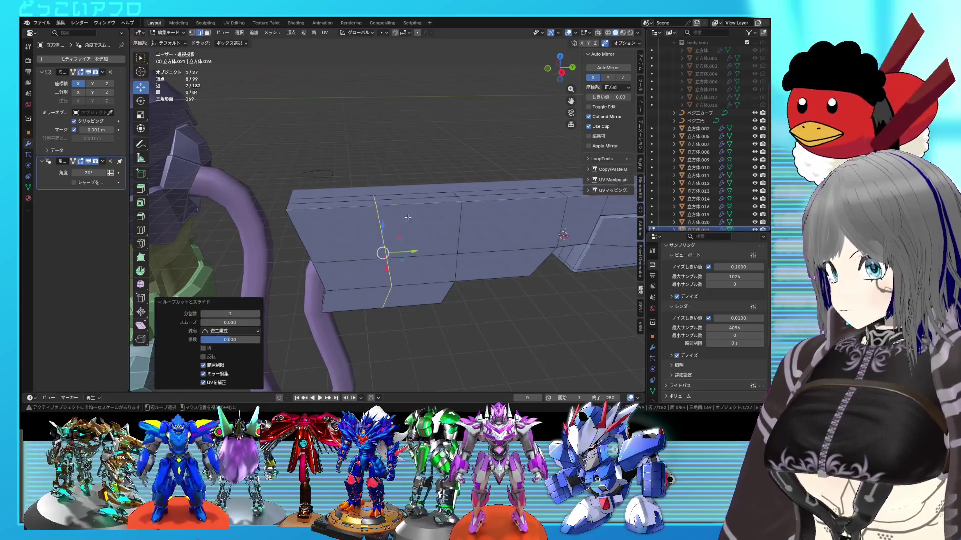
key("KP_3")
key("g")
key("g")
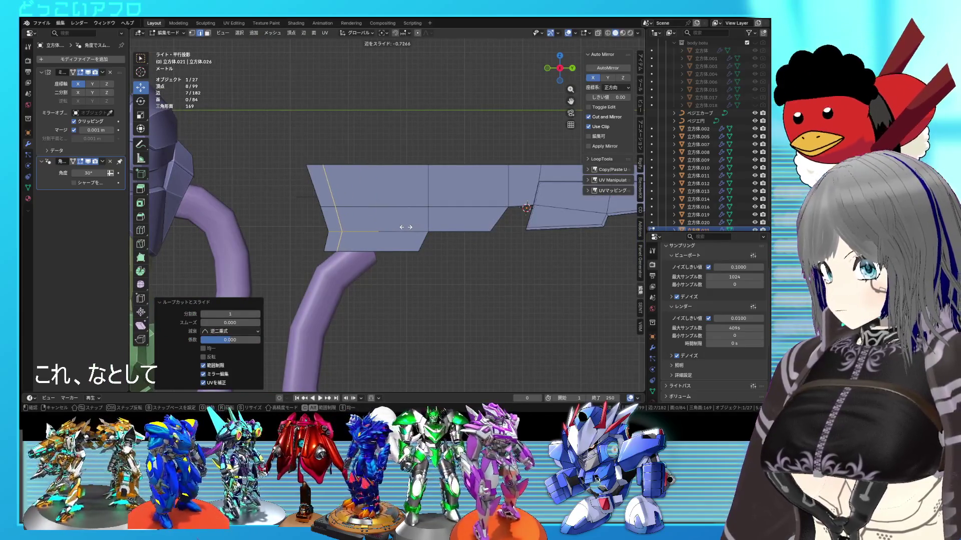
left_click(403, 227)
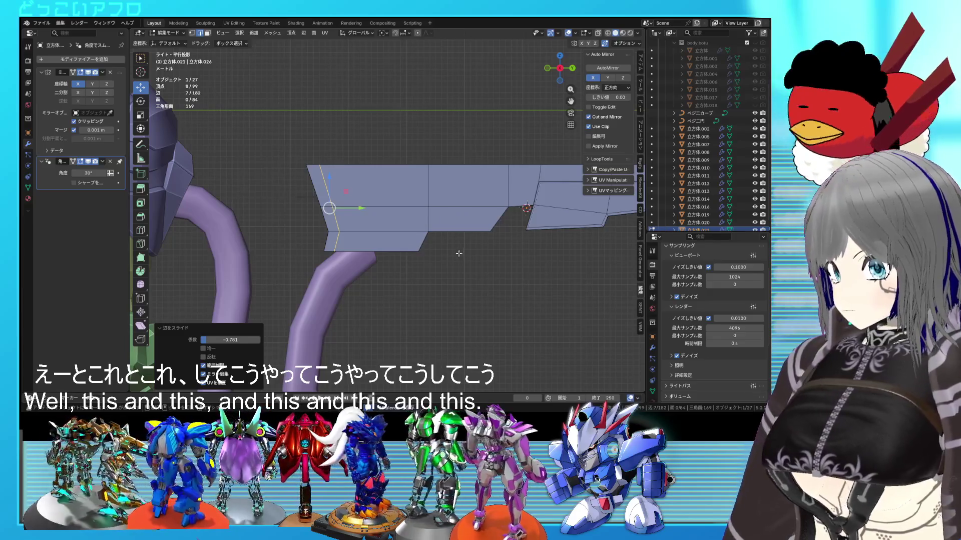
- Raise the bottom-edge vertices of the lower block 1.0755 m along Z
key("1")
left_click_drag(458, 269, 285, 246)
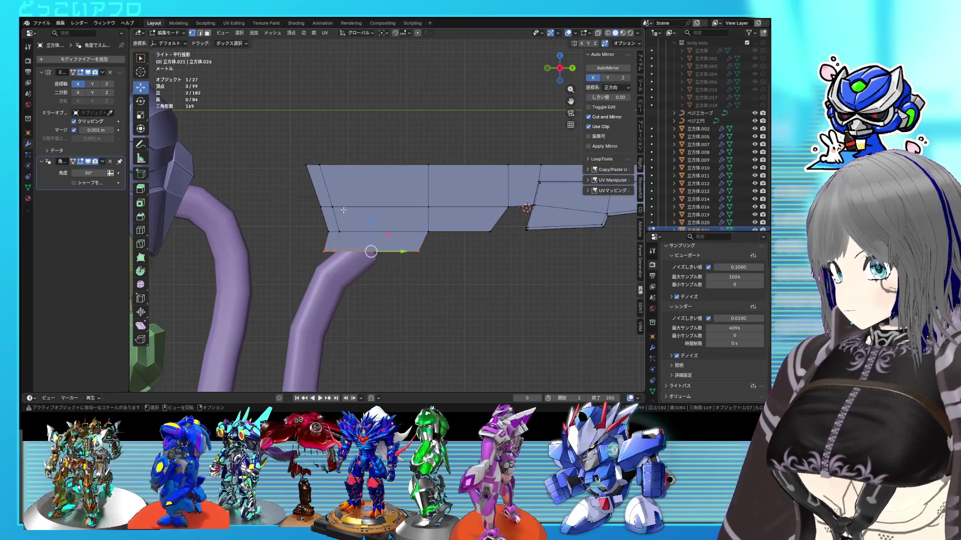
left_click_drag(373, 230, 374, 224)
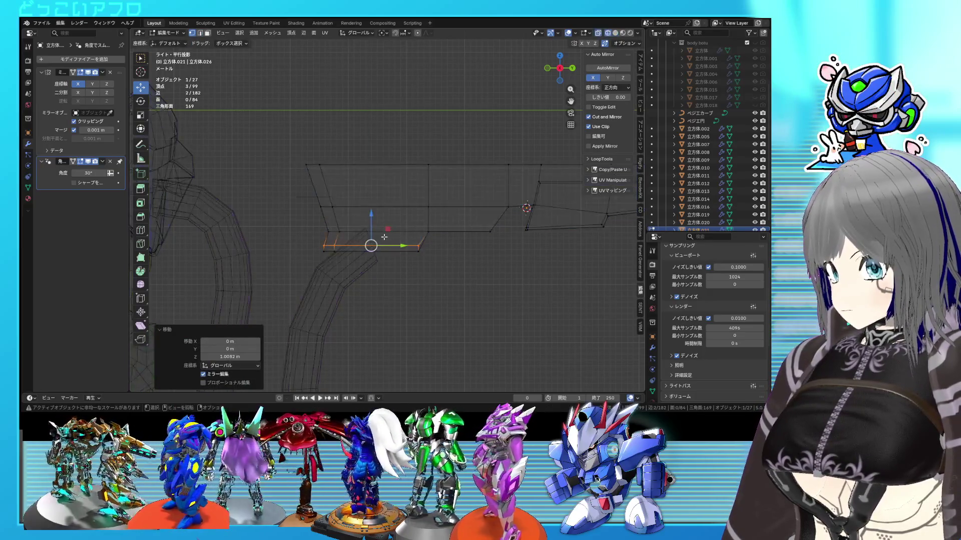
left_click(399, 253)
key("shift+z")
left_click_drag(436, 275, 286, 245)
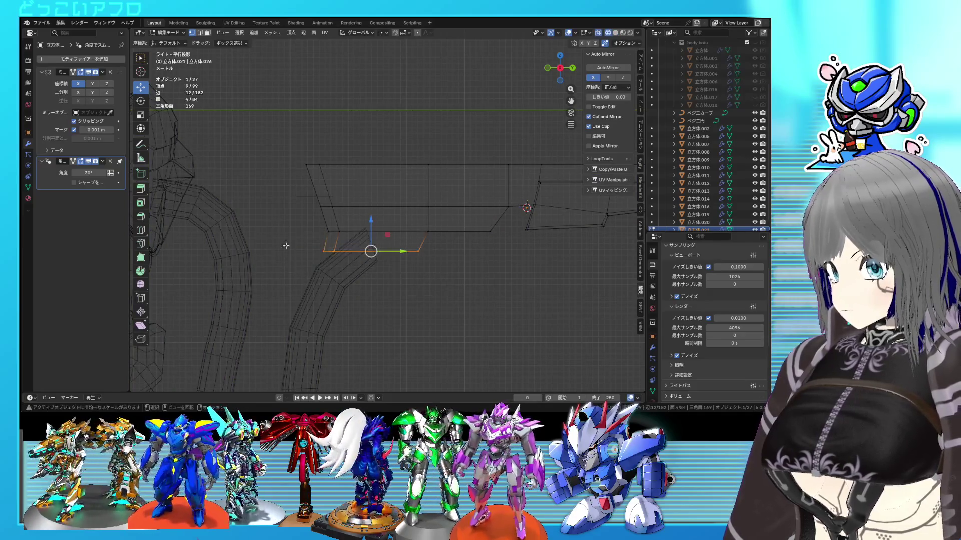
key("shift+z")
left_click_drag(373, 229, 374, 222)
mouse_move(374, 221)
middle_mouse_down()
mouse_move(454, 271)
mouse_move(449, 286)
mouse_move(391, 266)
mouse_move(508, 267)
mouse_move(434, 258)
mouse_move(437, 278)
mouse_move(441, 259)
middle_mouse_up()
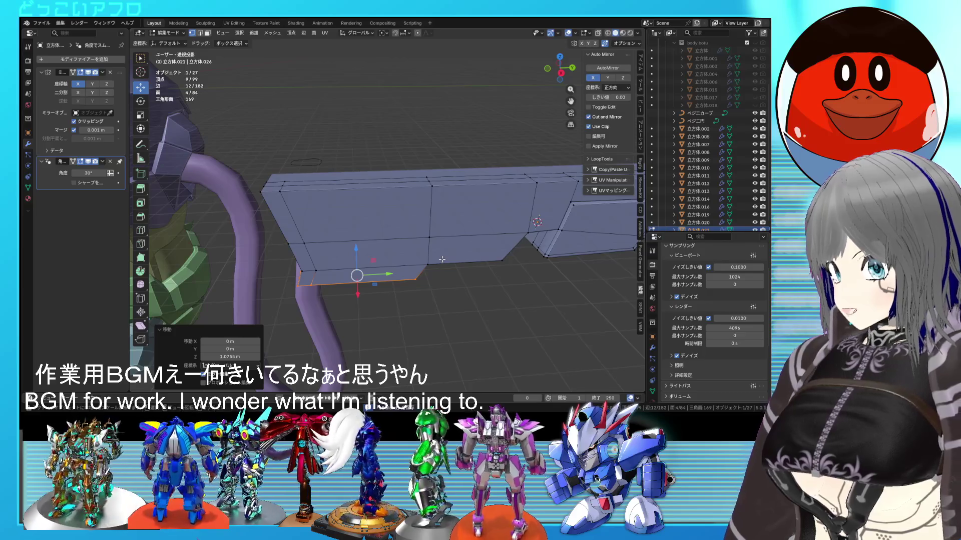
key("KP_3")
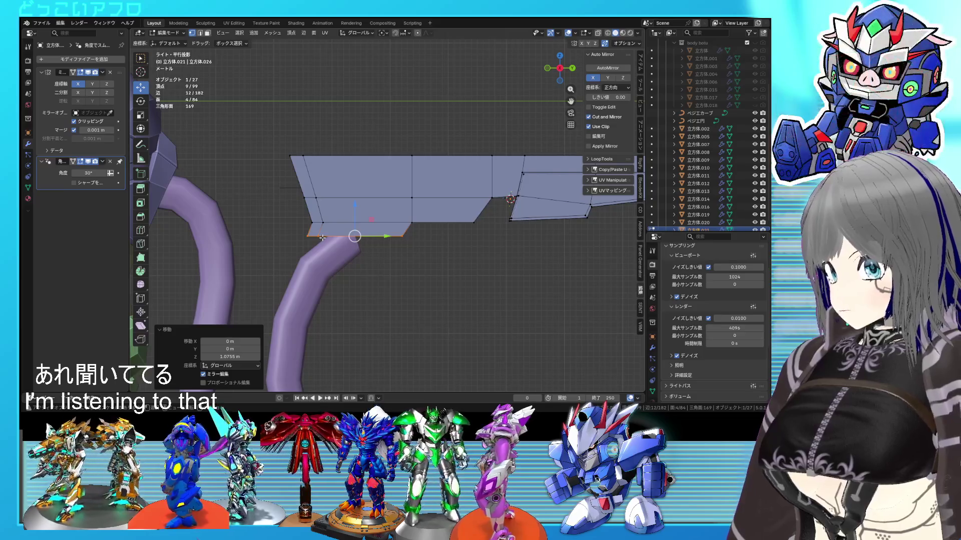
mouse_move(391, 233)
middle_mouse_down("shift")
mouse_move(356, 279)
mouse_move(396, 258)
middle_mouse_up("shift")
scroll(366, 254, "down", 1)
- Slide the selected edge loop along the mesh and clear the selection
key("g")
key("g")
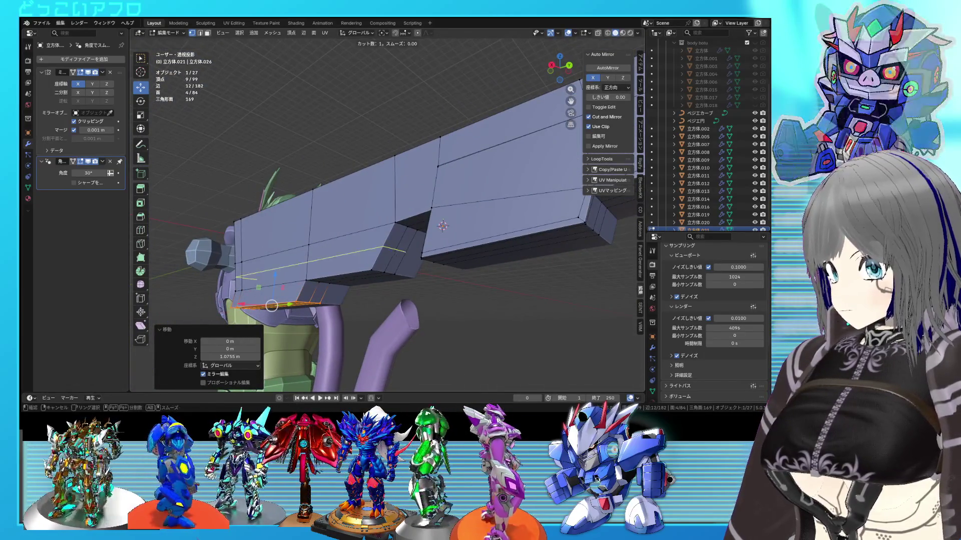
left_click(388, 273)
scroll(425, 270, "up", 5)
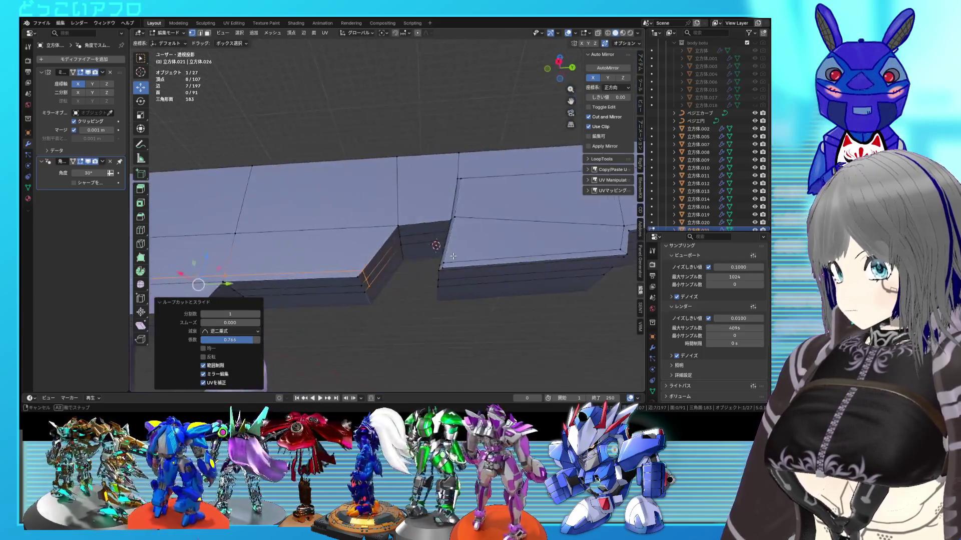
left_click(436, 290)
middle_click_drag(438, 297, 429, 303)
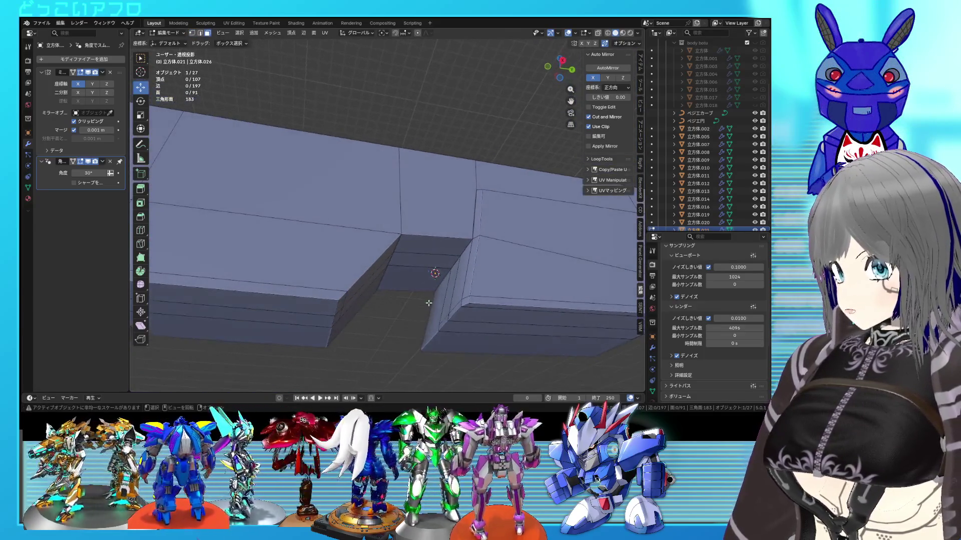
- Delete the notch's step face, fill the gap between the open edges with a new face, and save
left_click(432, 267)
key("x")
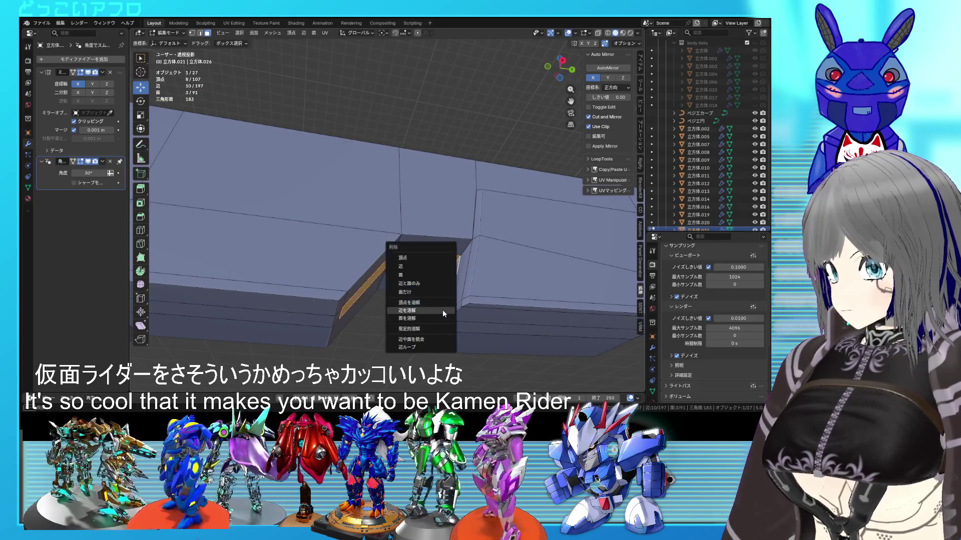
left_click(421, 277)
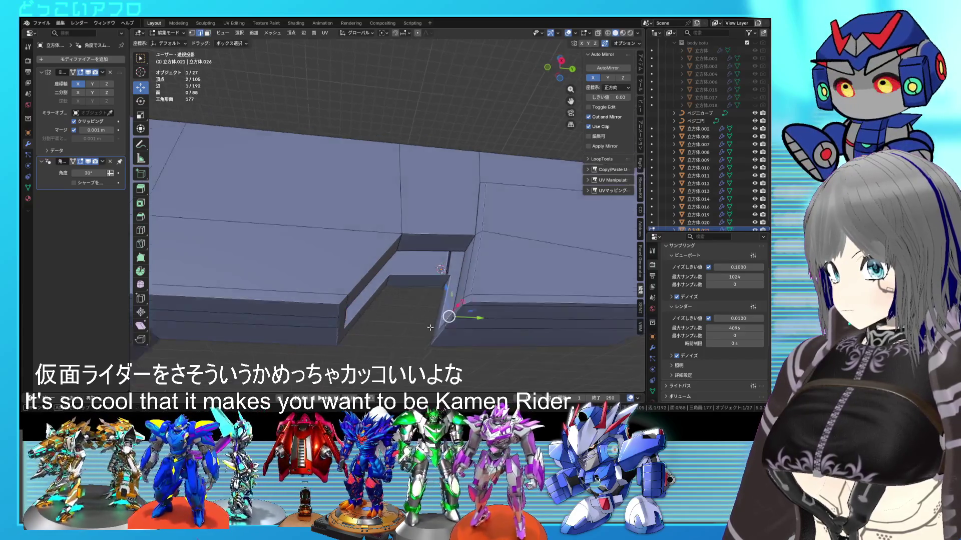
middle_click_drag(440, 321, 483, 296)
left_click(428, 304)
left_click(408, 310, "shift")
key("f")
mouse_move(408, 310)
middle_mouse_down()
mouse_move(442, 246)
mouse_move(427, 251)
mouse_move(481, 294)
mouse_move(480, 281)
mouse_move(456, 275)
mouse_move(429, 322)
mouse_move(439, 298)
mouse_move(523, 298)
mouse_move(498, 307)
mouse_move(506, 303)
mouse_move(492, 282)
mouse_move(441, 301)
mouse_move(386, 281)
mouse_move(400, 276)
mouse_move(397, 250)
mouse_move(457, 122)
mouse_move(440, 150)
middle_mouse_up()
key("ctrl+s")
- Move an edge back along the beam, then select the upper beam edge instead
scroll(504, 309, "up", 3)
left_click(428, 158)
left_click_drag(423, 135, 424, 148)
mouse_move(423, 148)
middle_mouse_down()
mouse_move(456, 244)
mouse_move(477, 215)
middle_mouse_up()
left_click(463, 173)
mouse_move(458, 155)
middle_mouse_down()
mouse_move(493, 176)
mouse_move(440, 220)
mouse_move(476, 216)
mouse_move(493, 235)
mouse_move(514, 230)
middle_mouse_up()
- Move the beam edge 1.1553 m along X, redoing an undone first attempt
left_click_drag(514, 229, 523, 226)
middle_click_drag(523, 226, 493, 265)
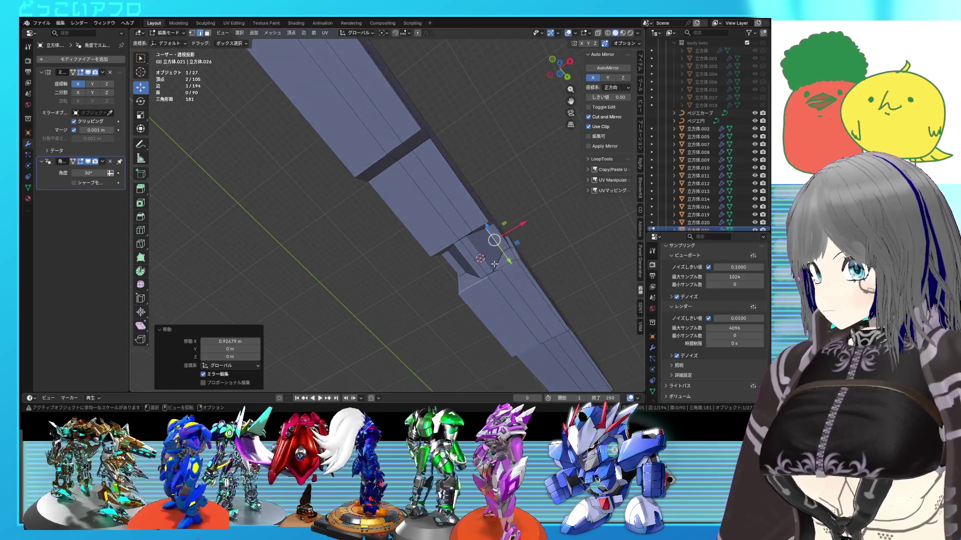
key("ctrl+z")
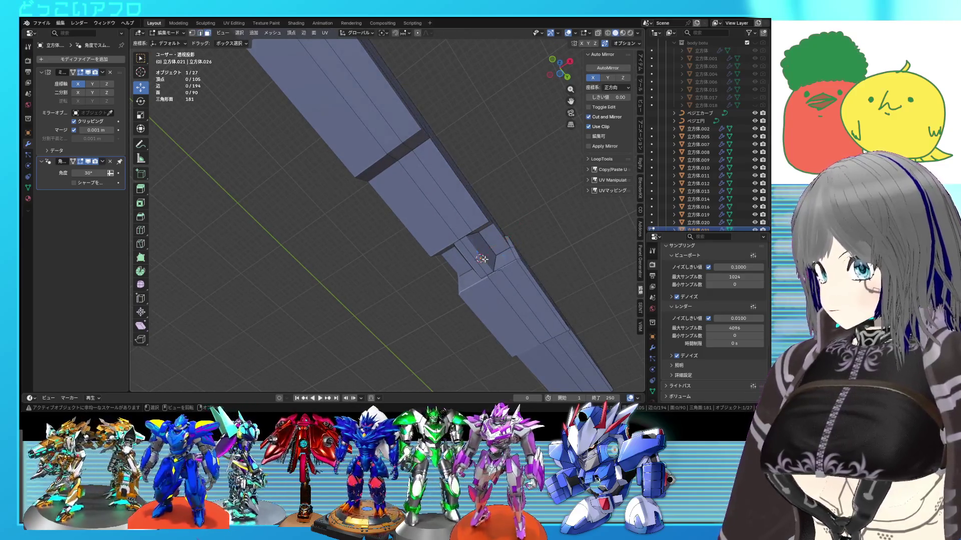
middle_click_drag(491, 249, 504, 239)
left_click_drag(504, 240, 512, 233)
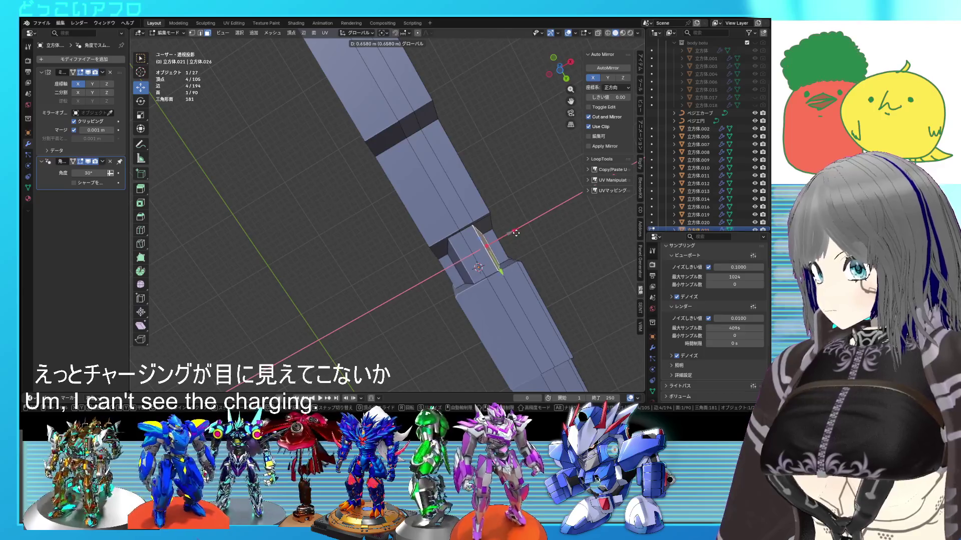
left_click(520, 231)
- Shortest-path select edges in edge mode, save in Object Mode, and resume editing
mouse_move(521, 231)
middle_mouse_down()
mouse_move(407, 296)
mouse_move(316, 245)
middle_mouse_up()
key("2")
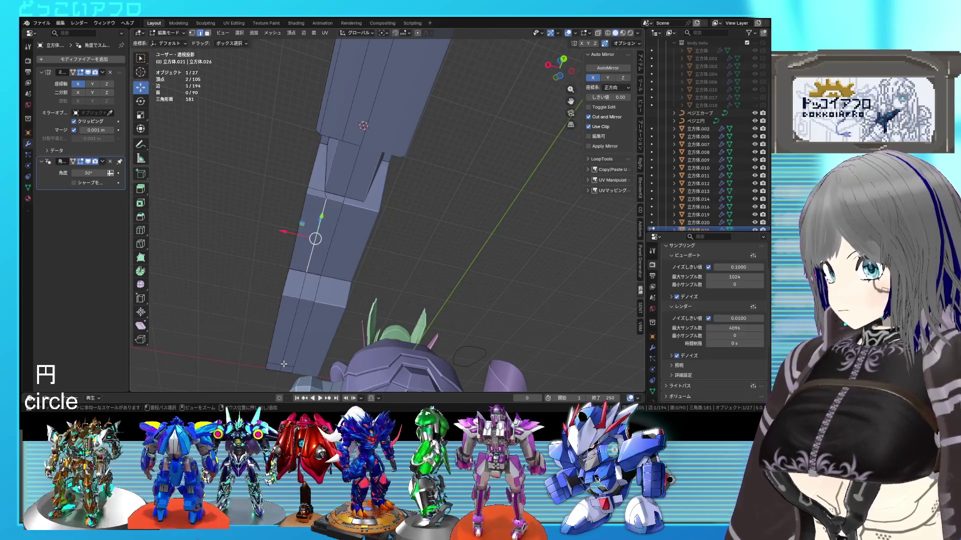
left_click(280, 369, "ctrl")
mouse_move(317, 254)
middle_mouse_down()
mouse_move(383, 258)
mouse_move(383, 241)
mouse_move(438, 252)
mouse_move(473, 287)
mouse_move(478, 323)
middle_mouse_up()
key("Tab")
key("ctrl+s")
key("Tab")
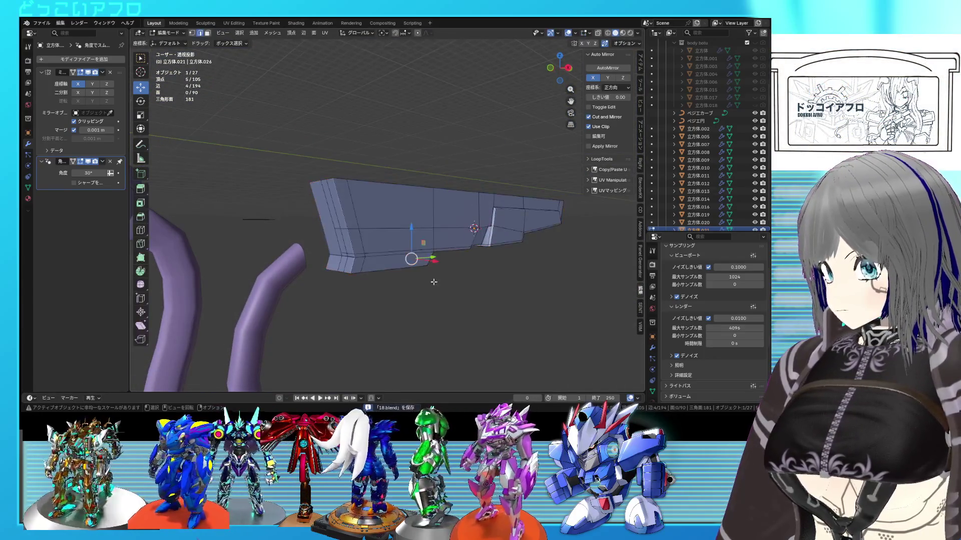
- From the right view, add an edge loop across the rifle body and slide its vertices into place
key("KP_3")
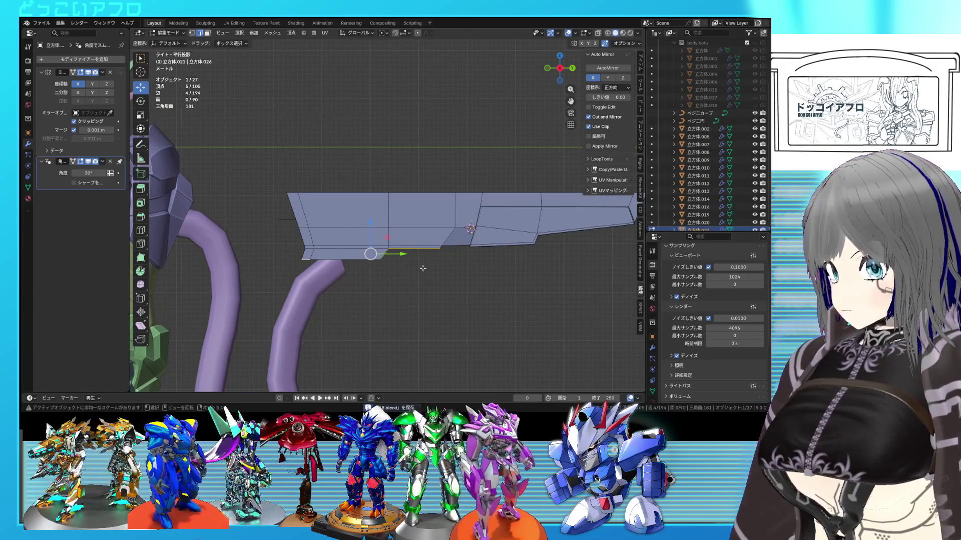
left_click(426, 220)
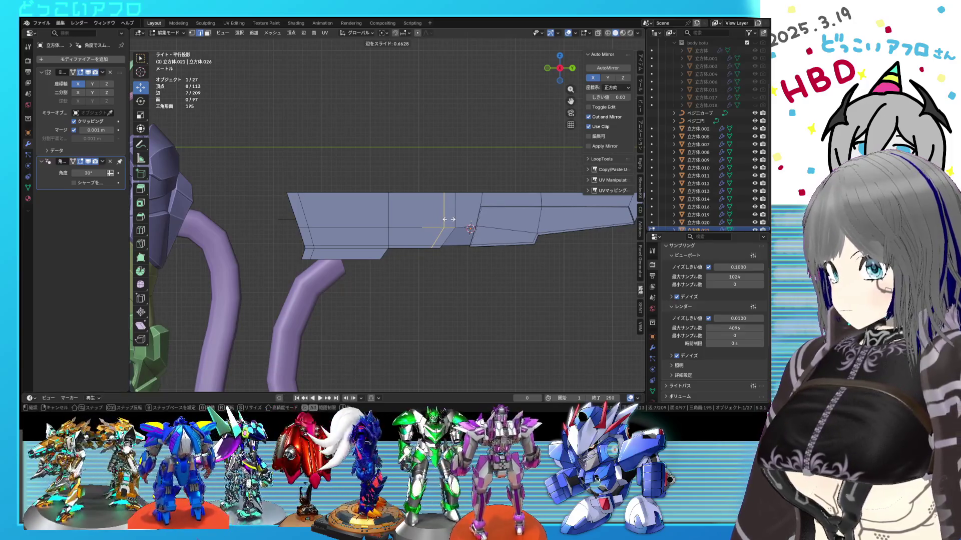
left_click(449, 219)
key("shift+z")
left_click_drag(426, 179, 447, 194)
key("g")
left_click(435, 194)
left_click(418, 214)
key("shift+z")
- Select a three-face strip on the rifle's side and save the file
left_click(374, 211, "shift")
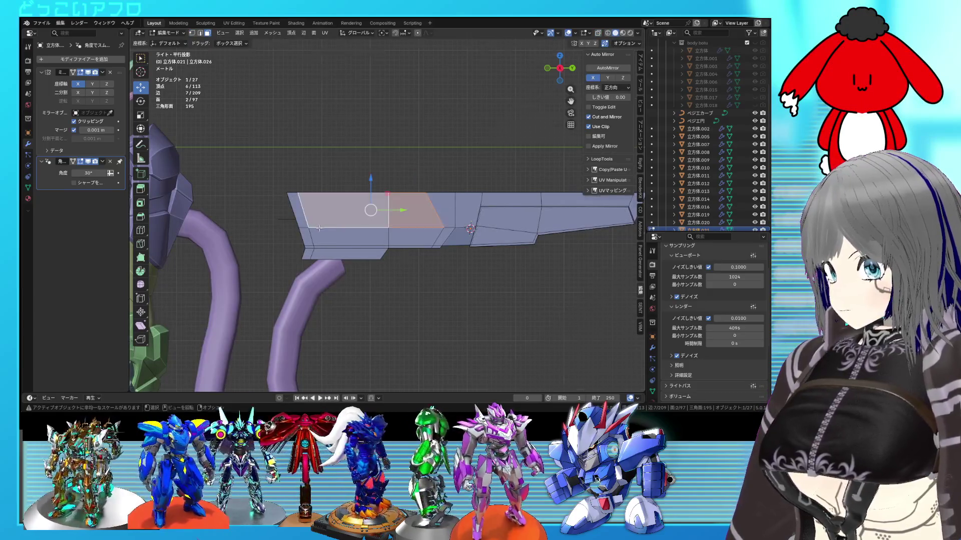
middle_click_drag(374, 212, 328, 253)
left_click(318, 258, "shift")
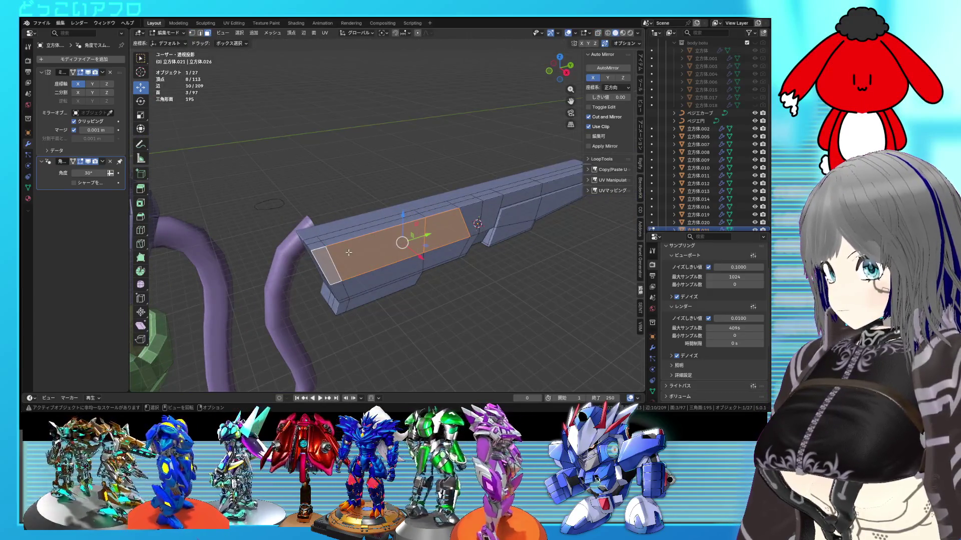
middle_click_drag(401, 246, 430, 256)
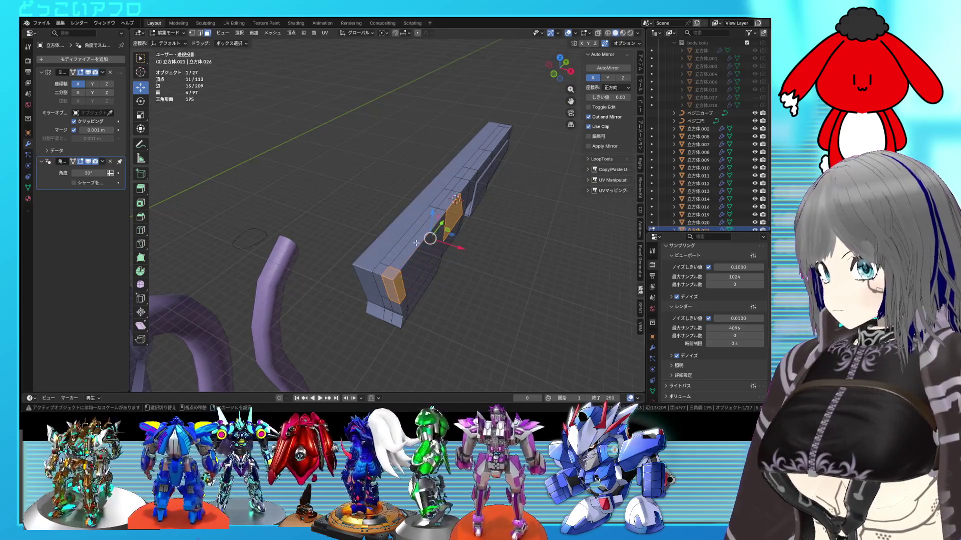
left_click(438, 225, "ctrl")
middle_click_drag(455, 269, 360, 238)
key("ctrl+s")
left_click(356, 235)
left_click(436, 226, "ctrl")
middle_click_drag(436, 226, 477, 245)
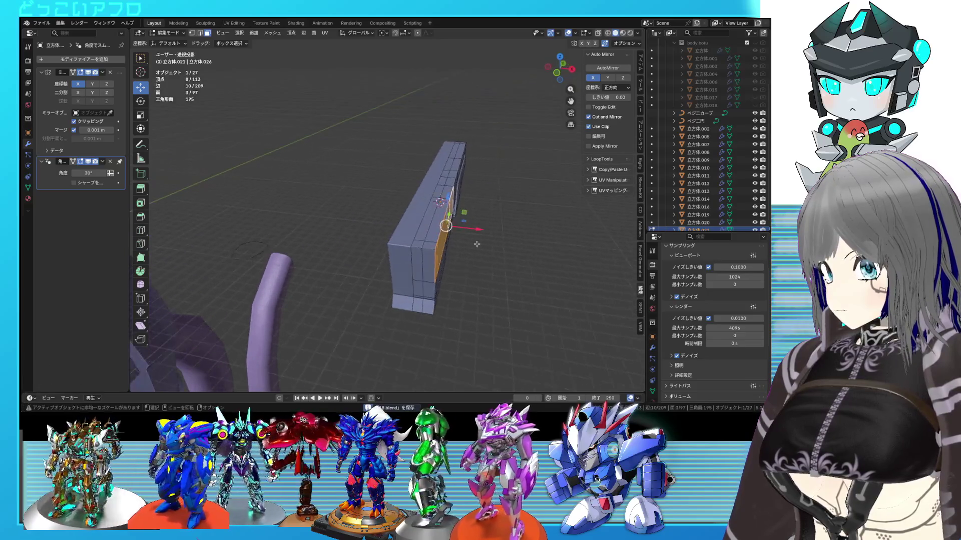
- Extrude the side strip outward about 1.17 m and nudge it about -0.22 m along X
key("e")
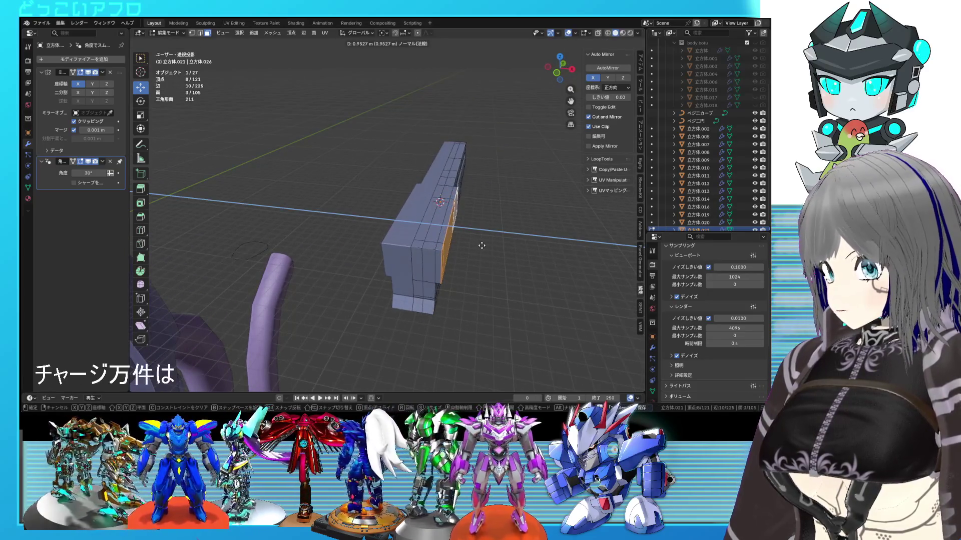
left_click(483, 246)
mouse_move(483, 245)
middle_mouse_down()
mouse_move(465, 235)
mouse_move(399, 256)
mouse_move(477, 281)
middle_mouse_up()
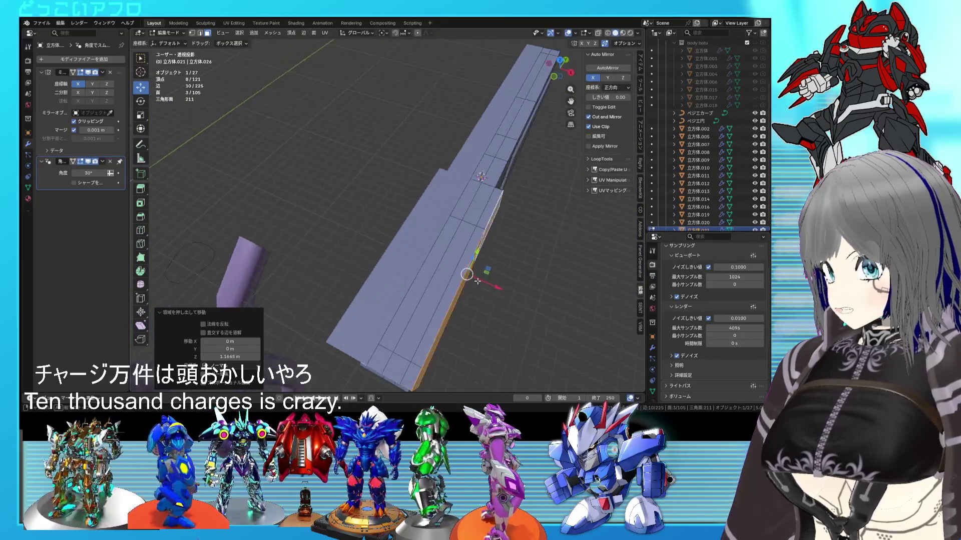
left_click_drag(492, 286, 480, 267)
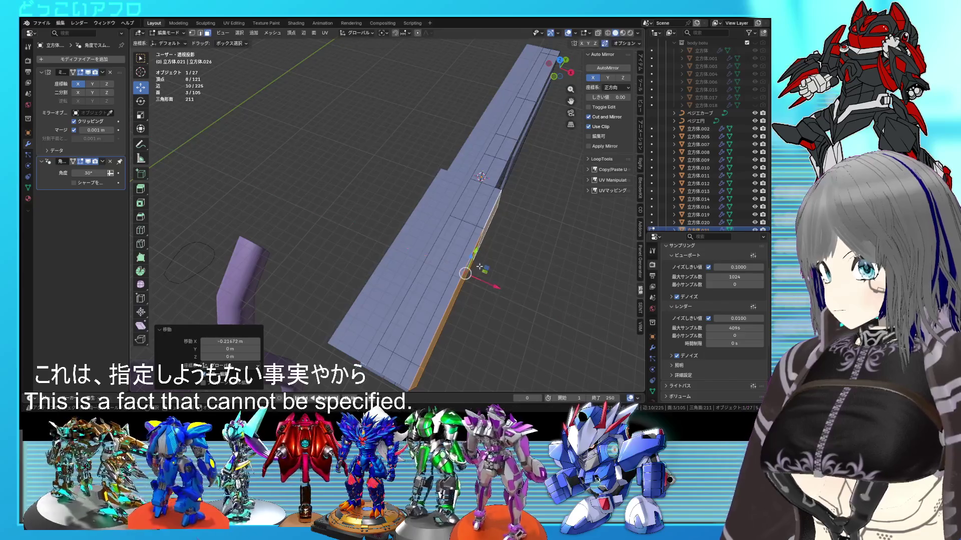
- Select the long top face strip and the tip face, viewed from the right in wireframe
left_click(478, 230, "shift")
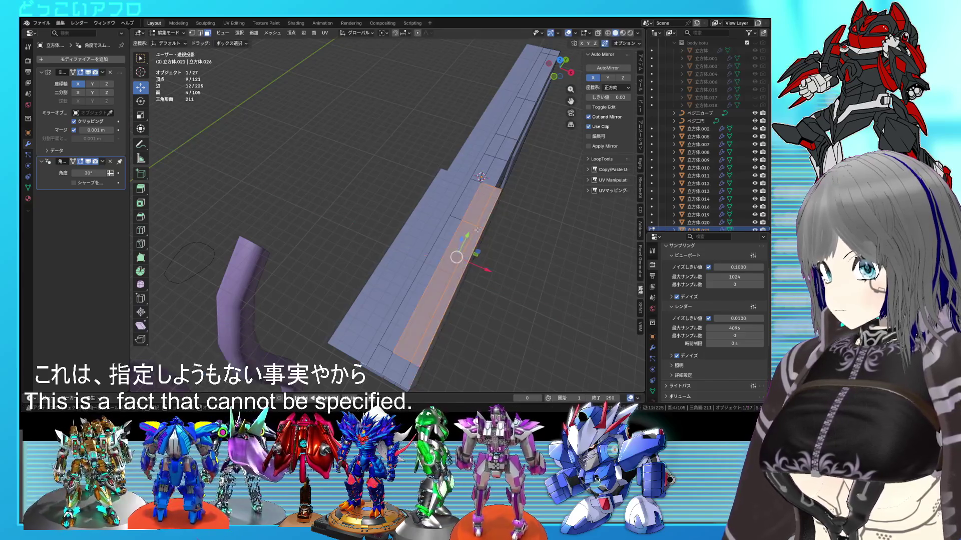
left_click(404, 366, "shift")
key("KP_3")
key("shift+z")
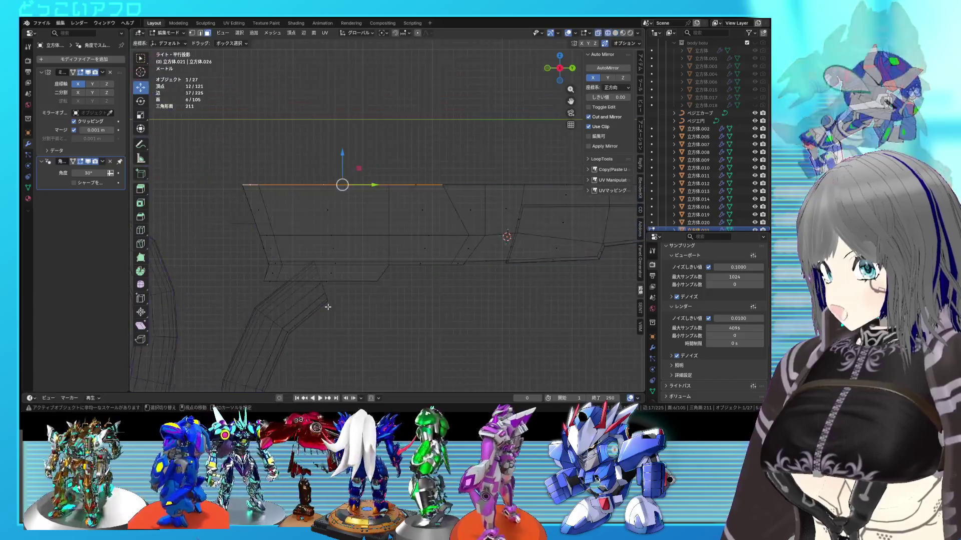
- Extrude the selected top faces upward and shift them about 0.67 m along Y
key("e")
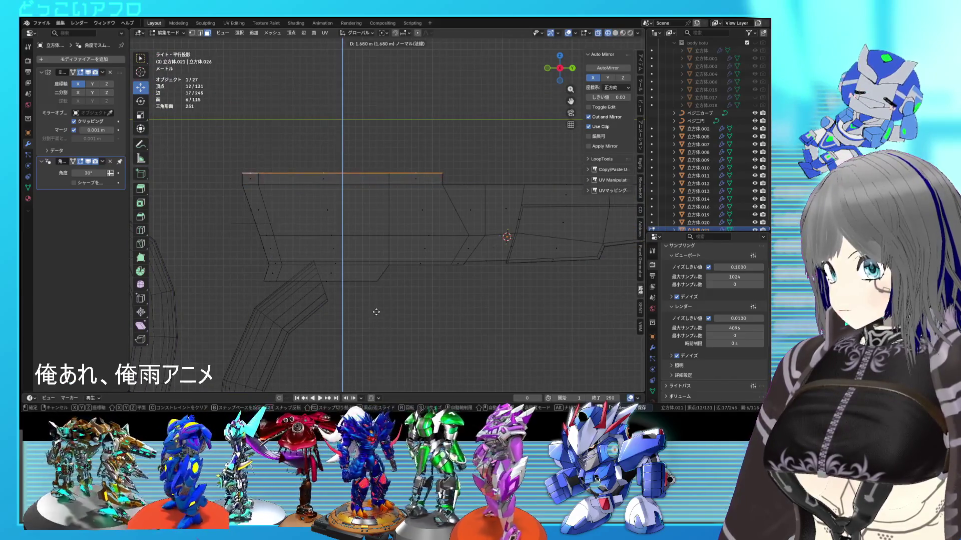
left_click(376, 310)
key("ctrl+s")
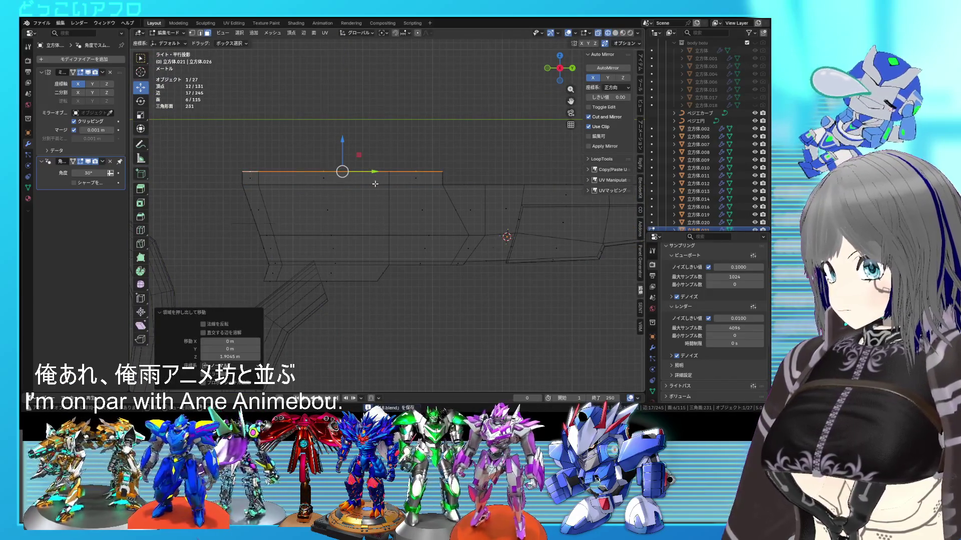
left_click_drag(372, 173, 367, 173)
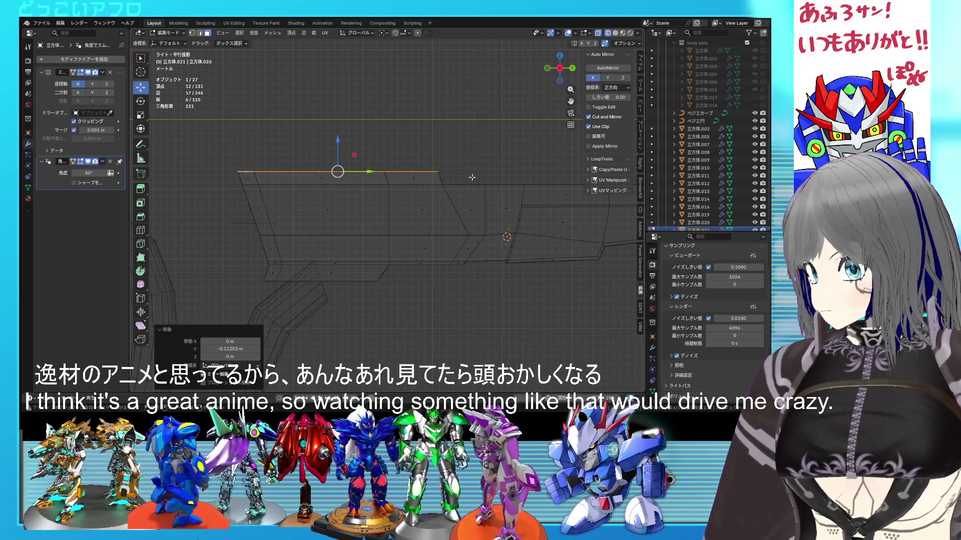
scroll(472, 177, "up", 2)
key("1")
key("shift+z")
key("shift+z")
scroll(415, 185, "down", 2)
key("shift+z")
middle_click_drag(414, 186, 456, 185)
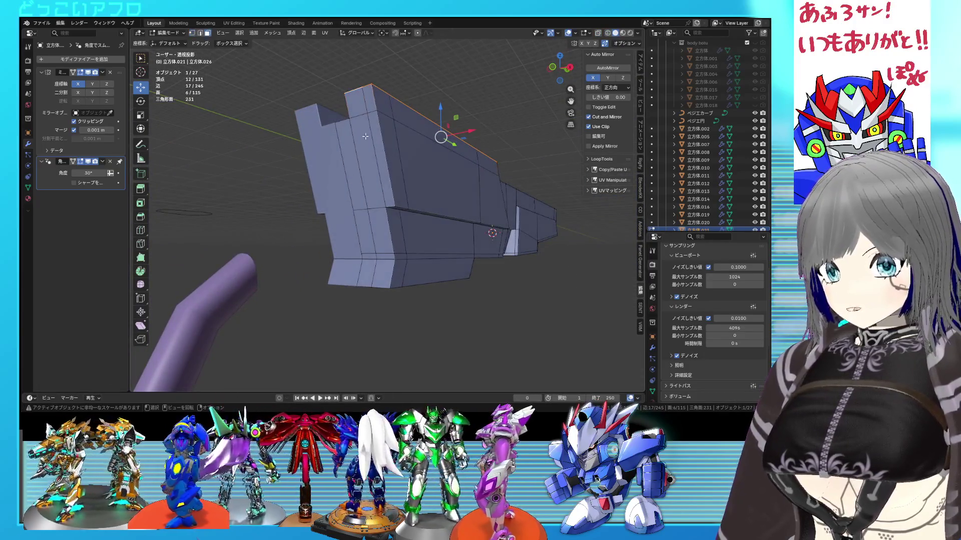
- Extrude the four rear faces about 1.62 m along Y to lengthen the stock
left_click(361, 106, "shift")
left_click(370, 150, "shift")
key("KP_3")
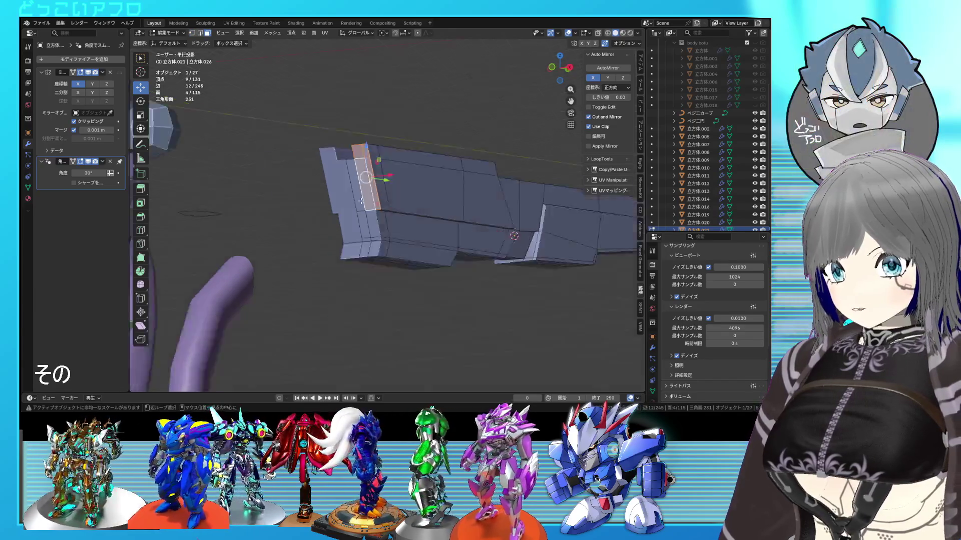
key("shift+z")
middle_click_drag(322, 206, 382, 206, "shift")
key("e")
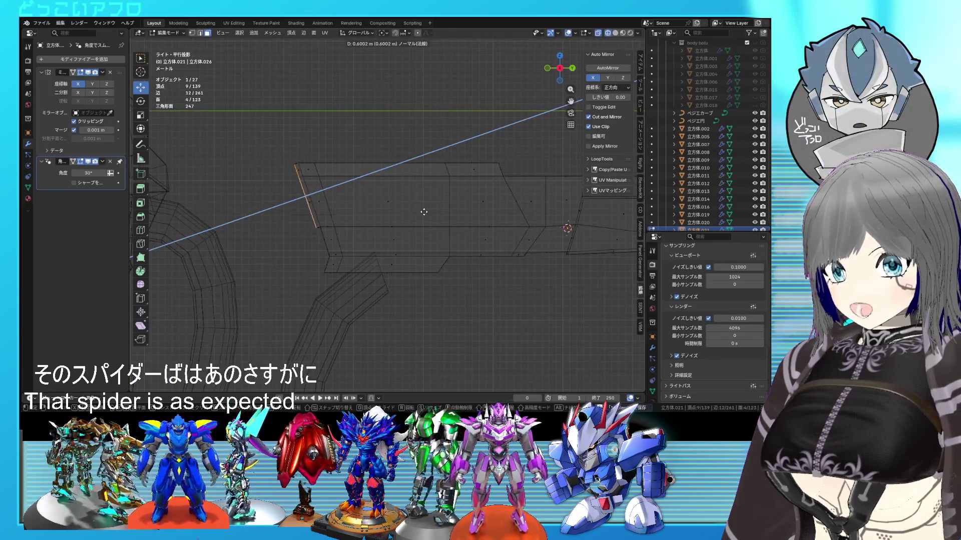
key("y")
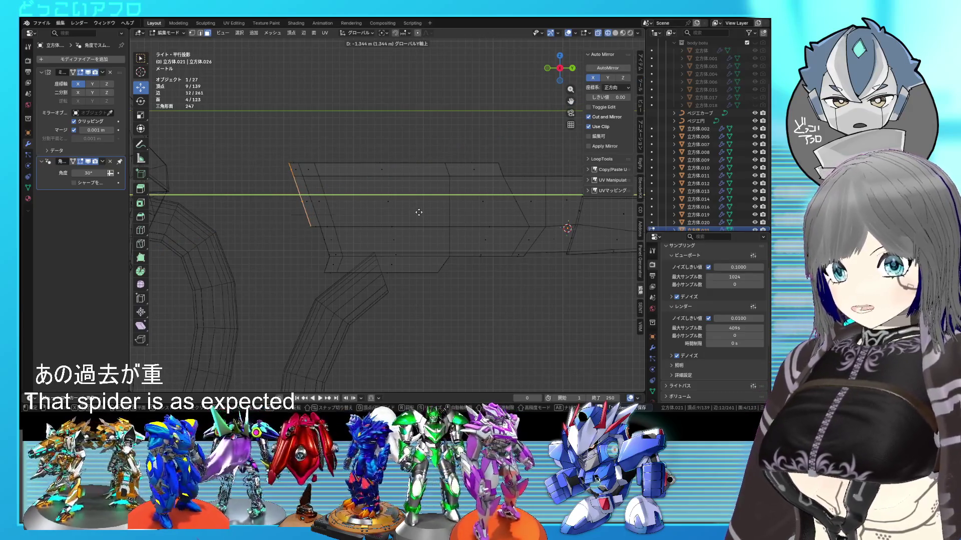
left_click(418, 212)
mouse_move(445, 257)
middle_mouse_down()
mouse_move(459, 283)
mouse_move(468, 272)
middle_mouse_up()
key("shift+z")
- Select the edge loop around the rear block plus a long vertical edge
key("2")
left_click(466, 185, "alt")
mouse_move(465, 186)
middle_mouse_down()
mouse_move(479, 255)
mouse_move(482, 206)
middle_mouse_up()
left_click(474, 235, "alt+shift")
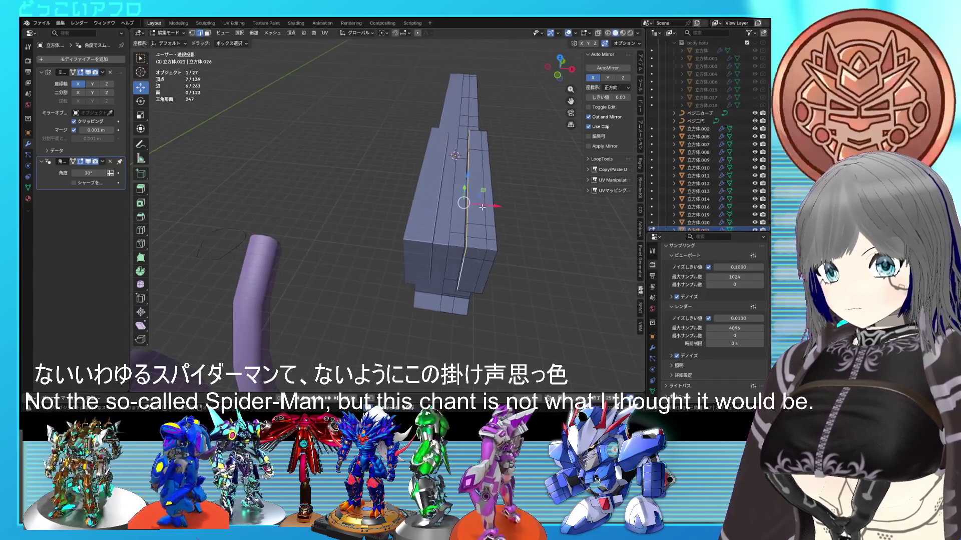
- Shift edges about 0.53 m along X, then select the side panel outline edges and move them along X
left_click_drag(485, 206, 491, 207)
scroll(450, 215, "up", 3)
mouse_move(450, 215)
middle_mouse_down()
mouse_move(347, 234)
mouse_move(345, 200)
middle_mouse_up()
left_click(345, 198)
left_click(328, 146, "ctrl")
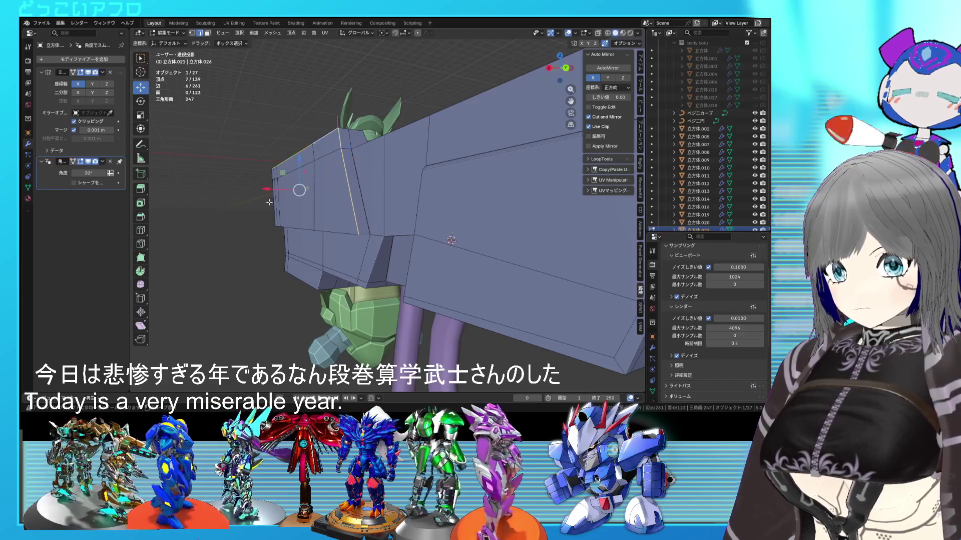
left_click(271, 201, "alt+shift")
mouse_move(269, 202)
middle_mouse_down()
mouse_move(515, 187)
mouse_move(476, 235)
middle_mouse_up()
left_click(467, 193, "alt+shift")
key("g")
key("x")
left_click(509, 186)
key("ctrl+s")
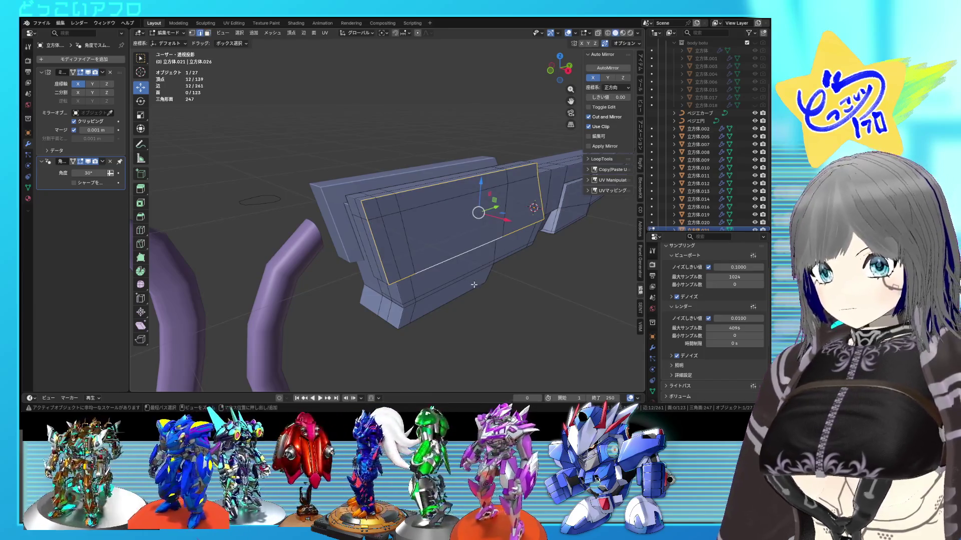
- Mark the panel outline edges sharp and bevel them 0.0247 m
key("ctrl+b")
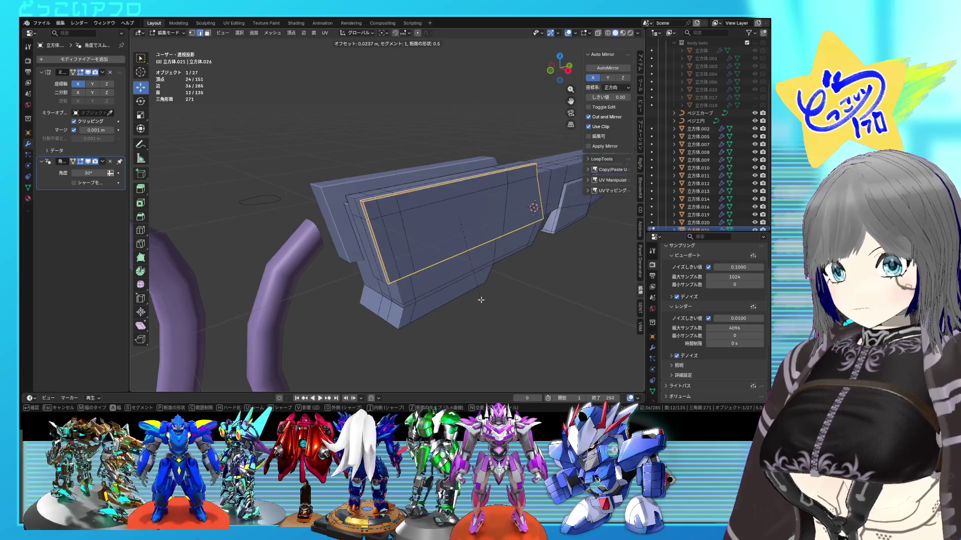
left_click(480, 306)
key("ctrl+z")
right_click(473, 293)
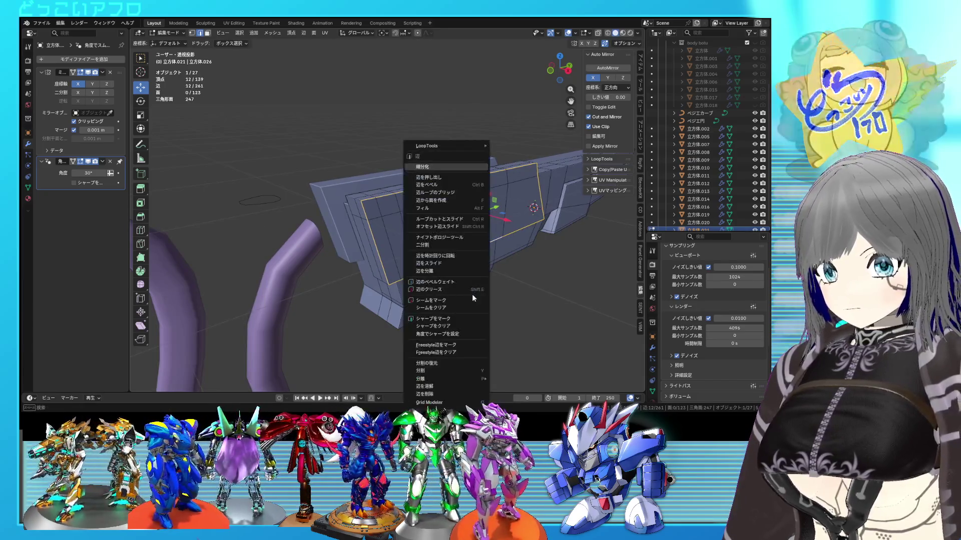
left_click(455, 319)
middle_click_drag(455, 320, 478, 294)
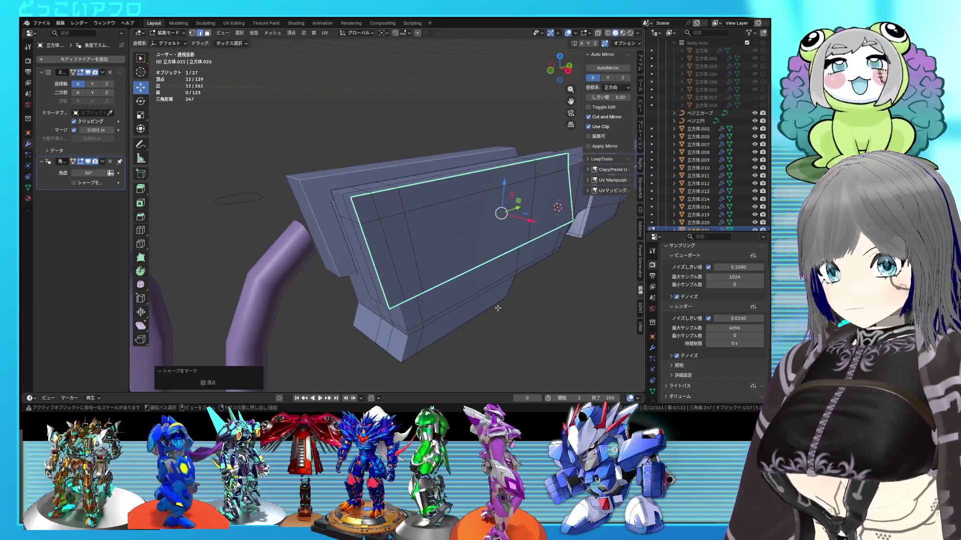
key("ctrl+b")
left_click(495, 310)
key("Tab")
mouse_move(495, 310)
middle_mouse_down()
mouse_move(451, 297)
mouse_move(526, 302)
mouse_move(401, 299)
mouse_move(390, 250)
mouse_move(453, 230)
mouse_move(382, 241)
mouse_move(385, 215)
middle_mouse_up()
key("Tab")
left_click(415, 219, "alt")
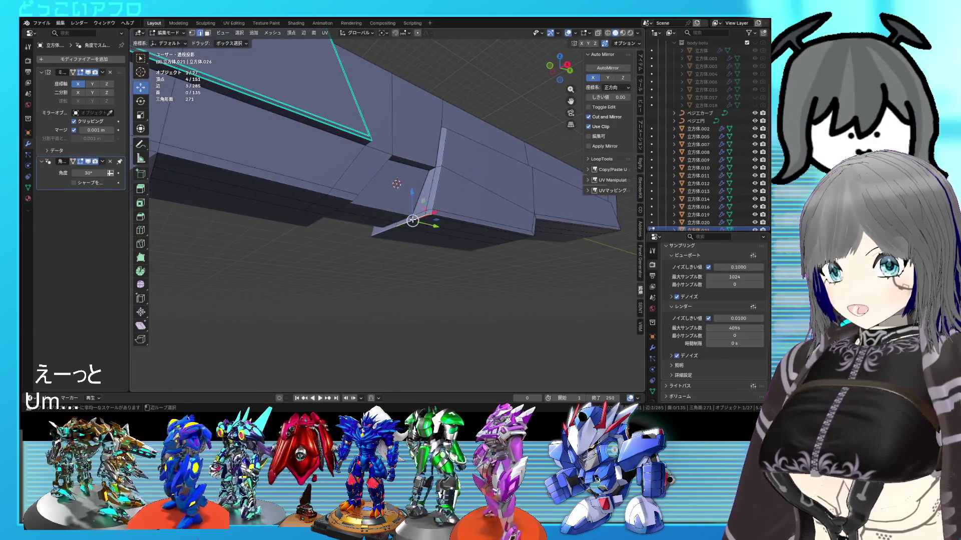
- Bevel the stepped edge loops by 0.018 m and save
mouse_move(495, 168)
middle_mouse_down()
mouse_move(308, 276)
mouse_move(350, 260)
mouse_move(367, 273)
mouse_move(378, 264)
mouse_move(329, 244)
mouse_move(383, 272)
middle_mouse_up()
left_click(348, 272, "alt+shift")
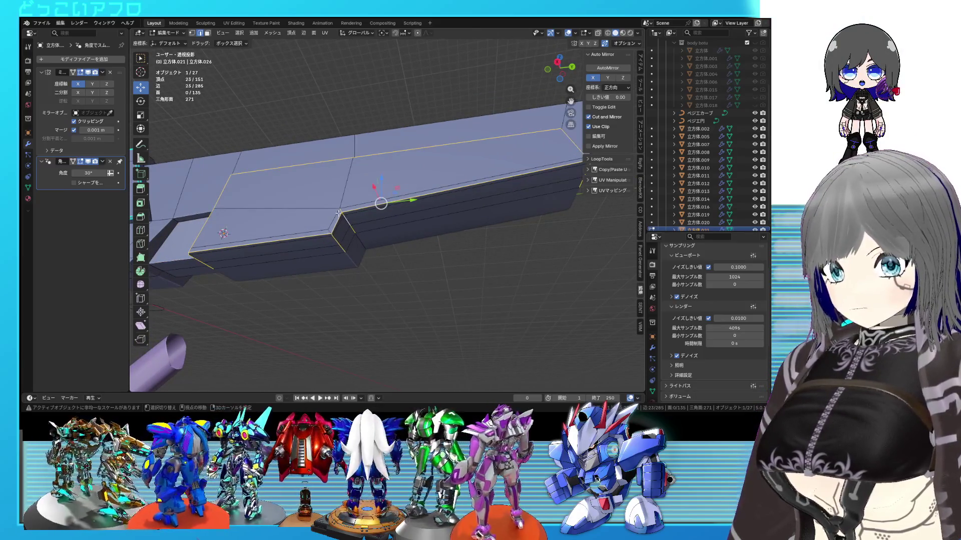
key("ctrl+b")
left_click(427, 329)
scroll(440, 313, "up", 3)
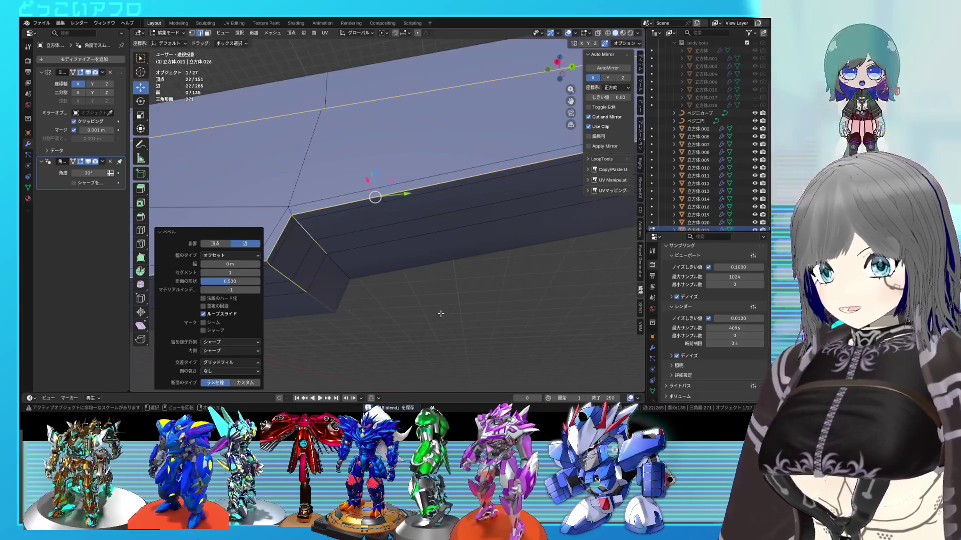
key("ctrl+b")
left_click(443, 318)
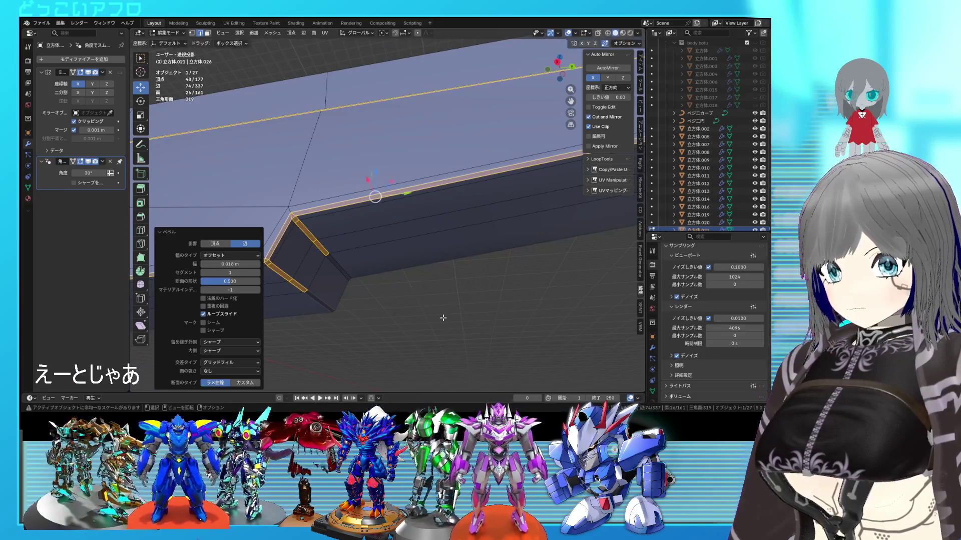
scroll(425, 305, "down", 5)
mouse_move(410, 295)
middle_mouse_down()
mouse_move(427, 341)
mouse_move(438, 318)
middle_mouse_up()
key("Tab")
scroll(371, 276, "up", 3)
mouse_move(371, 276)
middle_mouse_down()
mouse_move(403, 270)
mouse_move(422, 253)
middle_mouse_up()
key("ctrl+s")
key("Tab")
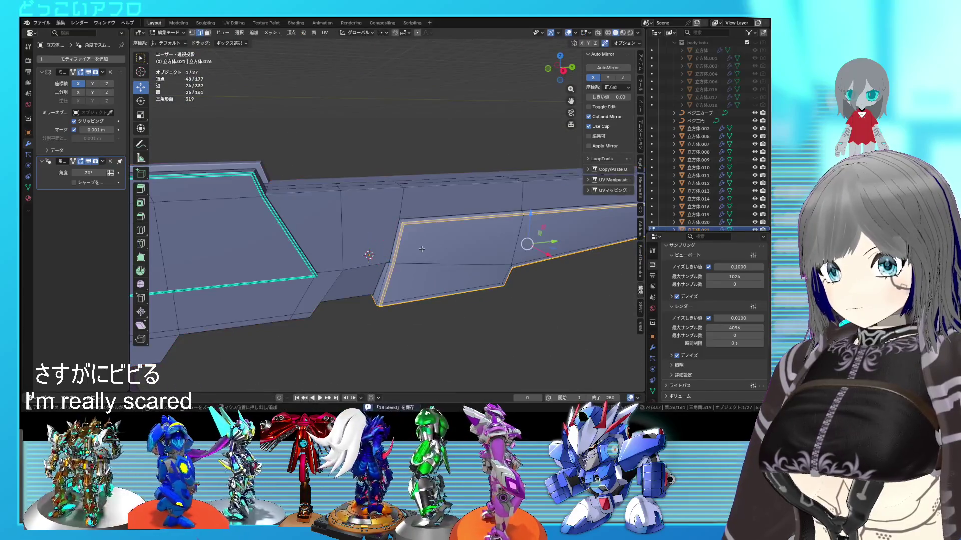
- Mark the stepped edges sharp and bevel the blade panel edges again
right_click(419, 251)
left_click(419, 250)
middle_click_drag(503, 306, 432, 277)
scroll(432, 278, "up", 2)
key("ctrl+b")
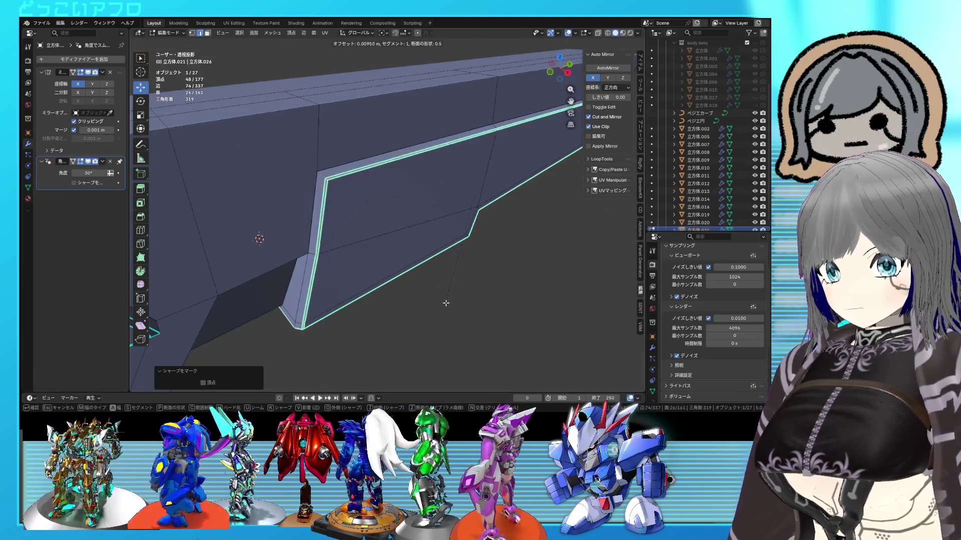
left_click(451, 325)
key("Tab")
scroll(421, 291, "down", 4)
mouse_move(422, 287)
middle_mouse_down()
mouse_move(434, 284)
mouse_move(437, 256)
mouse_move(416, 244)
mouse_move(425, 185)
mouse_move(380, 233)
mouse_move(351, 198)
mouse_move(480, 228)
mouse_move(451, 218)
mouse_move(306, 256)
mouse_move(394, 235)
middle_mouse_up()
scroll(422, 208, "up", 1)
key("Tab")
- Slide the extra edge loops onto their neighbours to simplify the mesh
left_click(460, 224)
left_click(346, 249, "ctrl")
key("g")
key("g")
left_click(306, 256)
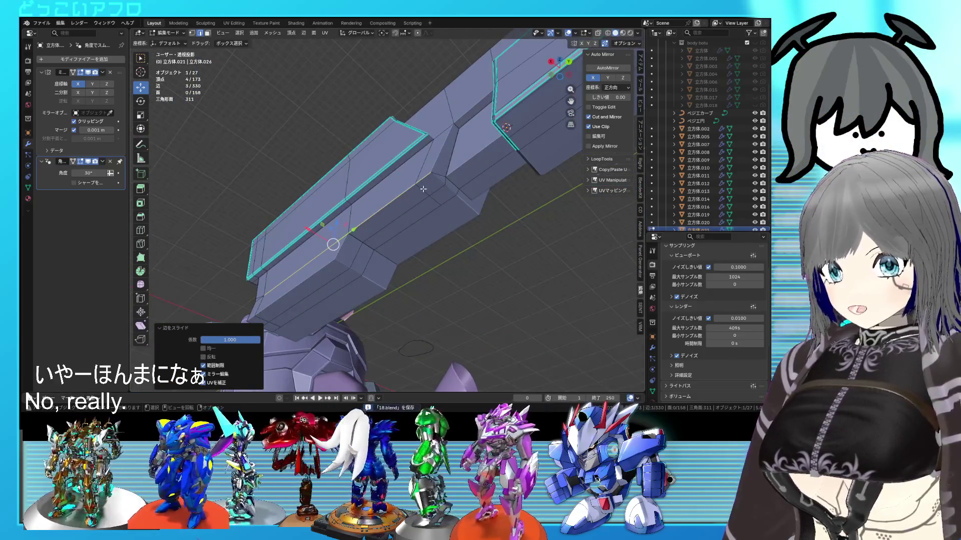
left_click(423, 189)
key("g")
key("g")
left_click(443, 182)
mouse_move(444, 182)
middle_mouse_down()
mouse_move(481, 268)
mouse_move(493, 246)
mouse_move(377, 237)
mouse_move(392, 228)
mouse_move(395, 299)
mouse_move(415, 292)
mouse_move(448, 230)
middle_mouse_up()
key("g")
key("g")
left_click(392, 239)
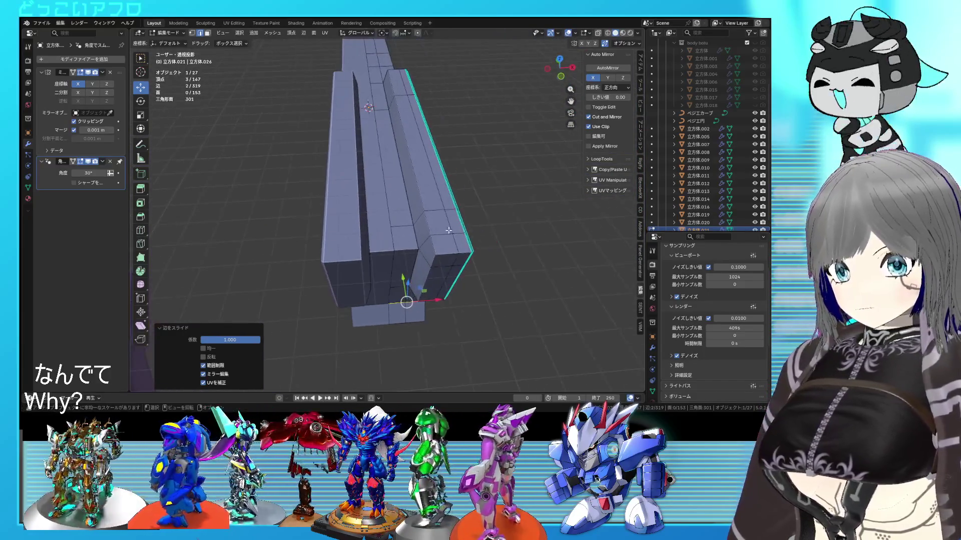
- Extrude the long top face strip 1.163 m upward along Z
key("3")
left_click(408, 230)
left_click(378, 165, "shift")
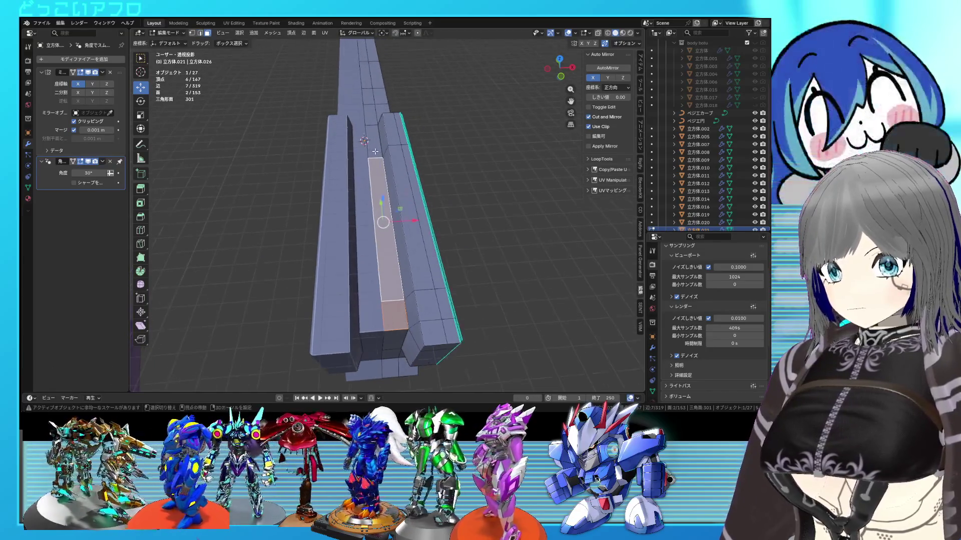
middle_click_drag(397, 120, 256, 204)
mouse_move(350, 250)
middle_mouse_down()
mouse_move(479, 260)
mouse_move(447, 274)
mouse_move(347, 172)
mouse_move(524, 221)
mouse_move(410, 200)
mouse_move(441, 180)
mouse_move(420, 215)
mouse_move(428, 220)
mouse_move(380, 192)
mouse_move(378, 179)
middle_mouse_up()
key("e")
key("z")
left_click(479, 250)
- Scale the raised strip to 0.987, shift it -0.205 m along X, and save
key("s")
left_click(380, 210)
key("g")
key("x")
left_click(350, 150)
key("Tab")
key("ctrl+s")
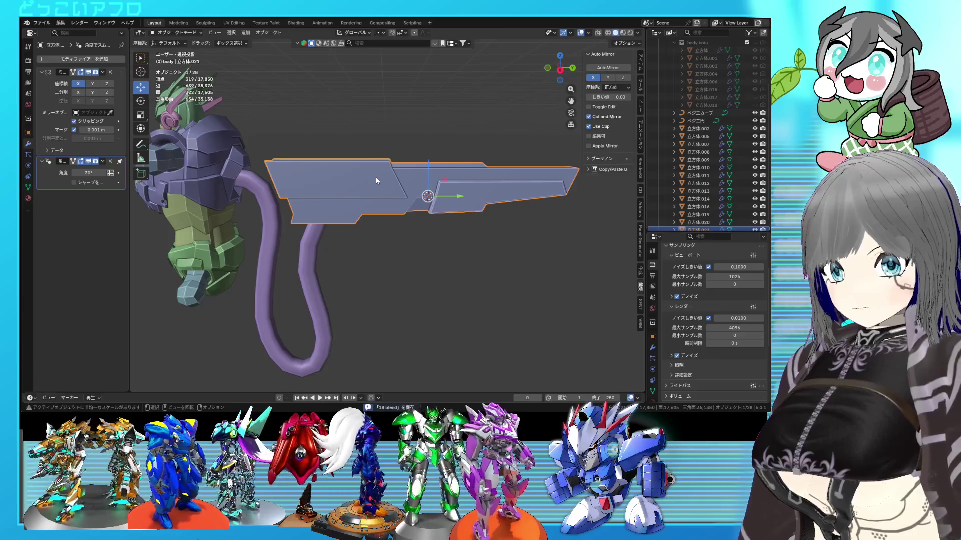
- Switch to Right Orthographic view, recentre the rifle, and enter Edit Mode
middle_click_drag(377, 180, 395, 200)
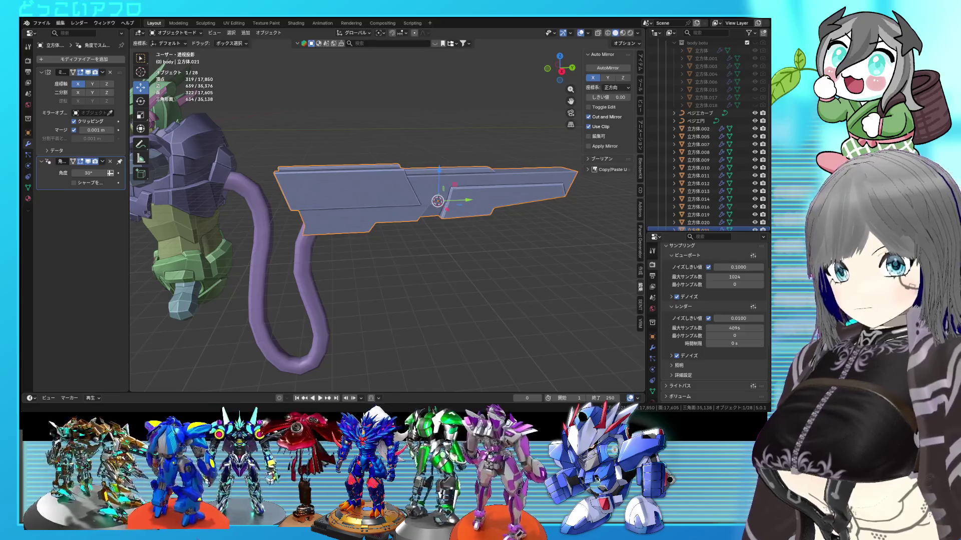
middle_click_drag(395, 199, 357, 229)
scroll(357, 229, "up", 3)
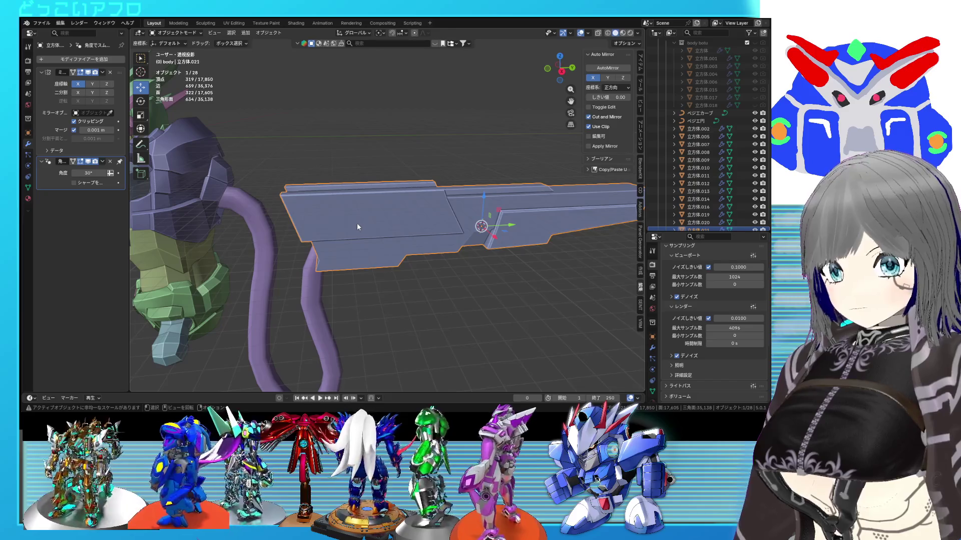
key("KP_3")
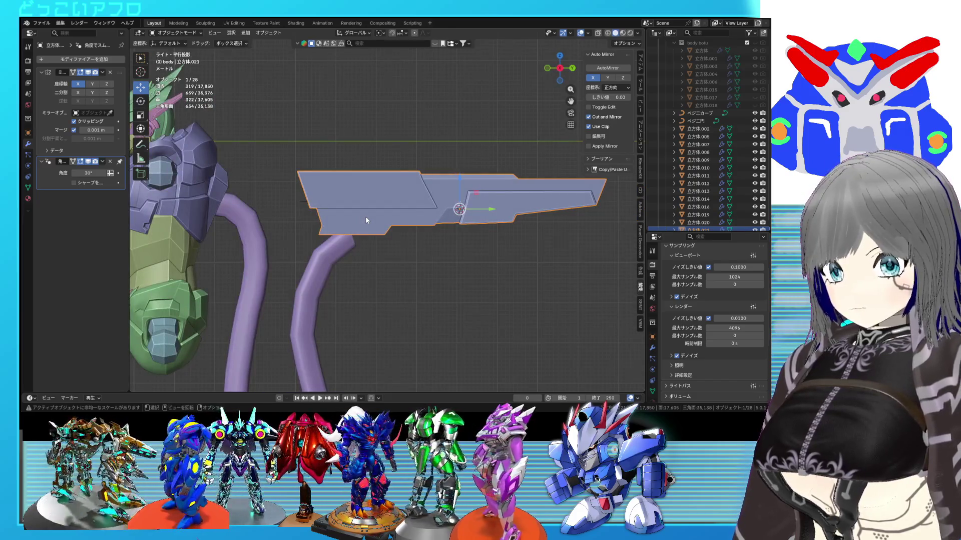
middle_click_drag(365, 221, 390, 221, "shift")
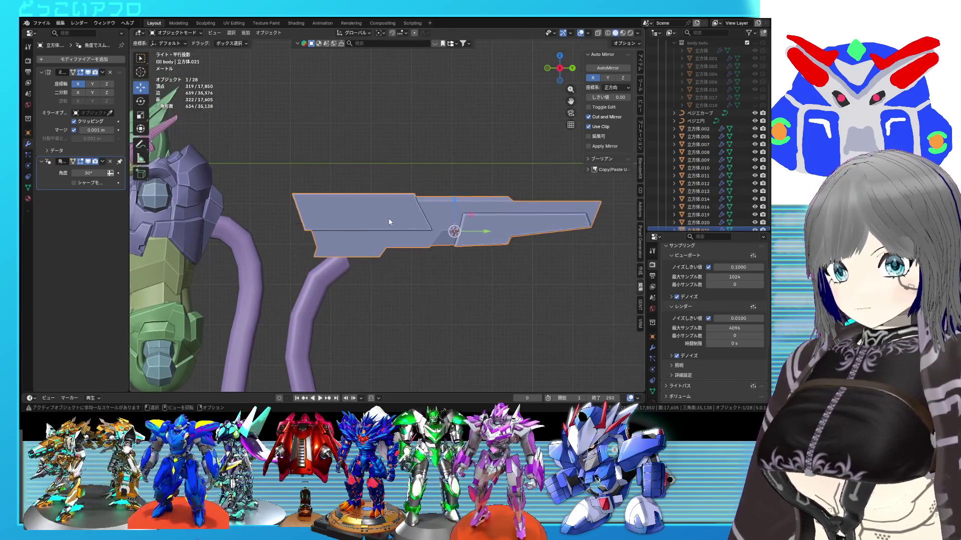
key("Tab")
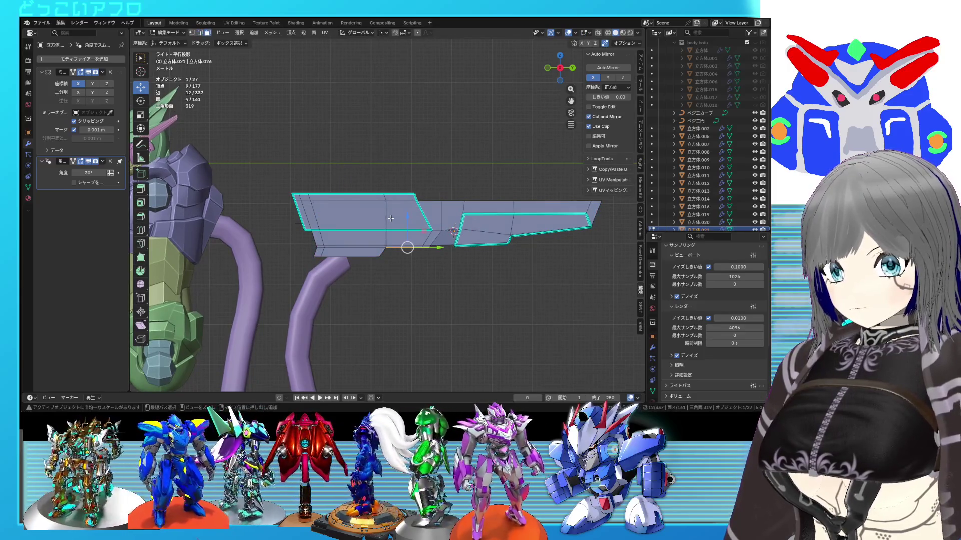
- Select the faces at the rifle's rear top corner and raise them in right-side view
key("ctrl+z")
key("ctrl+z")
key("ctrl+s")
mouse_move(390, 219)
middle_mouse_down()
mouse_move(479, 247)
mouse_move(441, 244)
middle_mouse_up()
scroll(441, 243, "up", 5)
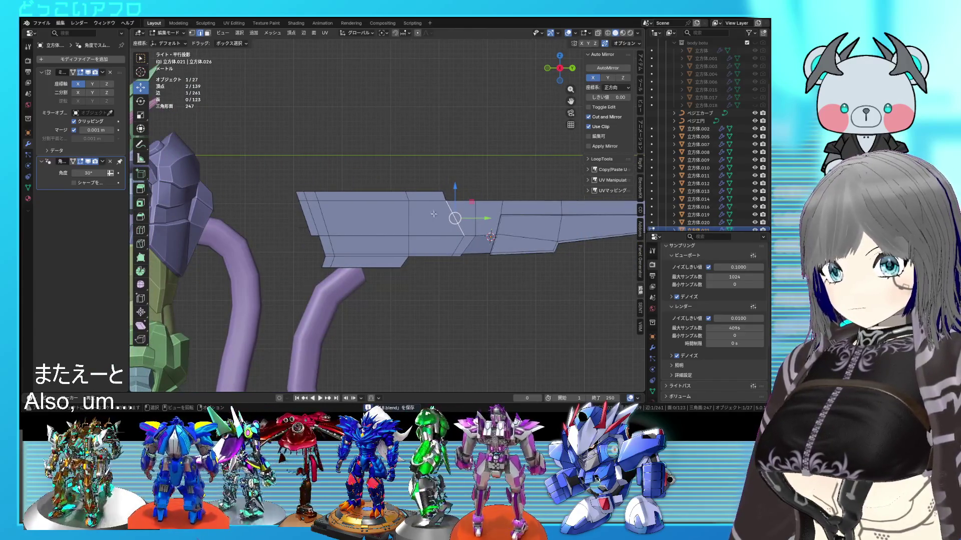
mouse_move(343, 198)
middle_mouse_down()
mouse_move(411, 220)
mouse_move(482, 217)
mouse_move(392, 218)
middle_mouse_up()
key("3")
left_click(332, 209)
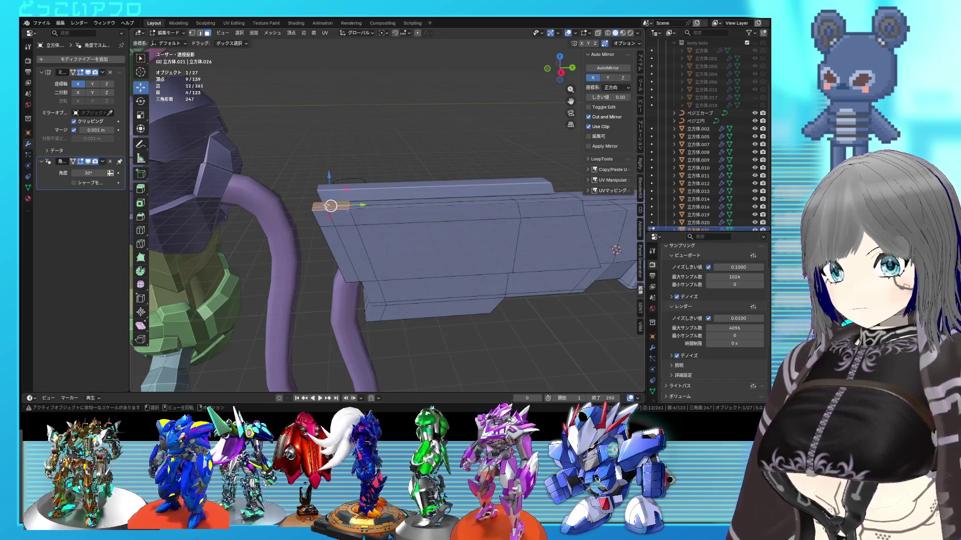
key("KP_3")
key("g")
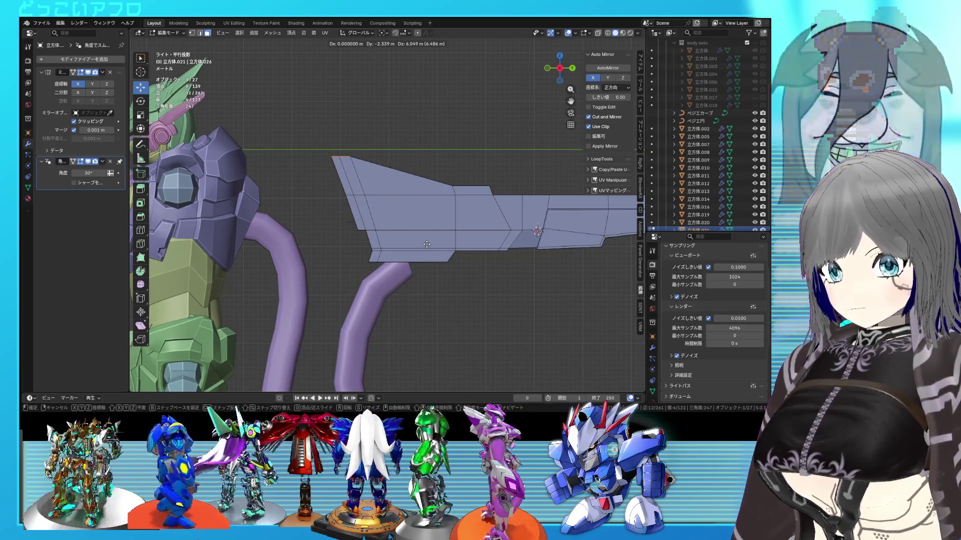
left_click(428, 248)
- Box-select the rear vertices in wireframe and move them rearward along Y
key("shift+z")
scroll(493, 212, "up", 2)
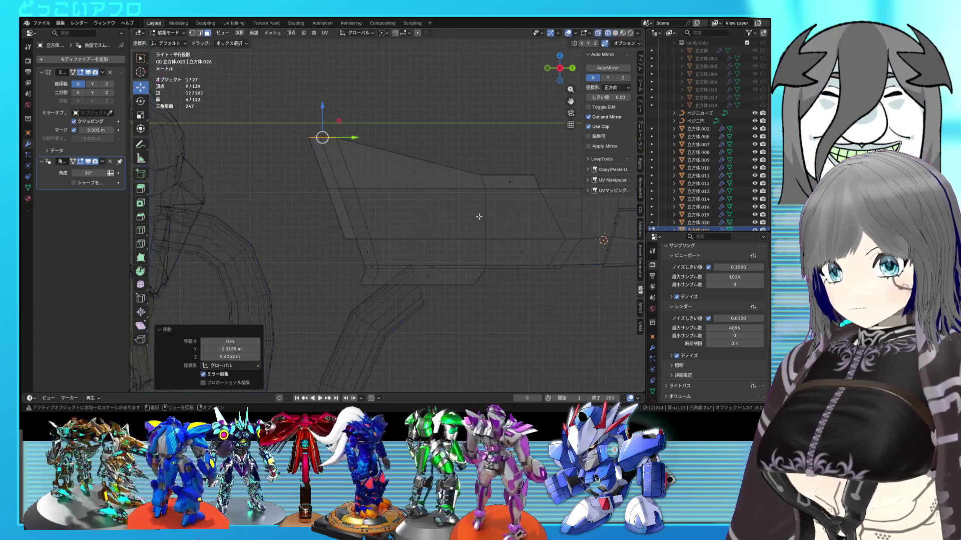
left_click_drag(470, 168, 470, 169)
key("shift+z")
key("g")
key("y")
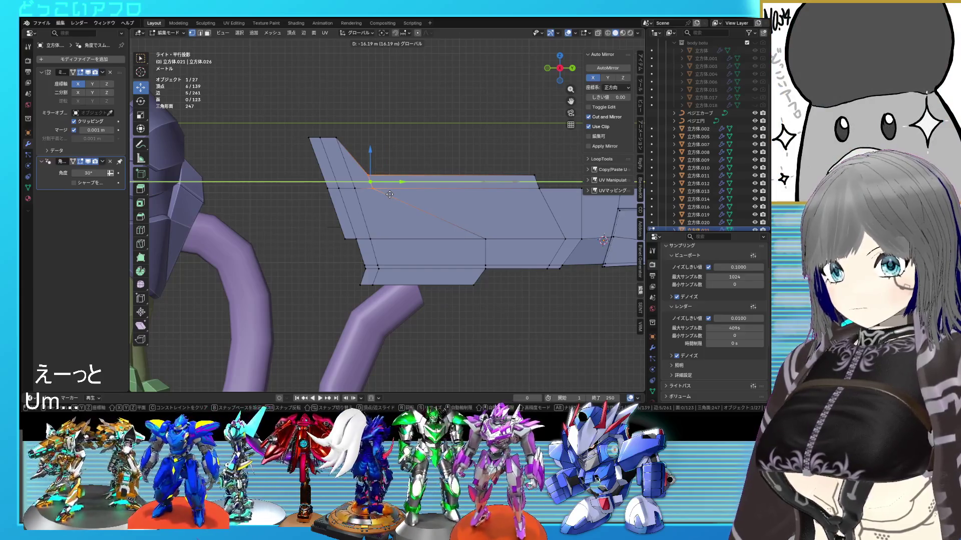
left_click(390, 194)
- Move a single rear fin vertex 2.8567 m along the Y axis
key("shift+z")
left_click(334, 135)
key("g")
key("y")
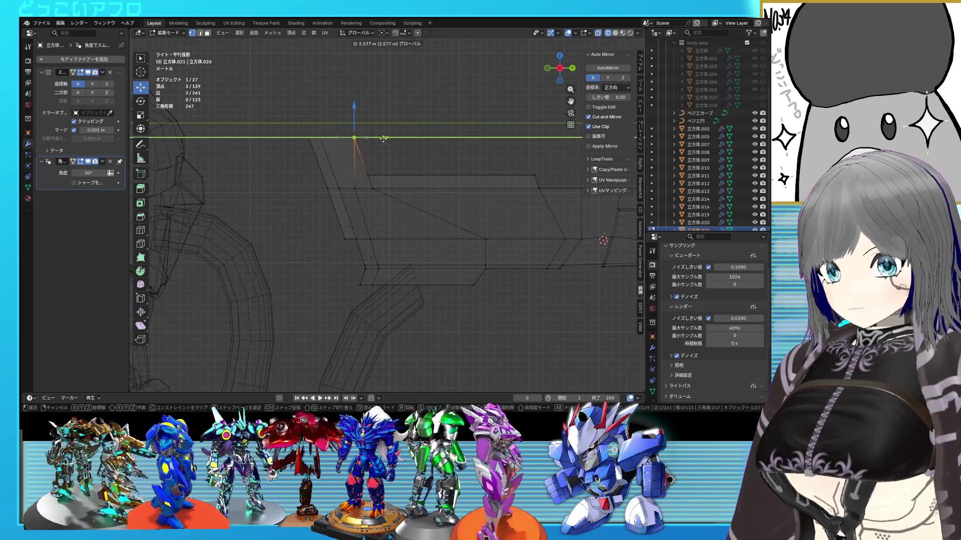
left_click(386, 139)
key("shift+z")
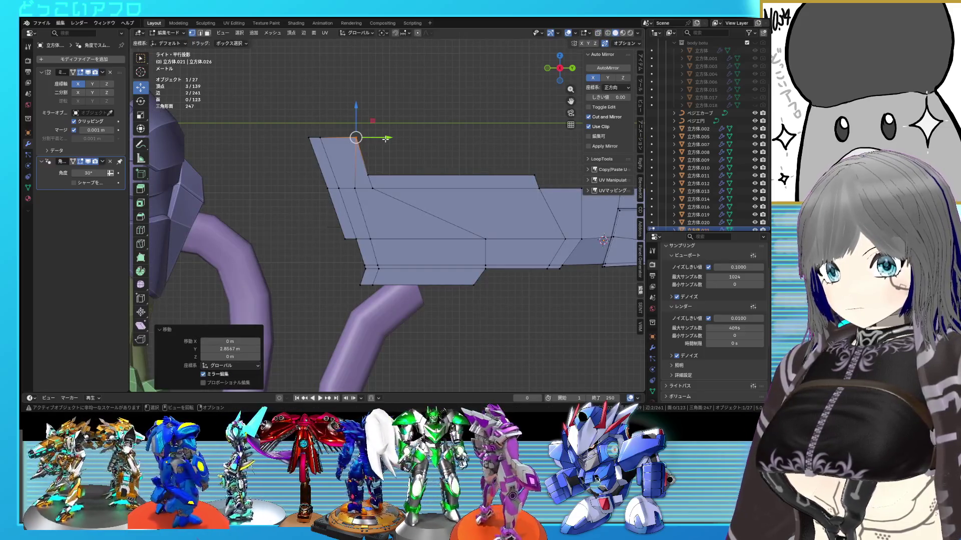
mouse_move(394, 226)
middle_mouse_down()
mouse_move(395, 208)
mouse_move(409, 230)
middle_mouse_up()
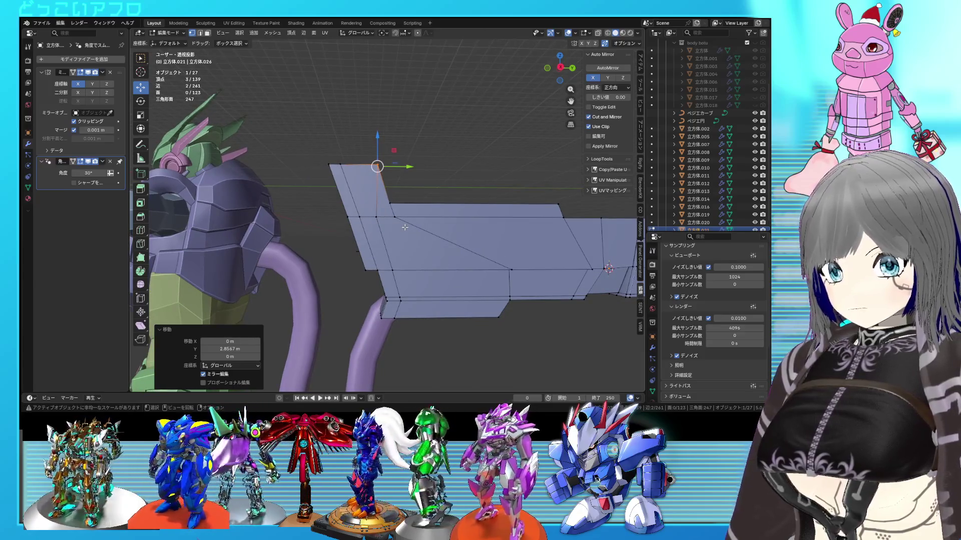
- Undo the vertex move and flatten the slanted top edge level in side view
key("ctrl+z")
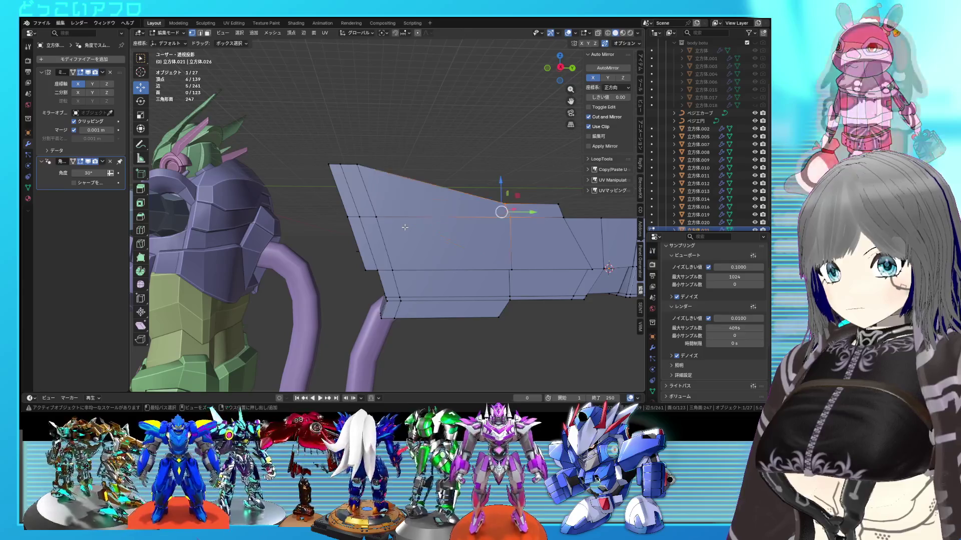
mouse_move(374, 229)
middle_mouse_down()
mouse_move(405, 237)
mouse_move(350, 266)
mouse_move(465, 234)
mouse_move(441, 231)
middle_mouse_up()
scroll(420, 240, "up", 3)
scroll(420, 240, "down", 4)
scroll(477, 233, "up", 2)
key("KP_3")
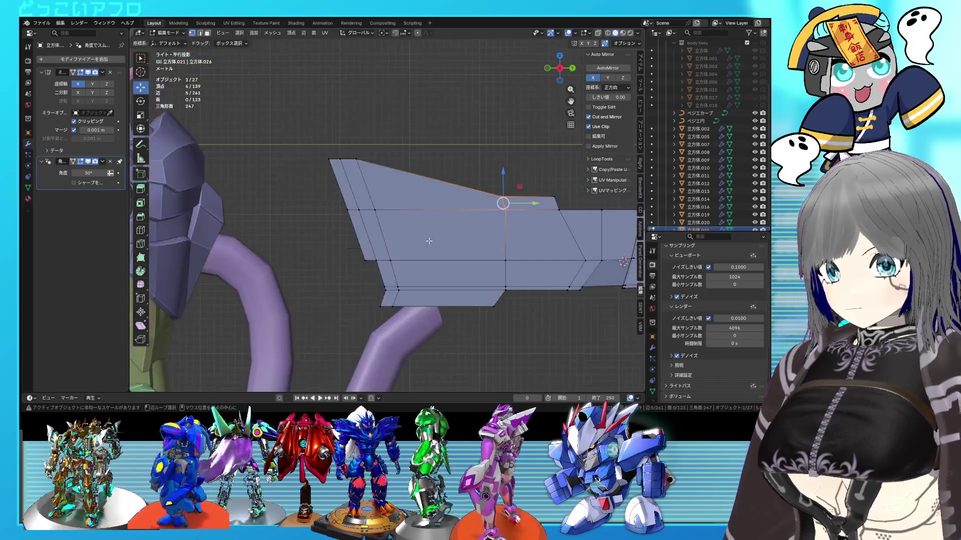
key("shift+z")
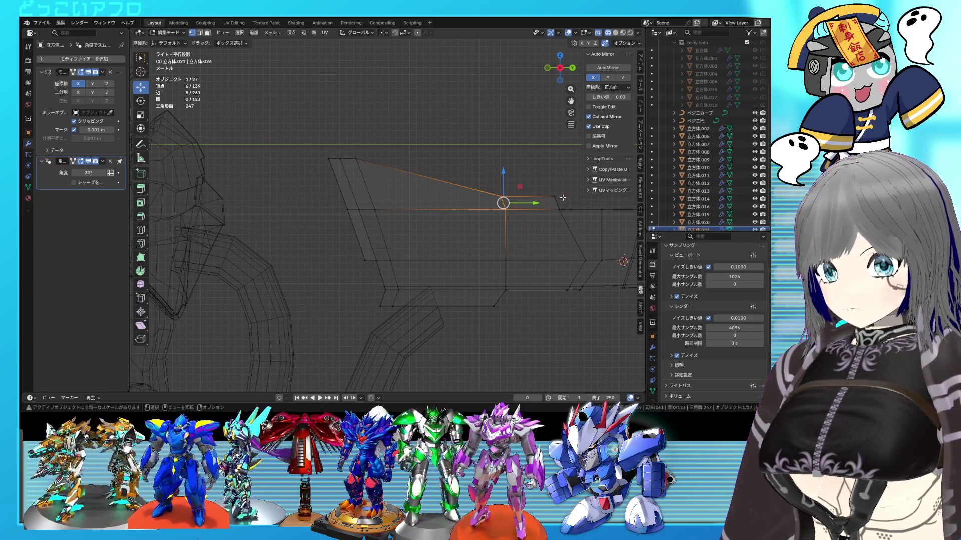
key("ctrl+z")
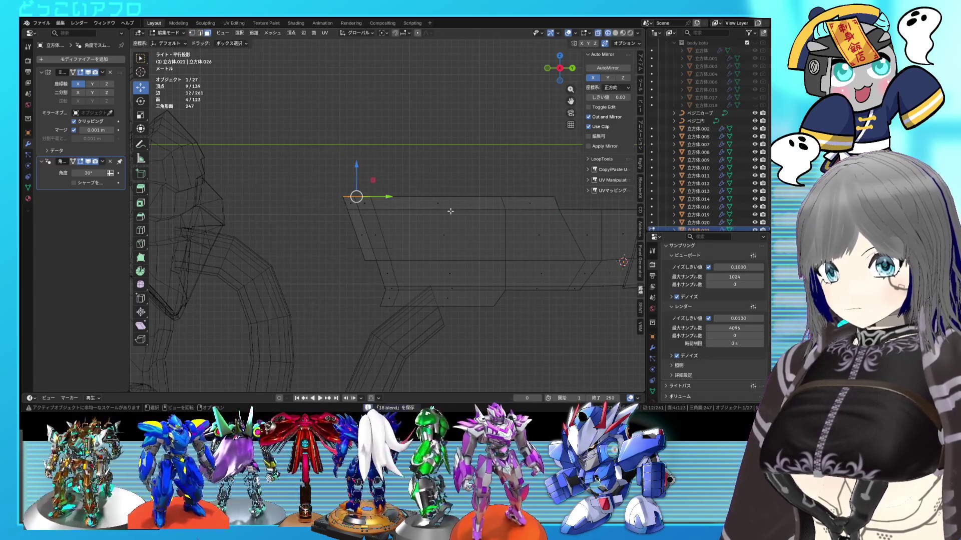
key("shift+z")
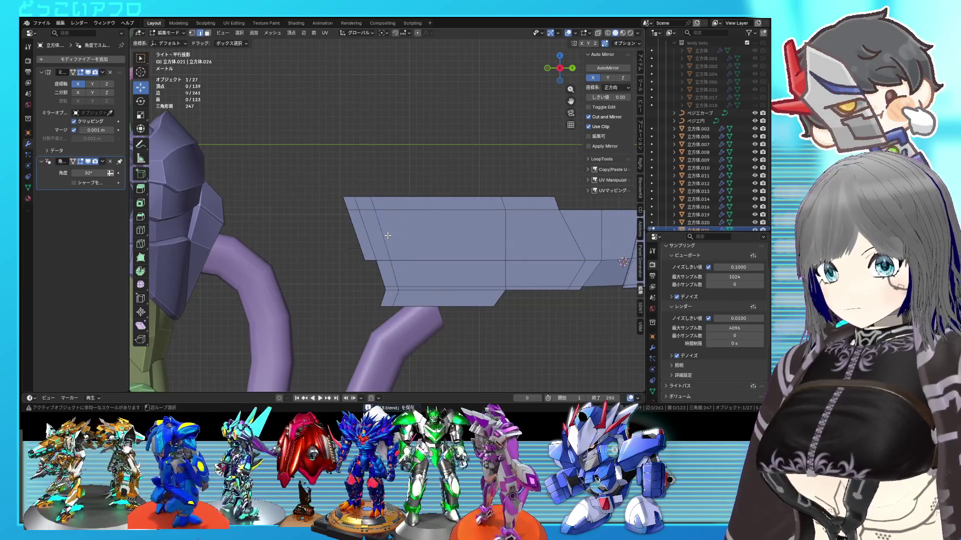
- Slide a cross-section edge loop along the rifle's Y axis, then save
left_click(387, 235, "alt")
middle_click_drag(387, 235, 413, 188)
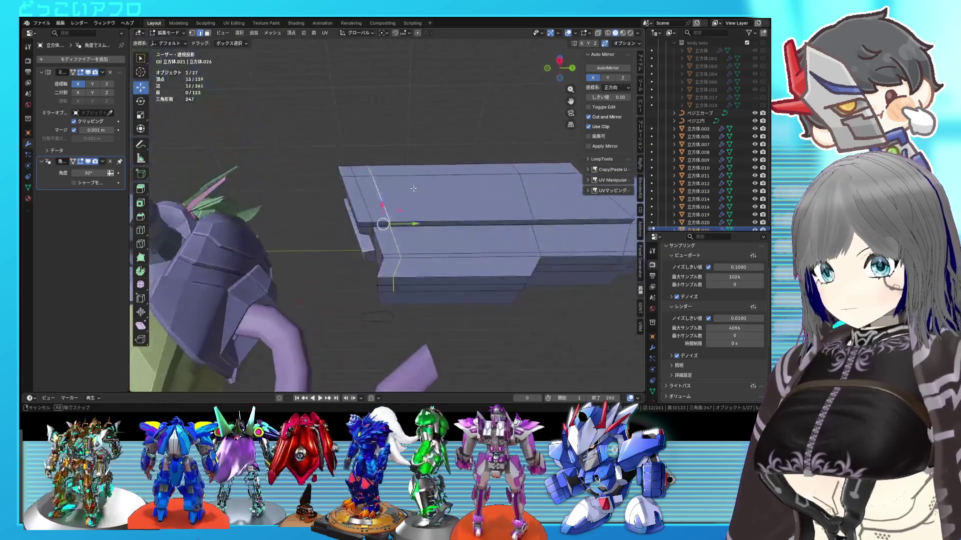
key("KP_3")
key("shift+z")
key("g")
key("y")
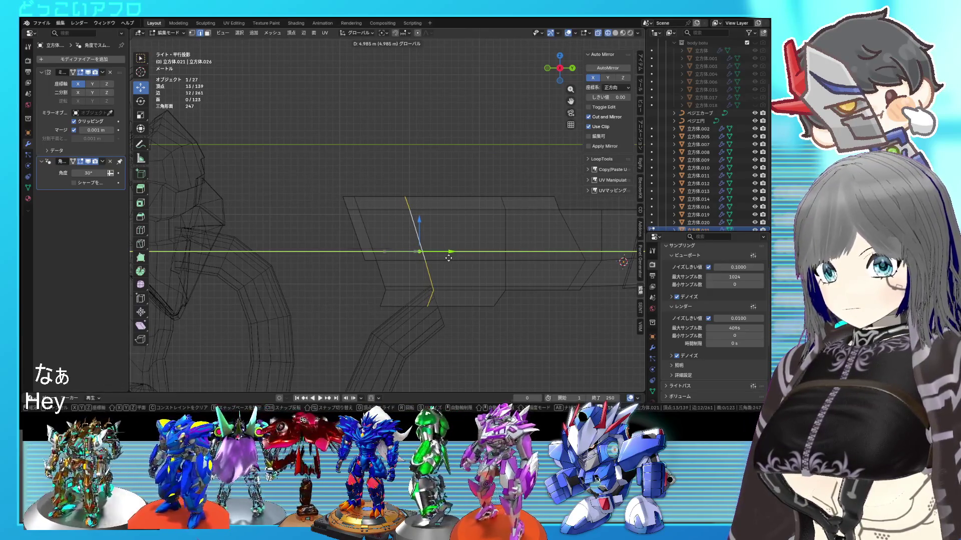
left_click(448, 258)
key("shift+z")
middle_click_drag(449, 258, 412, 244)
key("alt+a")
key("ctrl+s")
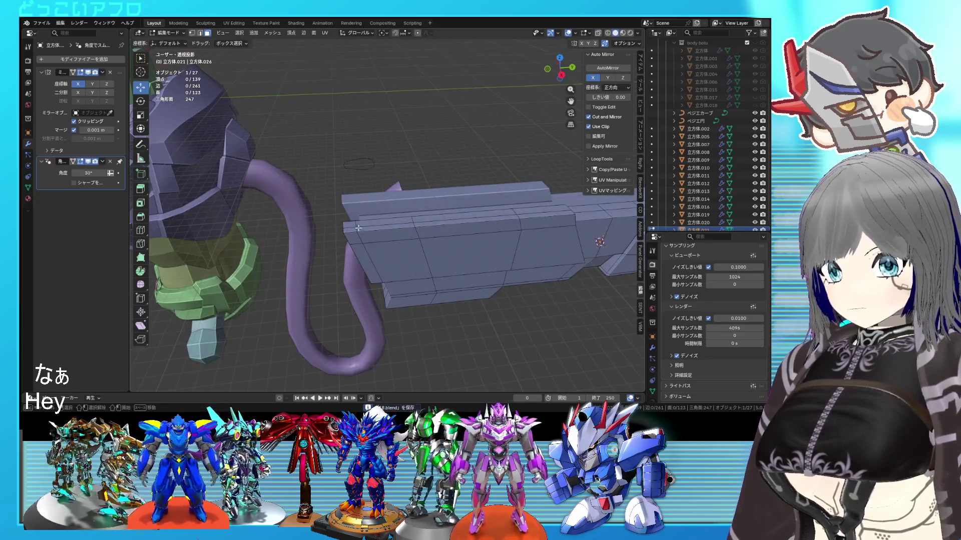
- Extrude the rear top edge upward into a new block and adjust its position
key("KP_3")
key("e")
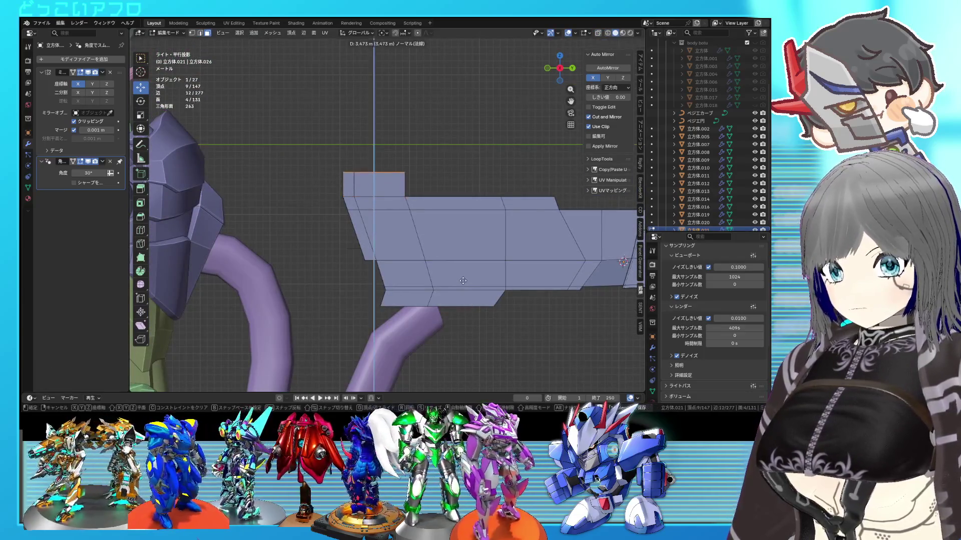
left_click(462, 264)
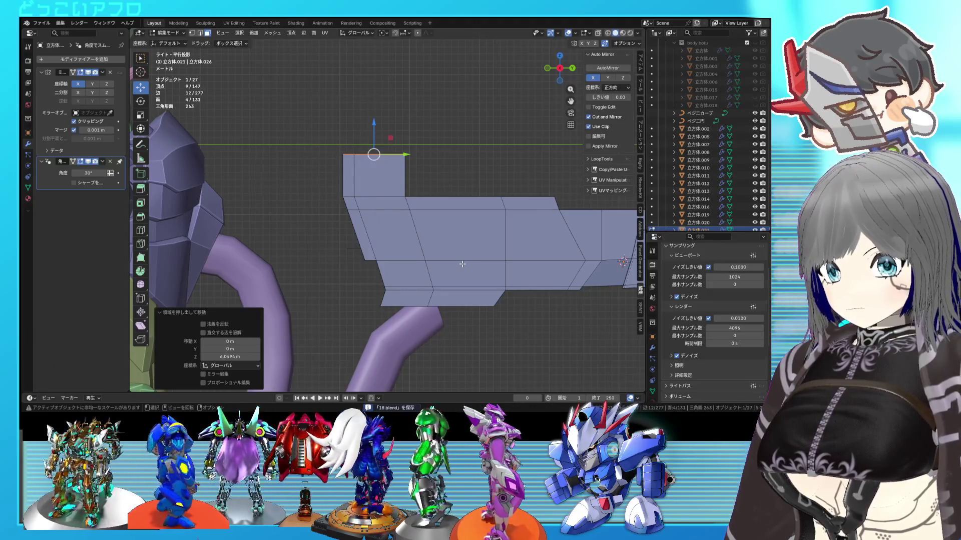
left_click(390, 157)
key("g")
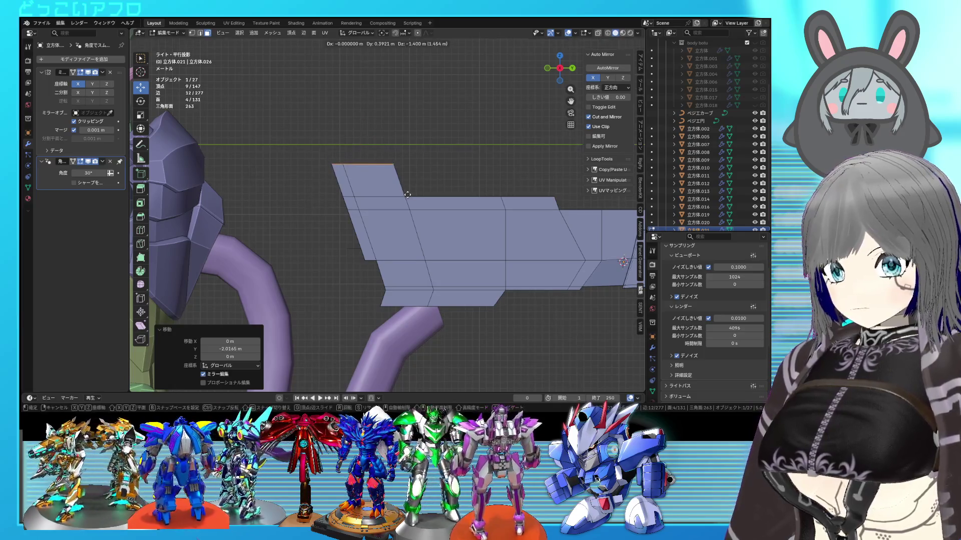
left_click(407, 194)
key("Tab")
mouse_move(408, 194)
middle_mouse_down()
mouse_move(360, 155)
mouse_move(349, 237)
mouse_move(295, 219)
mouse_move(437, 232)
mouse_move(322, 229)
mouse_move(454, 191)
mouse_move(391, 222)
mouse_move(427, 242)
mouse_move(540, 220)
mouse_move(469, 226)
middle_mouse_up()
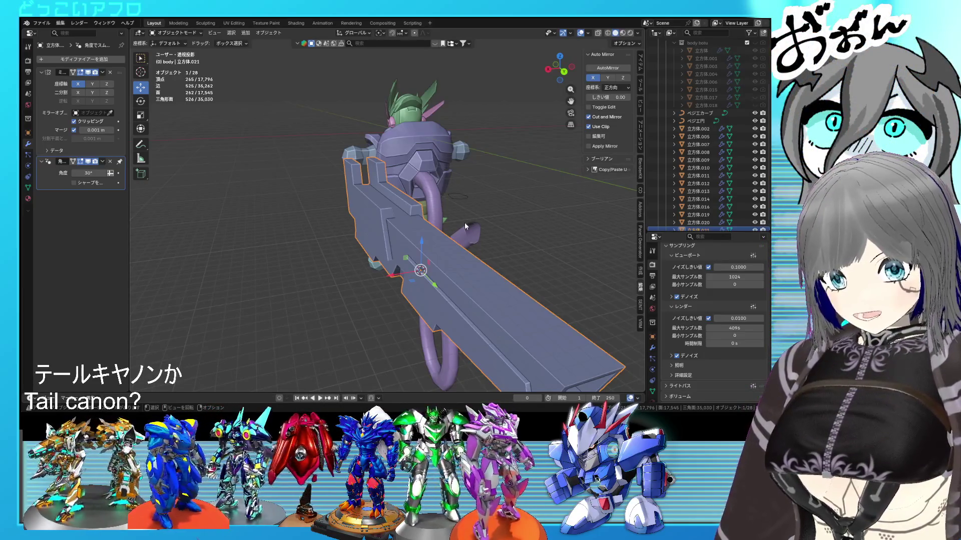
- Shift a top vertex of the rear stock sideways in wireframe view
mouse_move(466, 226)
middle_mouse_down()
mouse_move(466, 260)
mouse_move(364, 248)
mouse_move(416, 251)
mouse_move(497, 218)
mouse_move(465, 231)
mouse_move(429, 231)
middle_mouse_up()
scroll(364, 254, "down", 2)
key("Tab")
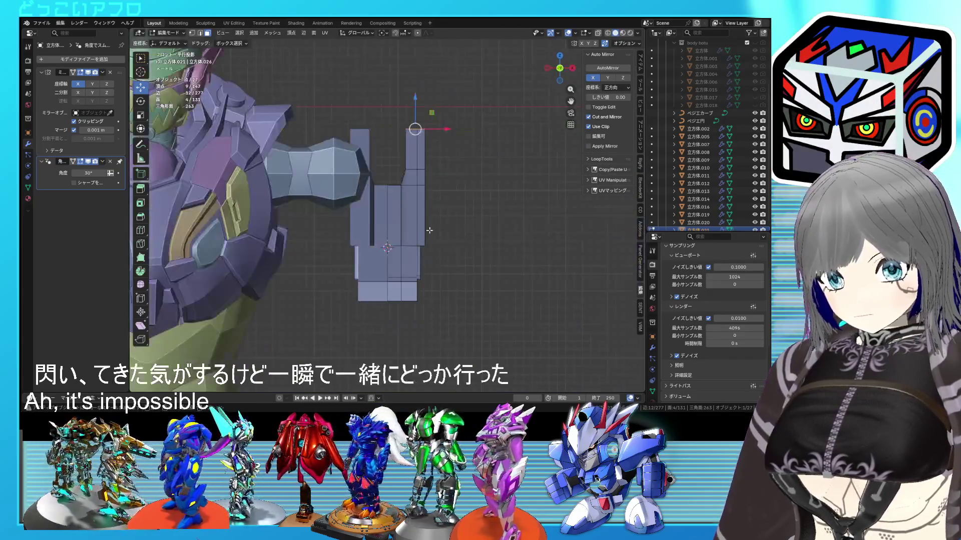
scroll(429, 230, "up", 2, "shift")
key("shift+z")
scroll(449, 235, "up", 2)
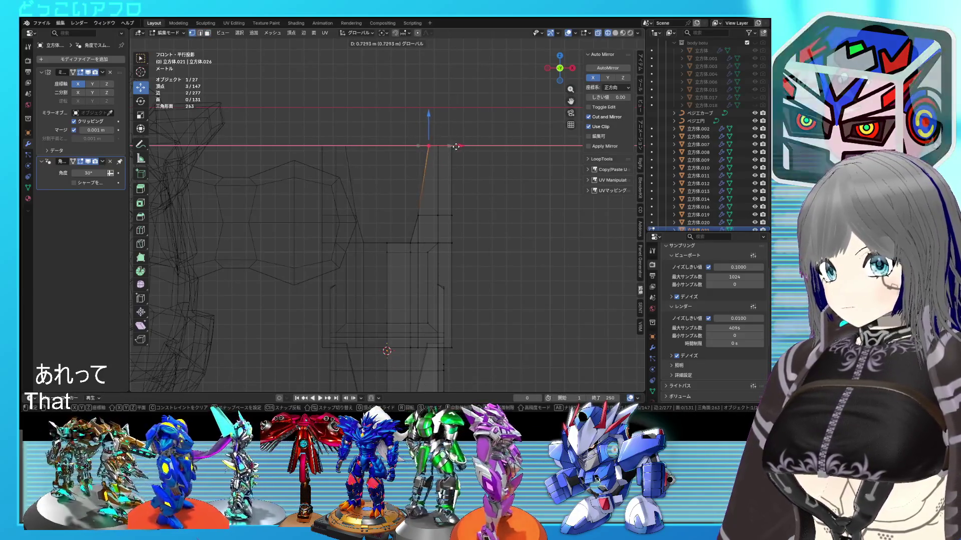
left_click(460, 147)
key("shift+z")
mouse_move(468, 177)
middle_mouse_down()
mouse_move(311, 209)
mouse_move(206, 199)
mouse_move(556, 226)
mouse_move(440, 218)
mouse_move(420, 187)
middle_mouse_up()
- Shift two lower stock vertices sideways along X to taper the prongs
left_click(420, 187)
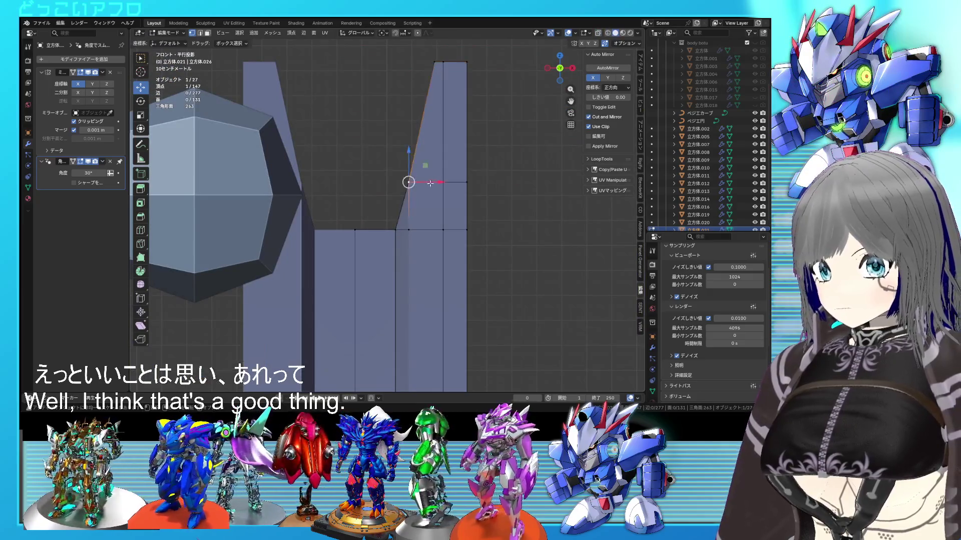
left_click(447, 185)
middle_click_drag(446, 185, 465, 251)
left_click(446, 269)
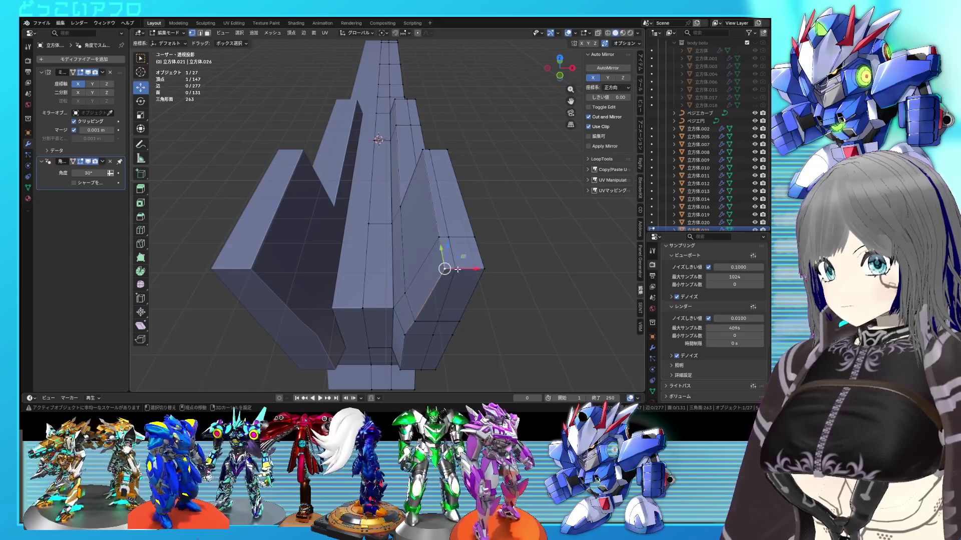
key("g")
key("x")
left_click(452, 266)
- Check the forked stock from the front with X-ray, then save
key("KP_1")
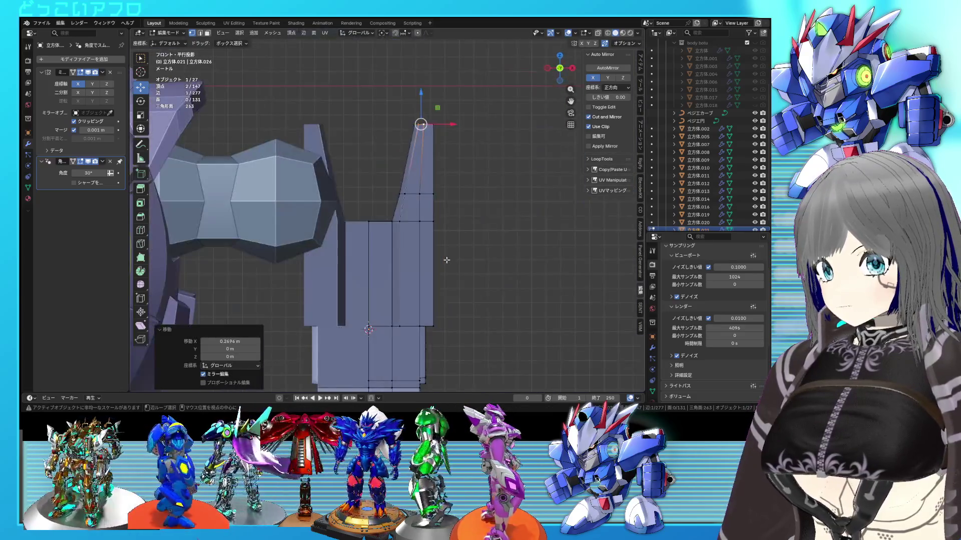
key("alt+z")
key("alt+z")
key("alt+z")
mouse_move(449, 262)
middle_mouse_down()
mouse_move(427, 289)
mouse_move(431, 310)
mouse_move(460, 298)
mouse_move(490, 254)
middle_mouse_up()
key("alt+z")
key("Tab")
key("ctrl+s")
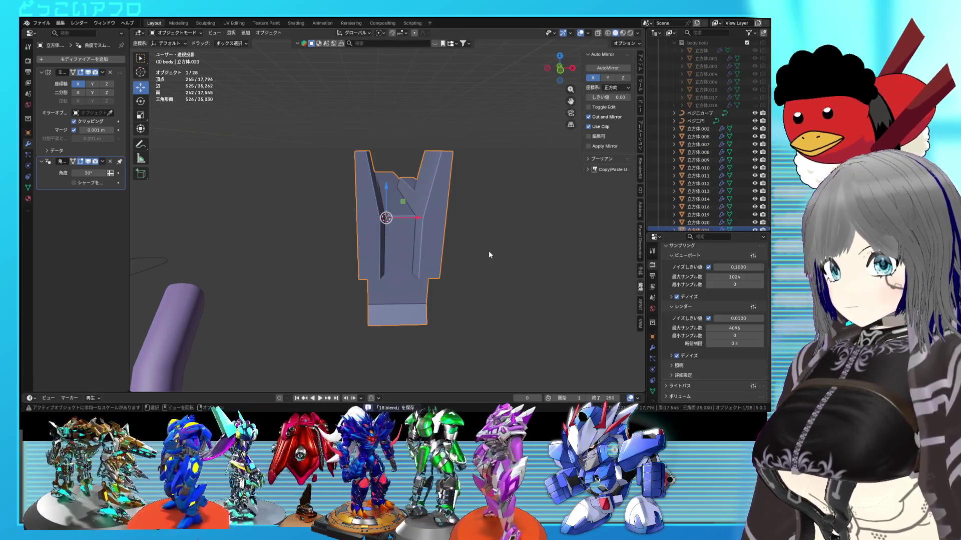
- Select a strip of faces running along the rifle's top
mouse_move(489, 250)
middle_mouse_down()
mouse_move(383, 268)
mouse_move(344, 254)
mouse_move(362, 241)
mouse_move(323, 218)
mouse_move(299, 215)
mouse_move(272, 236)
mouse_move(428, 219)
middle_mouse_up()
scroll(344, 254, "down", 3)
key("Tab")
scroll(429, 257, "up", 3)
middle_click_drag(428, 257, 452, 296)
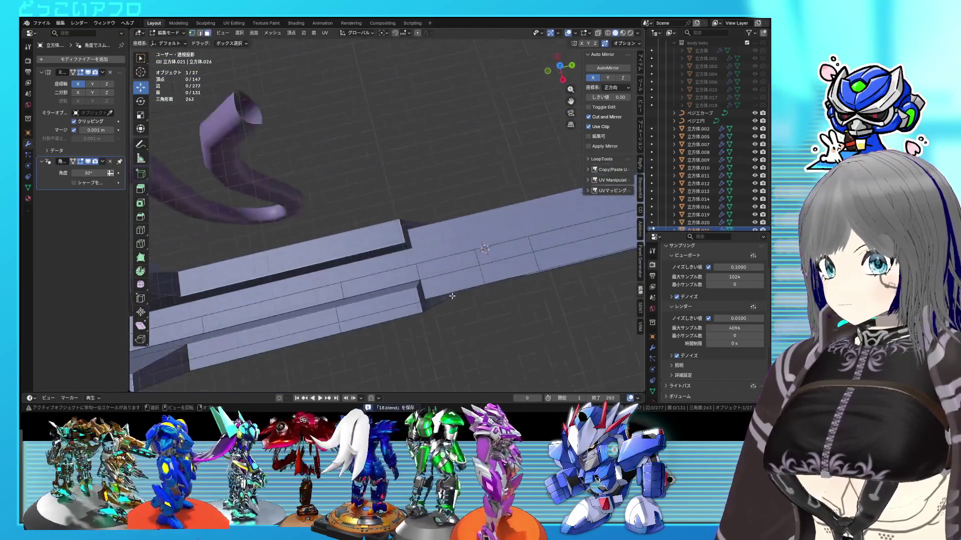
left_click(525, 252)
middle_click_drag(525, 251, 526, 243)
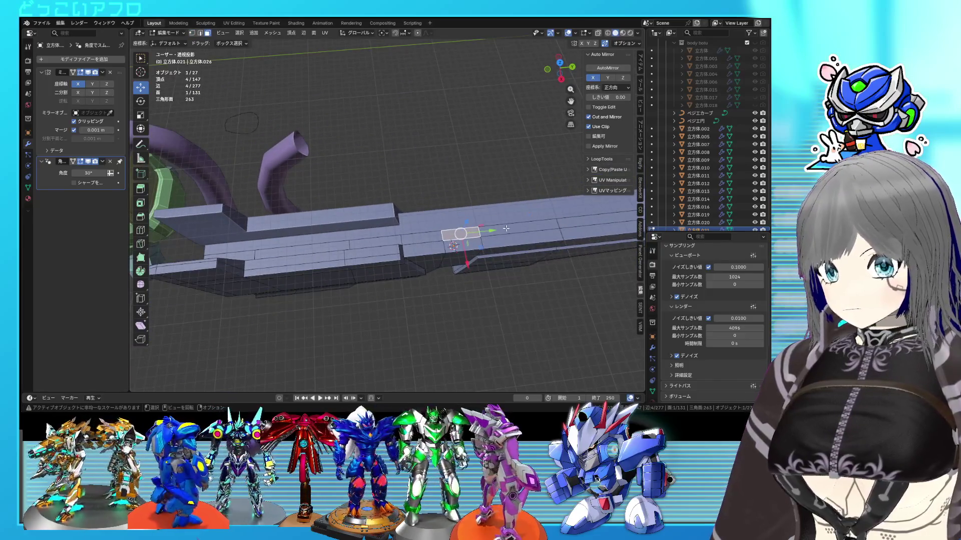
left_click(241, 248, "ctrl")
mouse_move(240, 248)
middle_mouse_down()
mouse_move(347, 199)
mouse_move(461, 261)
middle_mouse_up()
- Extrude the top strip upward and scale it to 0.925
key("e")
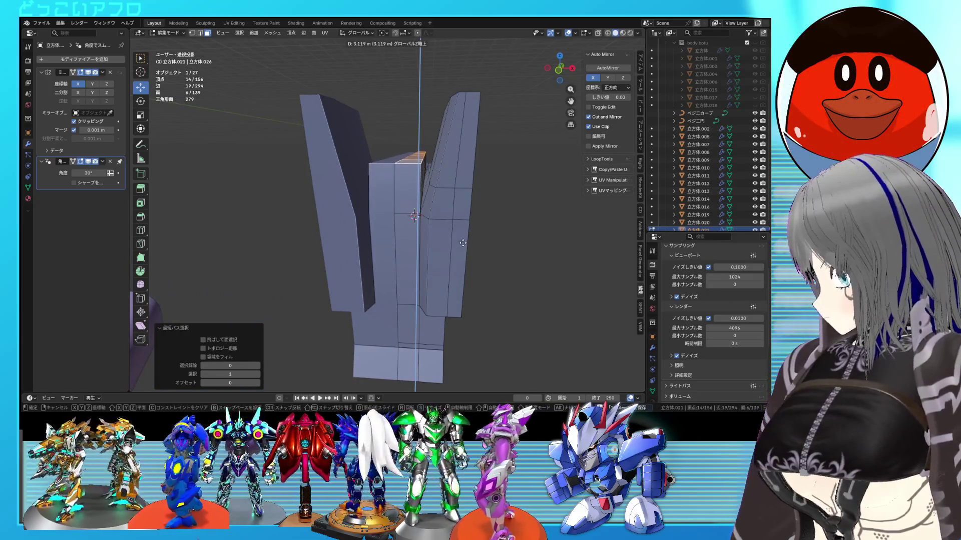
left_click(463, 244)
key("KP_3")
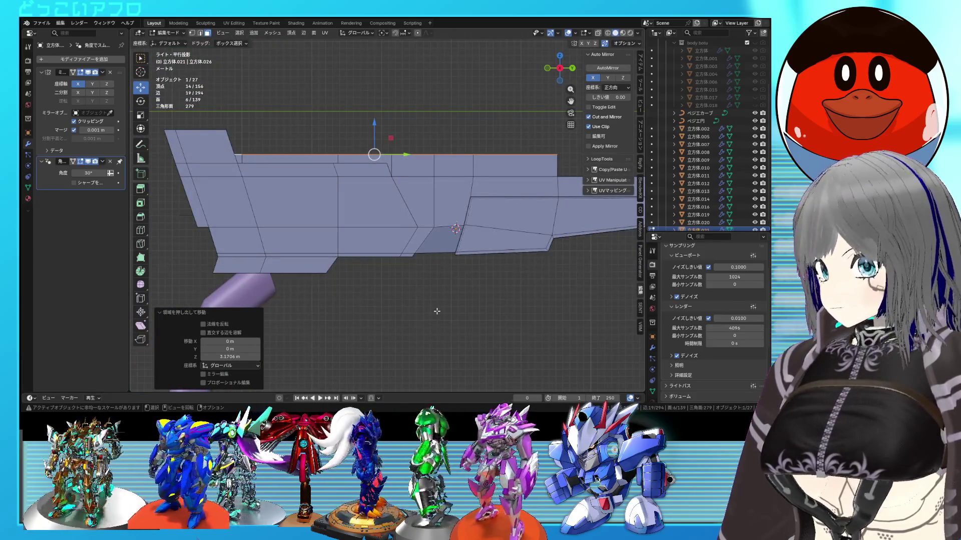
mouse_move(437, 312)
middle_mouse_down()
mouse_move(345, 298)
mouse_move(492, 299)
middle_mouse_up()
left_click(489, 305)
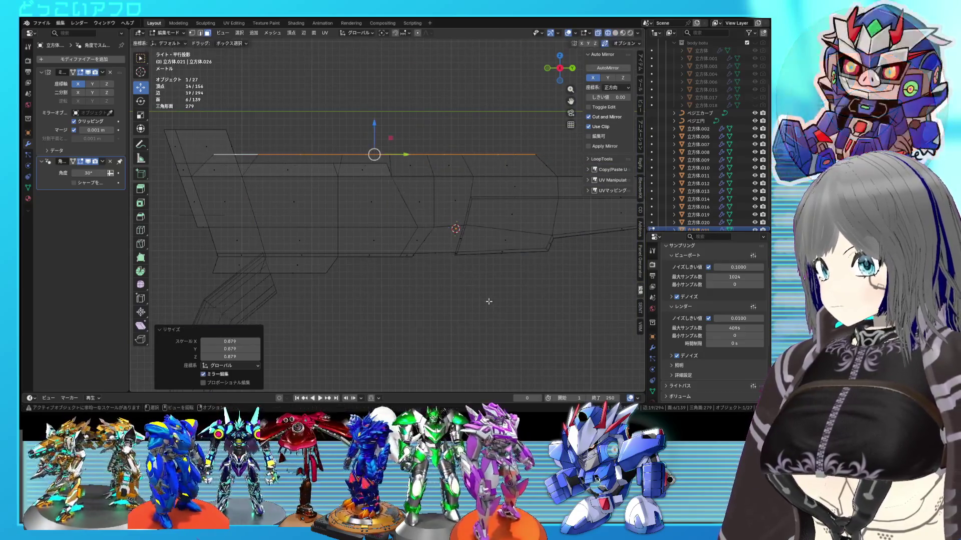
key("ctrl+z")
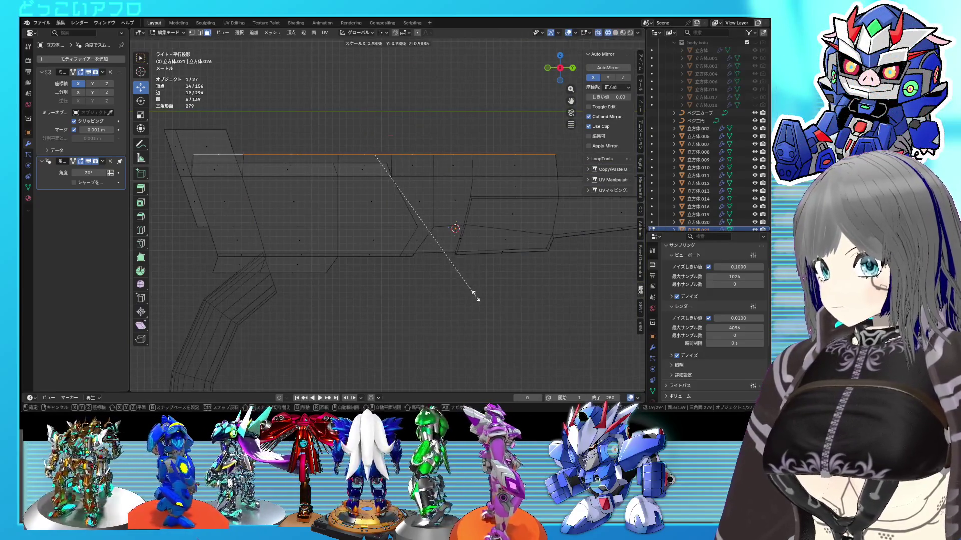
left_click(469, 285)
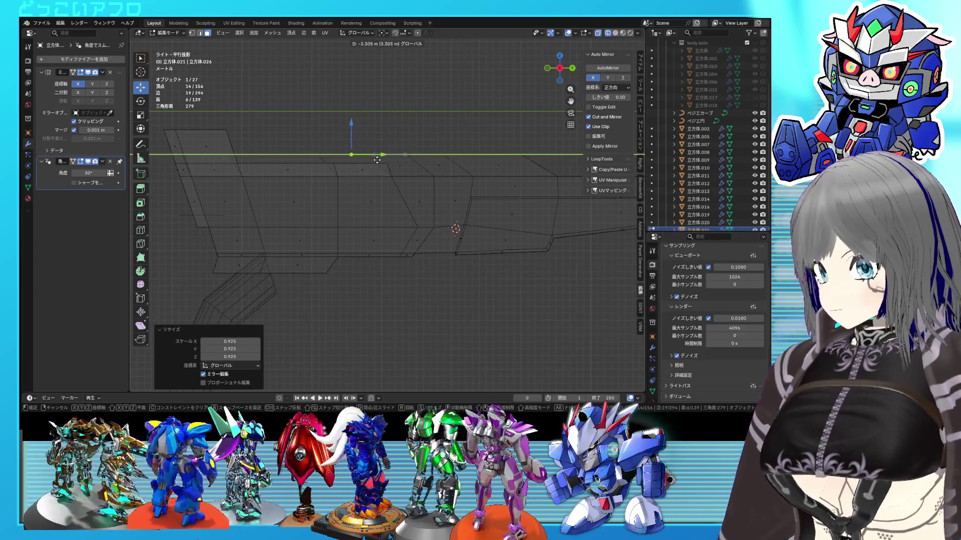
- Reposition the ridge's top edge, check it in perspective, and save
left_click(379, 160)
key("Tab")
mouse_move(379, 159)
middle_mouse_down()
mouse_move(370, 246)
mouse_move(389, 126)
mouse_move(449, 236)
mouse_move(468, 235)
mouse_move(398, 253)
mouse_move(444, 261)
mouse_move(452, 230)
mouse_move(435, 227)
mouse_move(551, 236)
mouse_move(556, 225)
middle_mouse_up()
key("Tab")
left_click(394, 125)
key("Tab")
key("ctrl+s")
- Select a corner vertex of the raised ridge in side view
scroll(444, 260, "down", 3)
key("KP_3")
key("Tab")
scroll(456, 229, "up", 2)
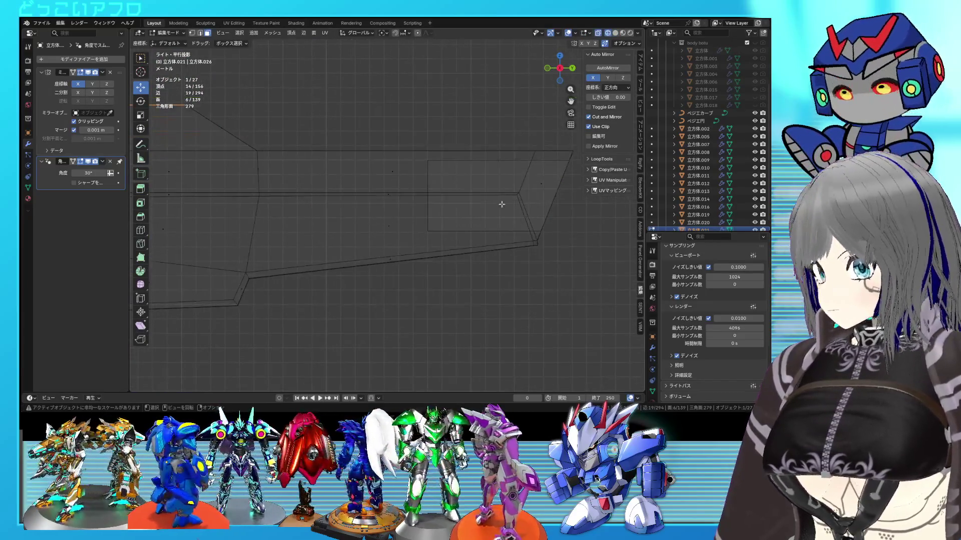
key("1")
left_click(518, 195)
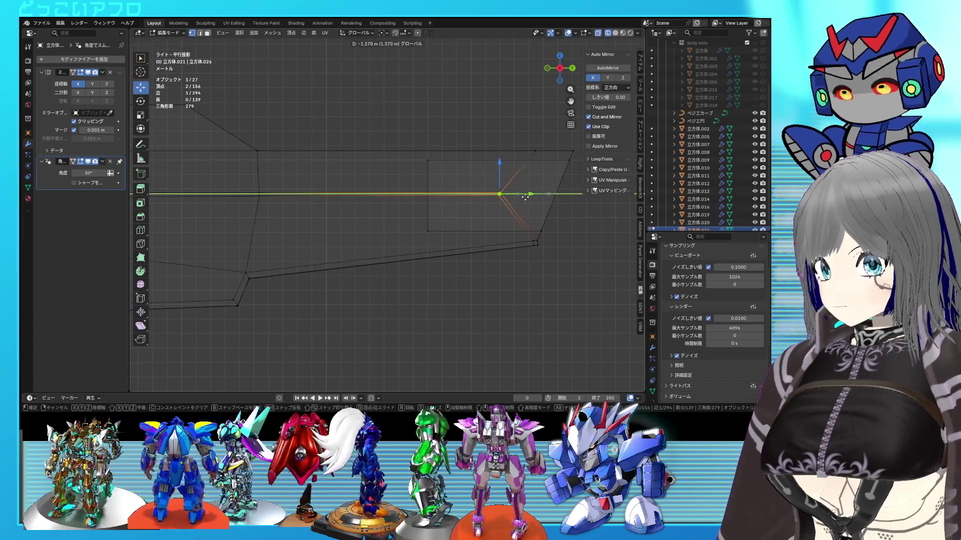
key("Tab")
- Isolate the rifle in local view, apart from the robot
scroll(524, 245, "down", 2)
scroll(524, 245, "down", 1)
middle_click_drag(512, 253, 459, 262)
key("KP_Divide")
mouse_move(355, 280)
middle_mouse_down()
mouse_move(412, 260)
mouse_move(418, 248)
mouse_move(403, 242)
mouse_move(415, 179)
mouse_move(464, 195)
mouse_move(479, 214)
middle_mouse_up()
scroll(478, 214, "up", 5)
- Move the underside edge in see-through side view, then save
key("Tab")
key("KP_3")
scroll(575, 241, "down", 3)
key("alt+z")
scroll(473, 244, "up", 1)
scroll(519, 248, "up", 4)
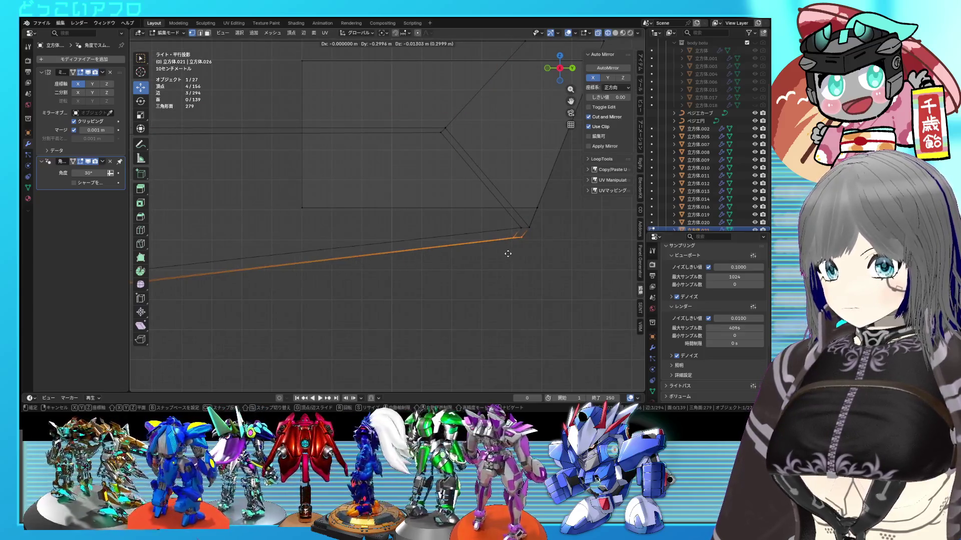
left_click(508, 254)
key("alt+z")
key("Tab")
key("ctrl+s")
- Switch to an orthographic view of the rifle and re-enter mesh editing
mouse_move(510, 258)
middle_mouse_down()
mouse_move(482, 256)
mouse_move(467, 281)
mouse_move(423, 290)
mouse_move(467, 281)
mouse_move(371, 260)
mouse_move(437, 245)
mouse_move(435, 254)
mouse_move(485, 253)
mouse_move(497, 230)
mouse_move(424, 232)
mouse_move(471, 235)
mouse_move(421, 221)
mouse_move(478, 235)
middle_mouse_up()
key("KP_5")
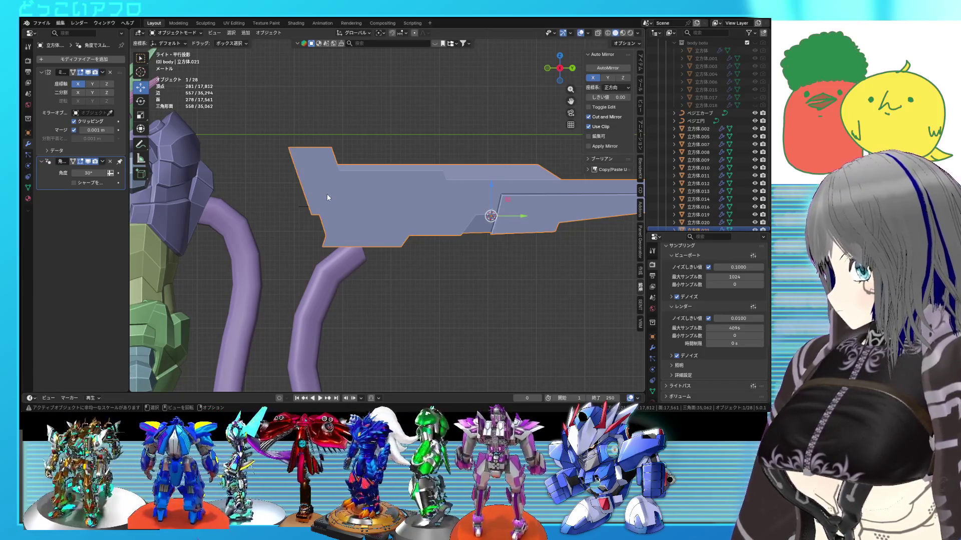
key("Tab")
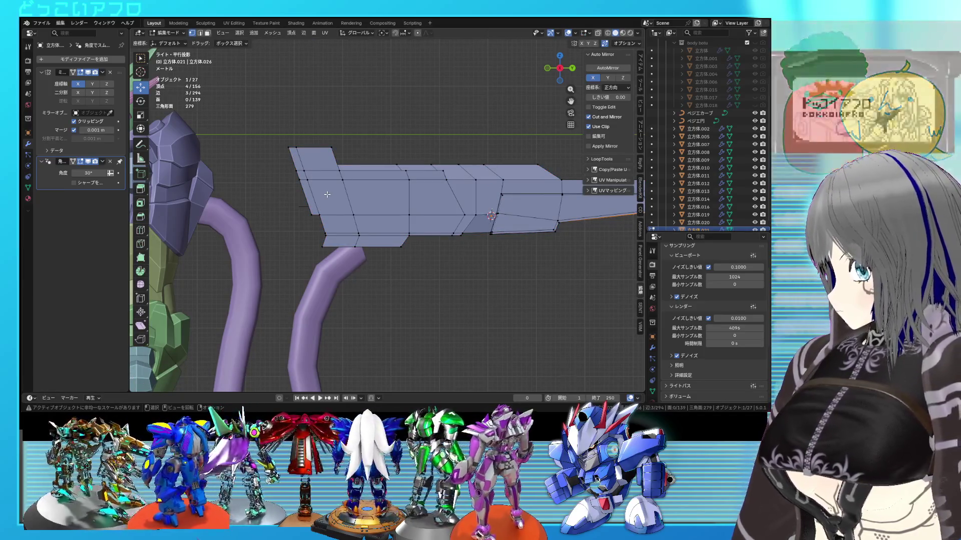
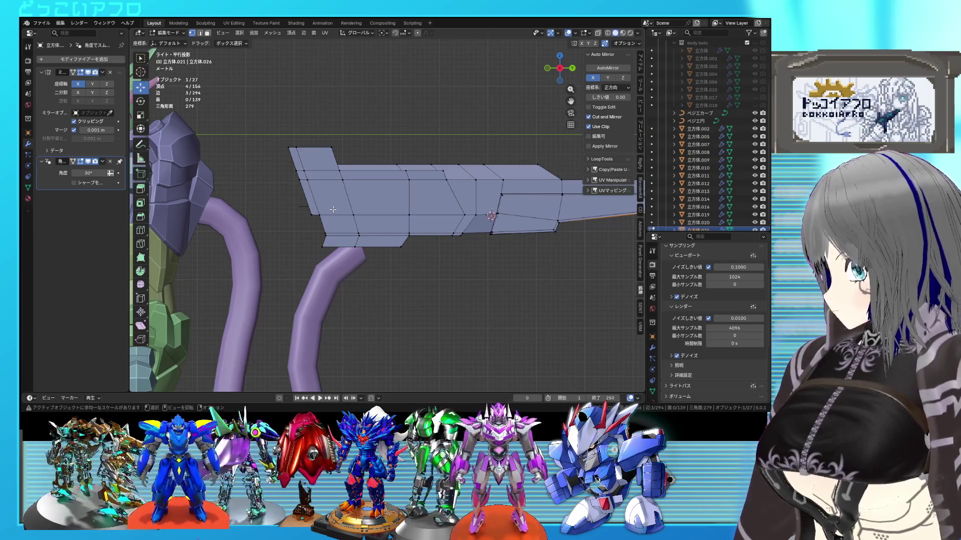
- Lower the top box's rear underside, checking in wireframe, then return to object mode and save
key("shift+z")
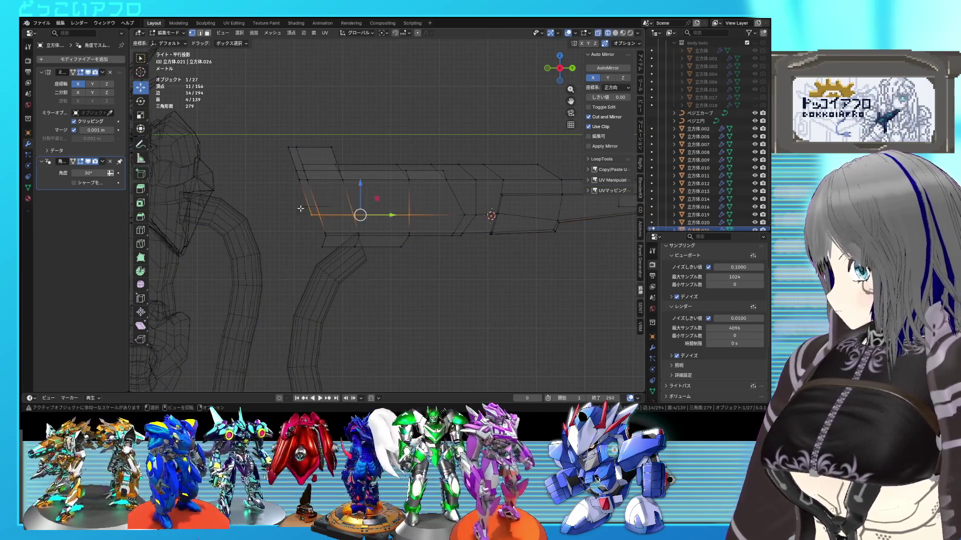
key("shift+z")
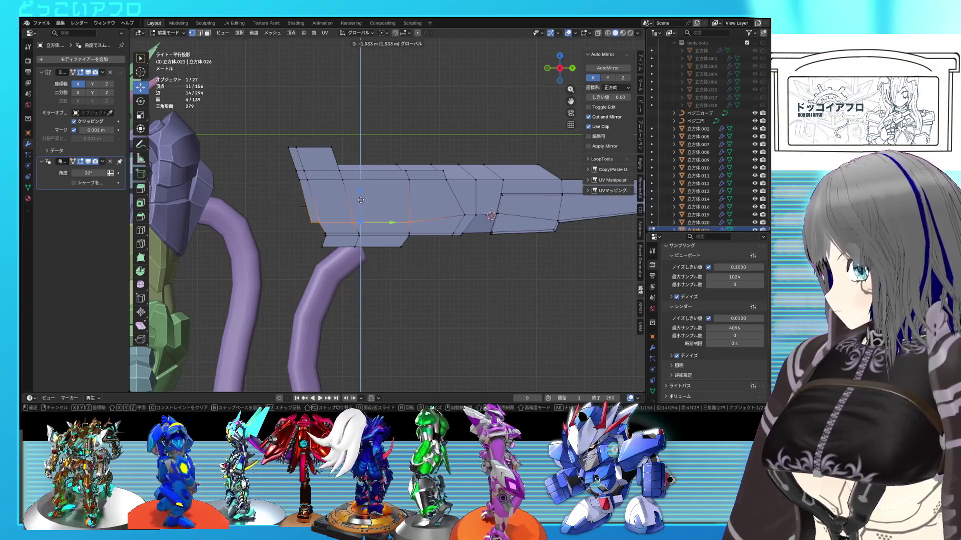
key("shift+z")
key("shift+z")
key("shift+z")
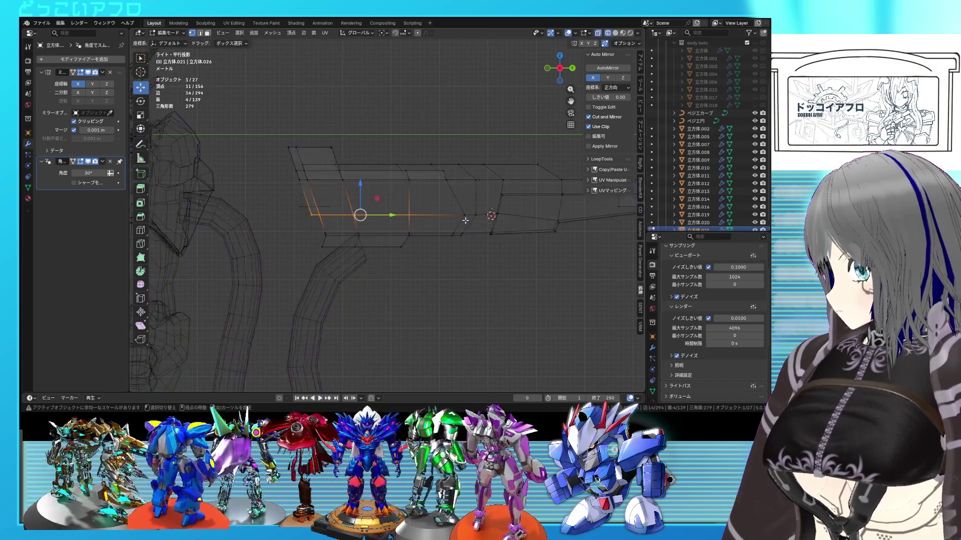
key("shift+z")
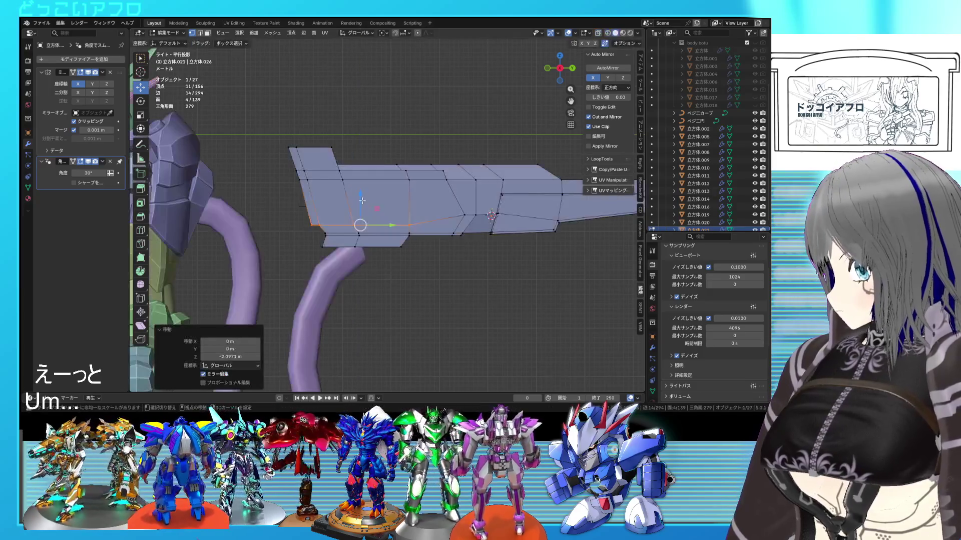
key("Tab")
key("ctrl+s")
- Frame the rifle in the right side view and select its rear faces in edit mode
middle_click_drag(365, 201, 317, 219)
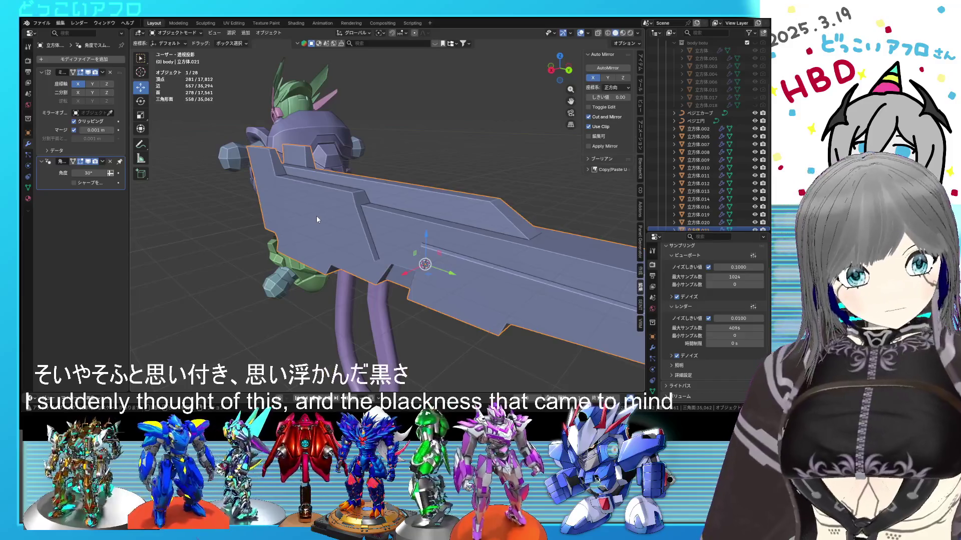
middle_click_drag(324, 236, 373, 238)
key("KP_1")
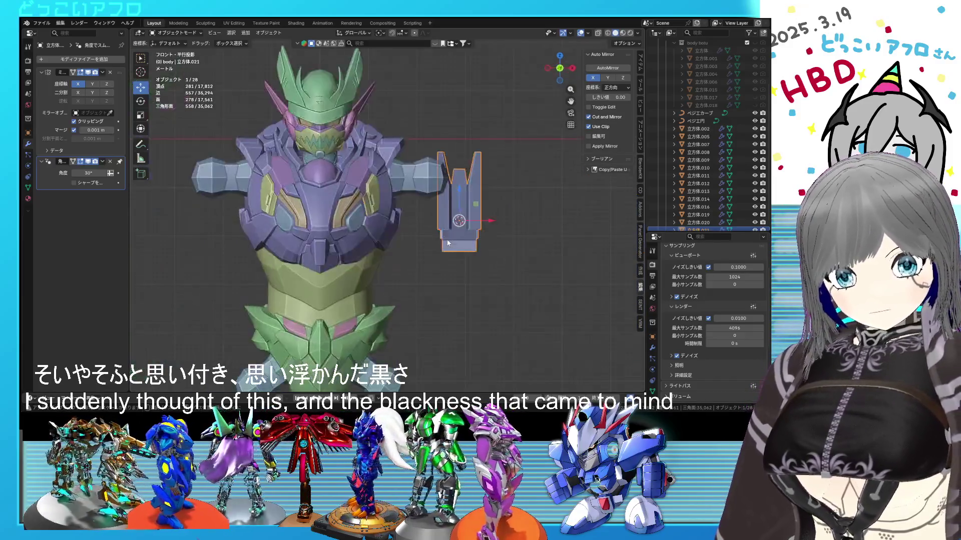
key("KP_3")
middle_click_drag(406, 273, 415, 259, "shift")
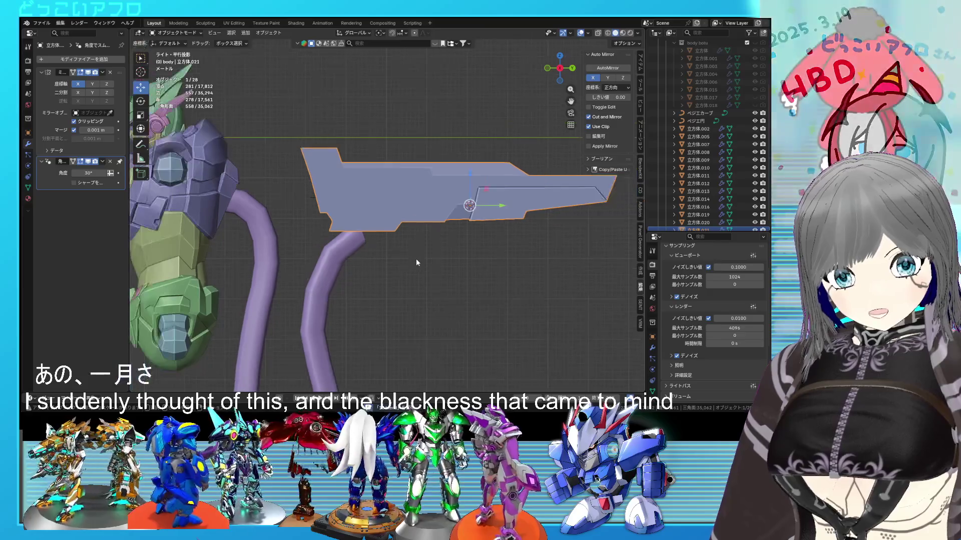
scroll(447, 189, "up", 2)
mouse_move(447, 190)
middle_mouse_down()
mouse_move(444, 232)
mouse_move(467, 242)
mouse_move(456, 209)
mouse_move(446, 263)
mouse_move(416, 285)
mouse_move(442, 277)
middle_mouse_up()
scroll(457, 210, "up", 1)
scroll(457, 210, "up", 2)
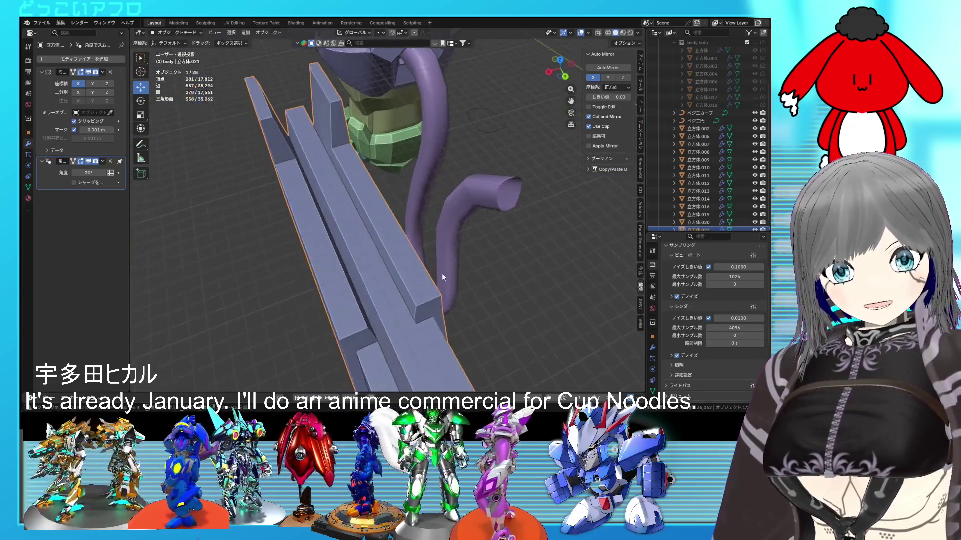
key("KP_3")
key("Tab")
scroll(435, 224, "down", 3)
scroll(425, 230, "up", 3)
left_click(406, 229)
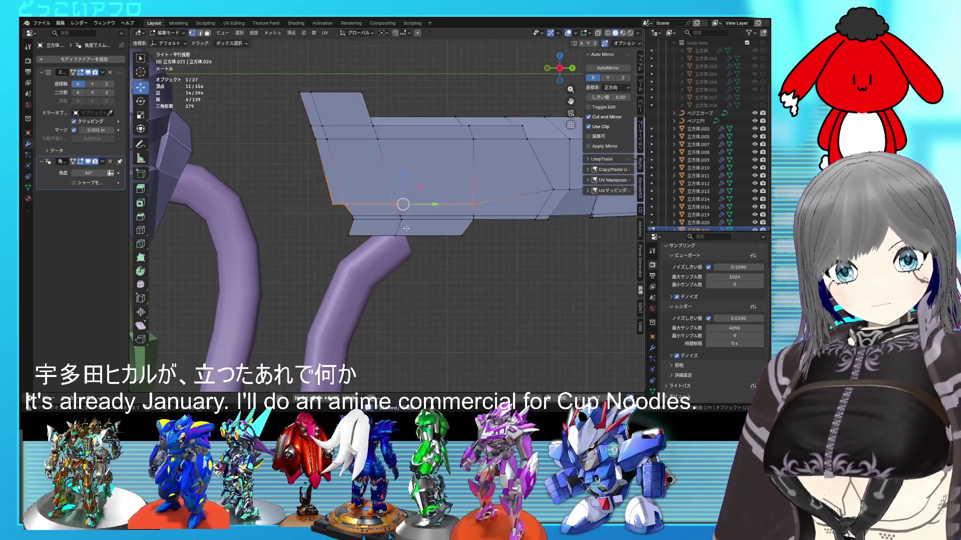
- Reposition the box's three rear corner vertices along Y using X-ray view
key("alt+z")
scroll(313, 179, "up", 3)
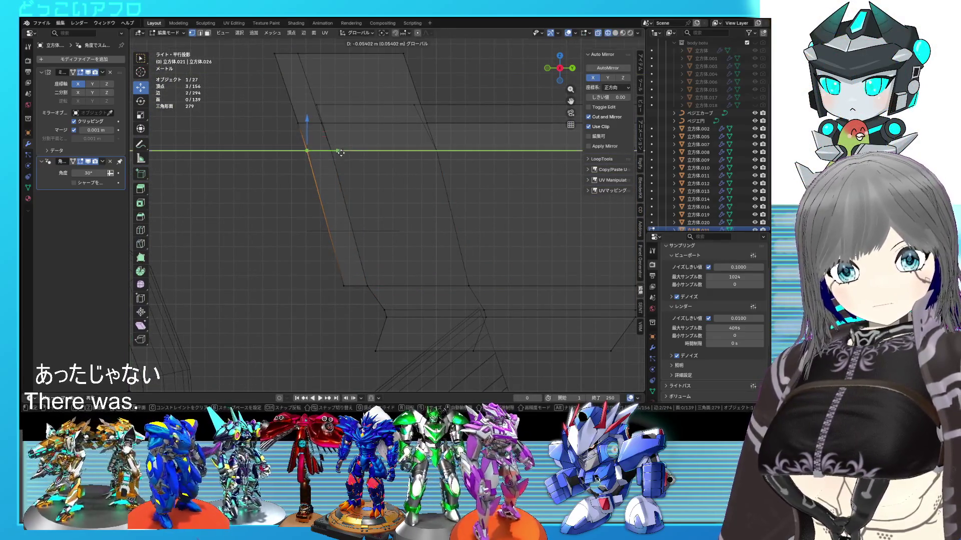
left_click(340, 153)
key("ctrl+z")
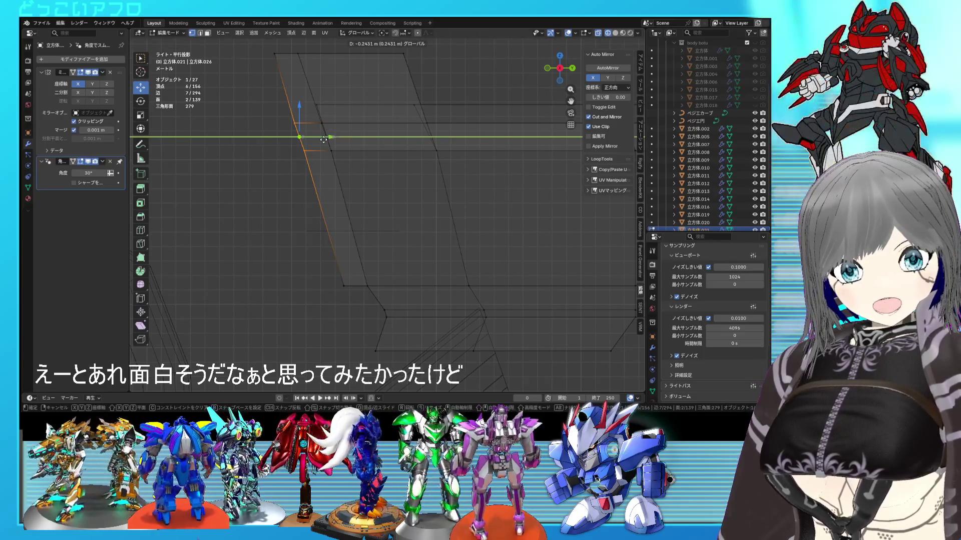
left_click(320, 145)
left_click_drag(293, 145, 292, 144)
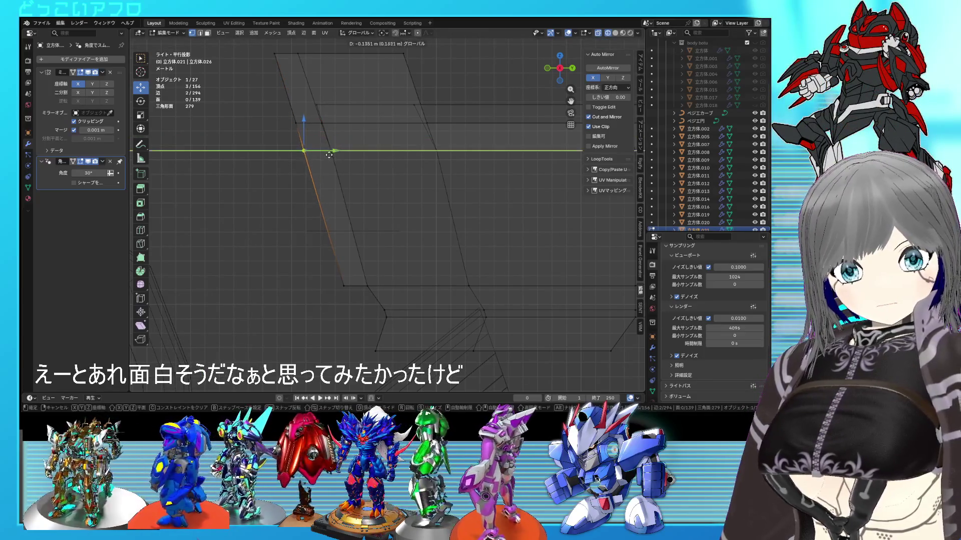
left_click(331, 155)
key("alt+z")
- Save the file and slide an edge along the box
mouse_move(429, 250)
middle_mouse_down()
mouse_move(339, 224)
mouse_move(376, 192)
mouse_move(367, 174)
mouse_move(347, 166)
mouse_move(304, 235)
mouse_move(338, 177)
middle_mouse_up()
key("ctrl+s")
key("g")
key("g")
left_click(344, 163)
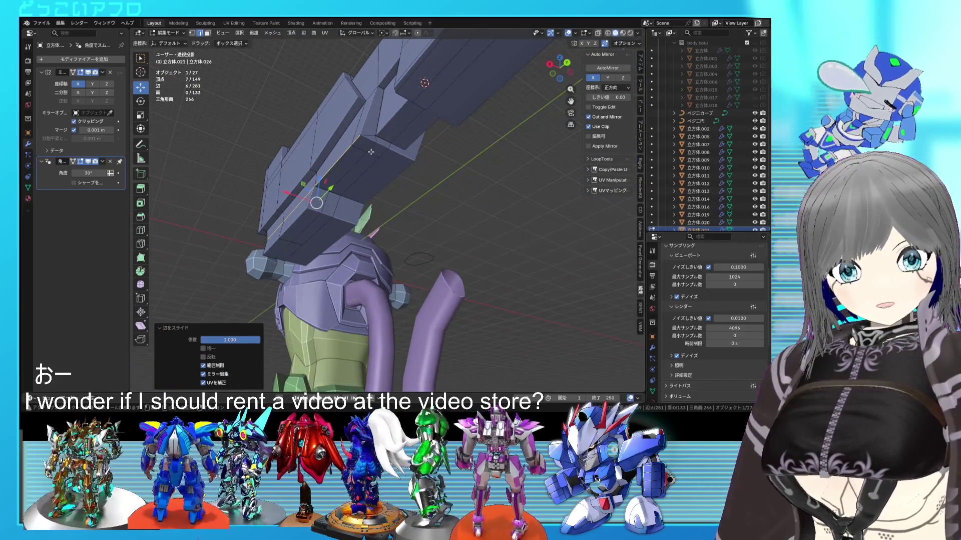
- Select an underside edge path and slide it fully to factor 1 to merge it
left_click(366, 153)
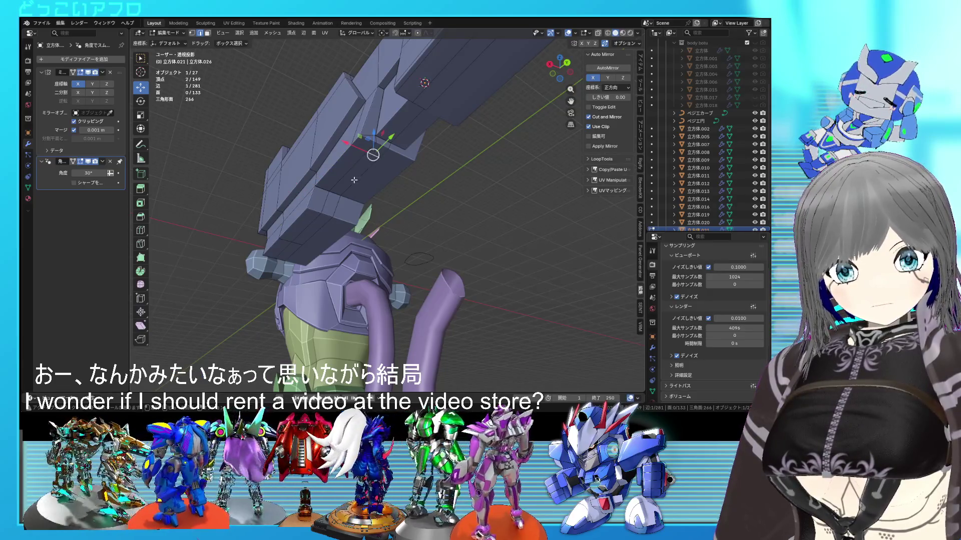
left_click(348, 190)
middle_click_drag(419, 192, 466, 201)
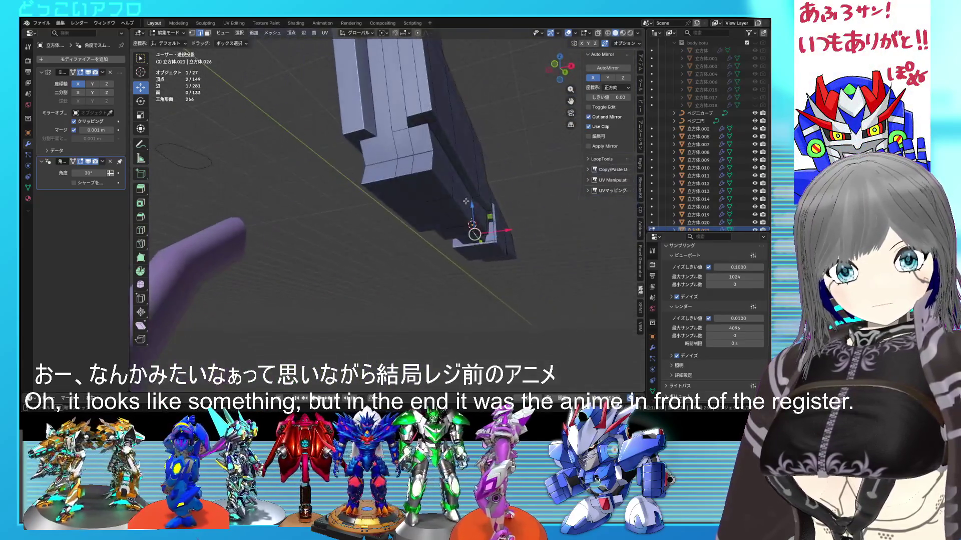
left_click(415, 167, "ctrl")
middle_click_drag(414, 168, 308, 194)
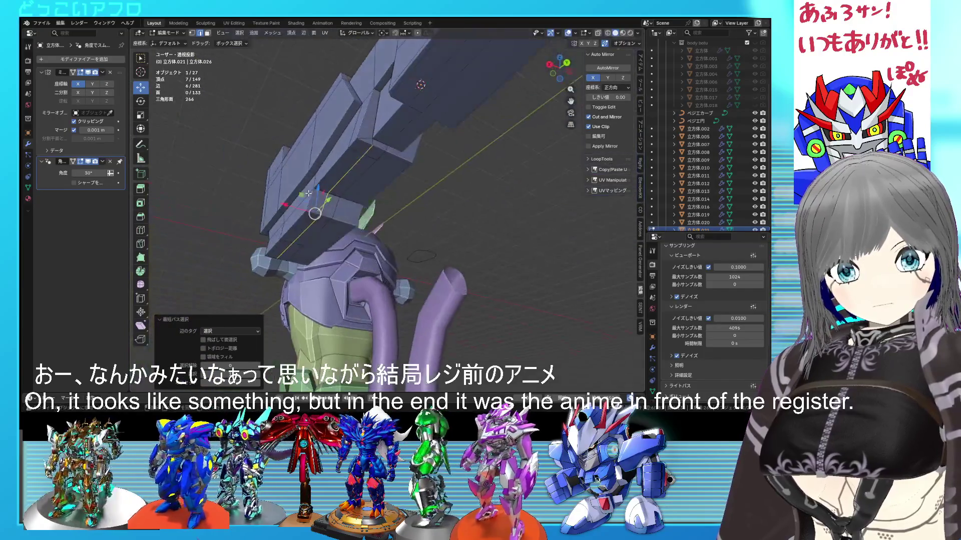
middle_click_drag(369, 201, 461, 209)
scroll(473, 217, "up", 6)
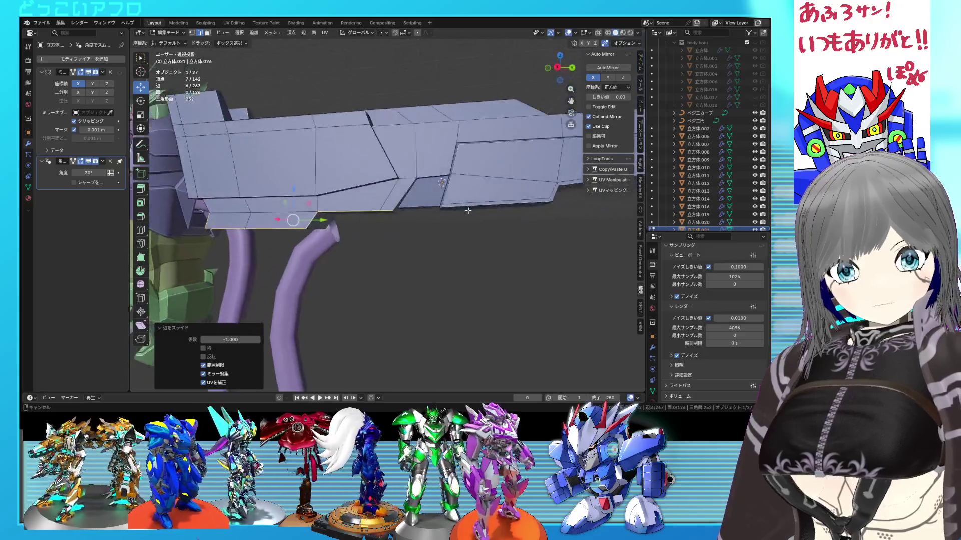
mouse_move(467, 224)
middle_mouse_down()
mouse_move(457, 200)
mouse_move(473, 171)
middle_mouse_up()
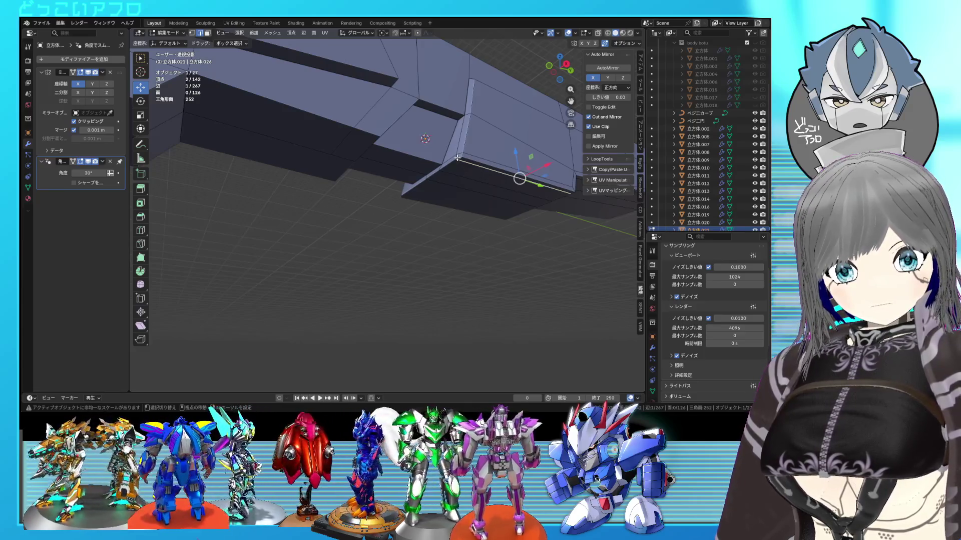
mouse_move(458, 158)
middle_mouse_down()
mouse_move(375, 197)
mouse_move(421, 235)
middle_mouse_up()
left_click(440, 197)
- Save, then select a lengthwise edge path and shift it inward along X
scroll(472, 263, "up", 3)
mouse_move(471, 262)
middle_mouse_down()
mouse_move(478, 242)
mouse_move(303, 231)
middle_mouse_up()
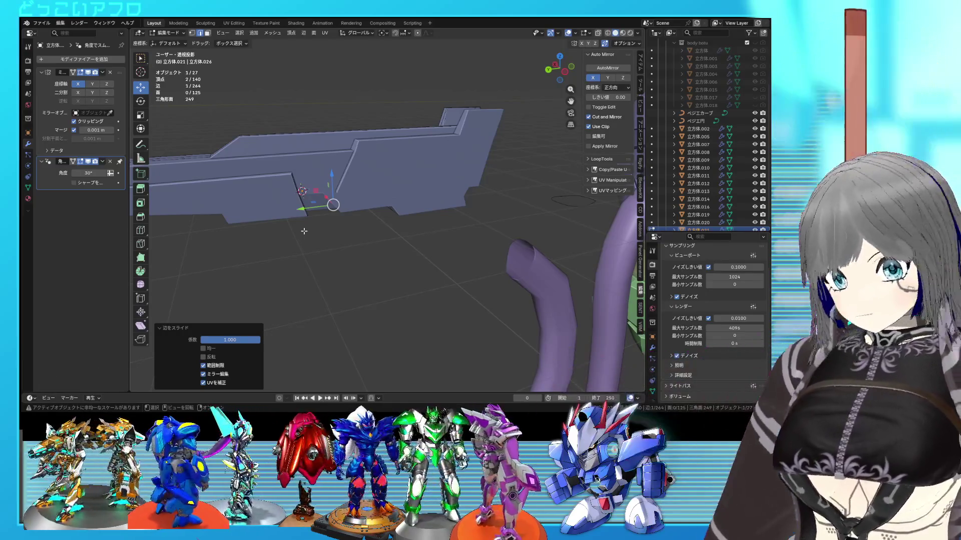
mouse_move(356, 205)
middle_mouse_down()
mouse_move(521, 236)
mouse_move(374, 211)
middle_mouse_up()
key("ctrl+s")
left_click(328, 171, "ctrl")
middle_click_drag(328, 172, 348, 206)
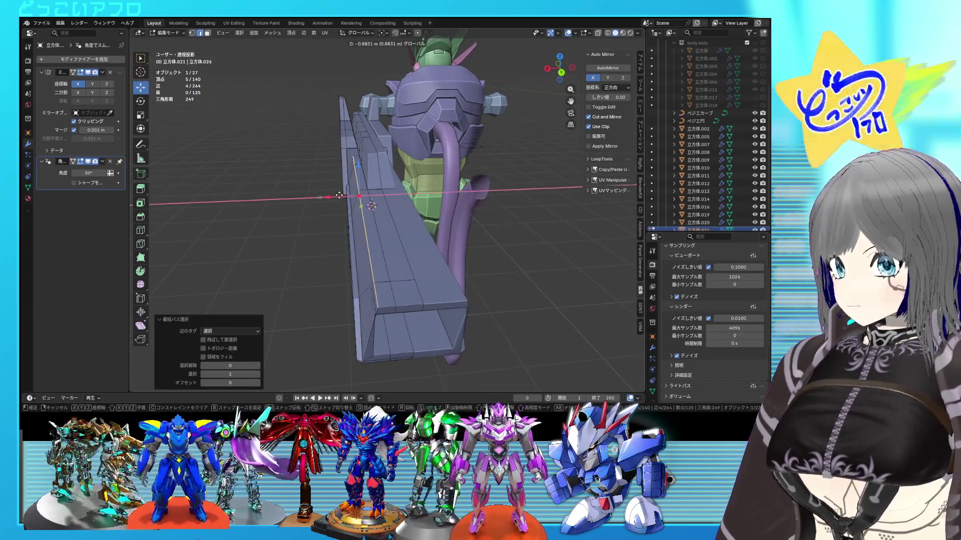
right_click(340, 195)
middle_click_drag(340, 195, 347, 200)
left_click(310, 132, "ctrl")
middle_click_drag(310, 132, 336, 190)
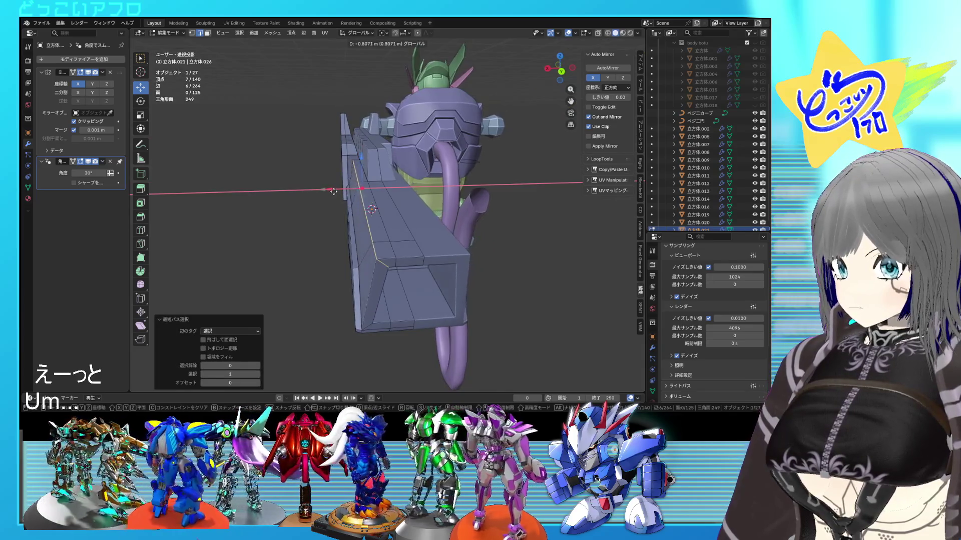
left_click(334, 191)
- Save, then box-select the rear face strip in X-ray right side view and push it back 2.1 m
mouse_move(335, 195)
middle_mouse_down()
mouse_move(377, 231)
mouse_move(497, 225)
mouse_move(264, 239)
middle_mouse_up()
key("ctrl+s")
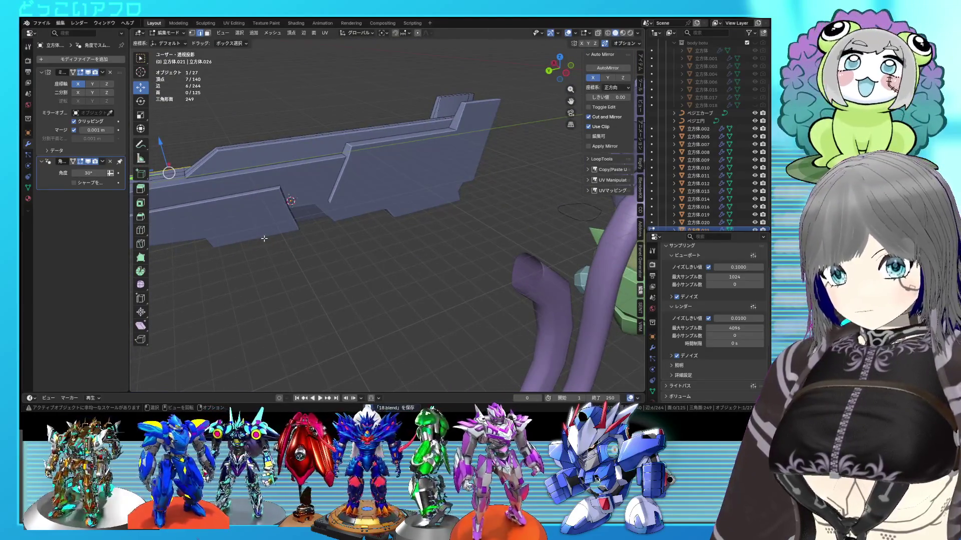
key("KP_3")
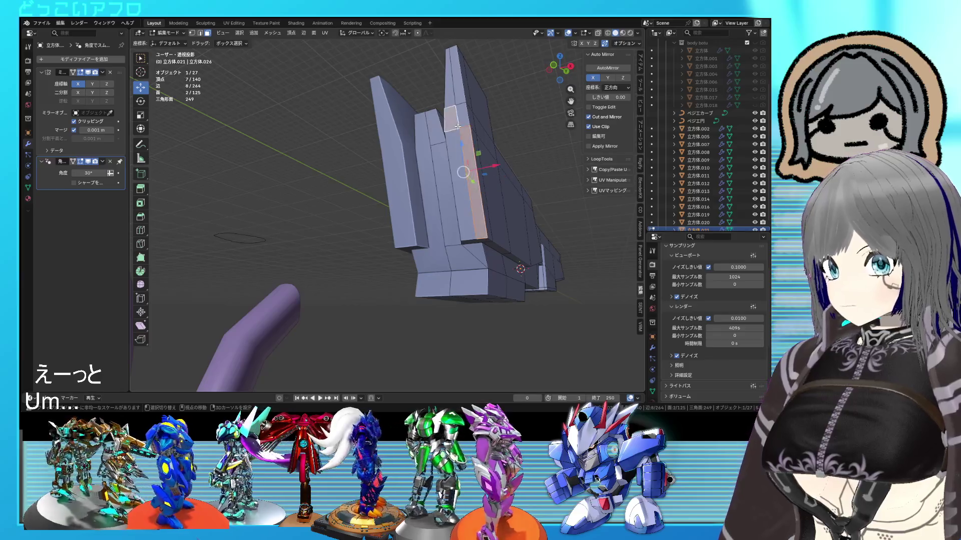
key("alt+z")
left_click_drag(366, 320, 273, 104)
key("alt+z")
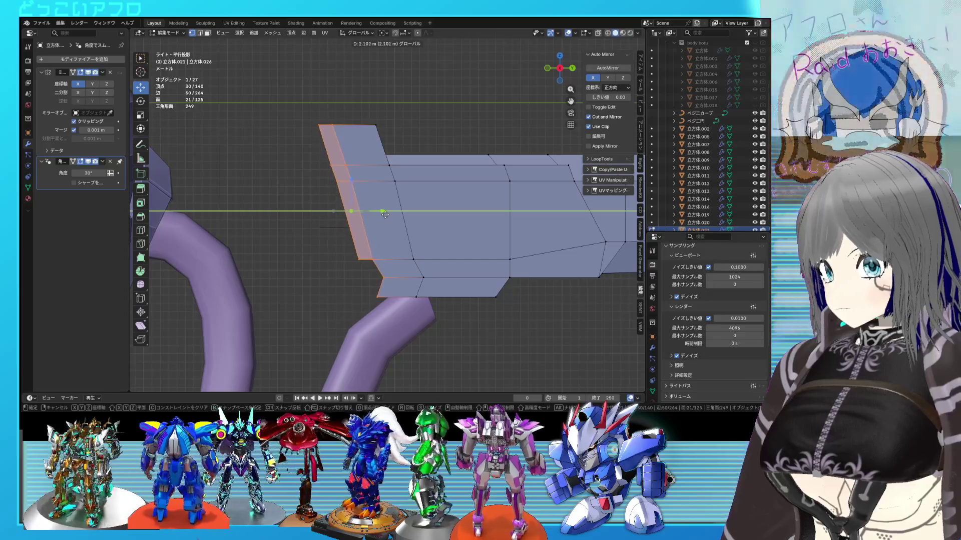
- Confirm pushing the rear strip back and inspect the model in object mode
left_click(375, 214)
scroll(376, 213, "down", 2)
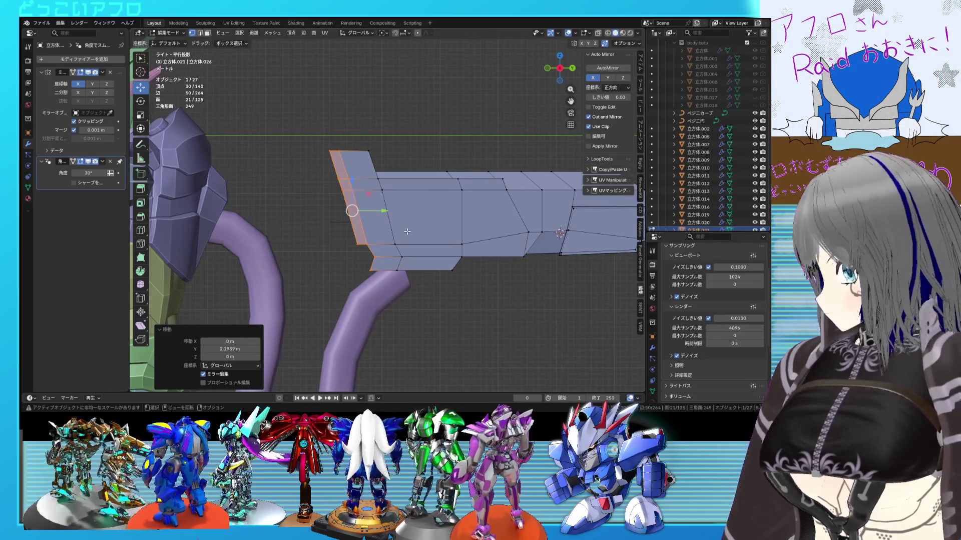
key("Tab")
mouse_move(407, 231)
middle_mouse_down()
mouse_move(428, 154)
mouse_move(533, 192)
middle_mouse_up()
key("Tab")
- Extrude a face loop on the rear strip, shrink it and reposition it
left_click(428, 154, "alt")
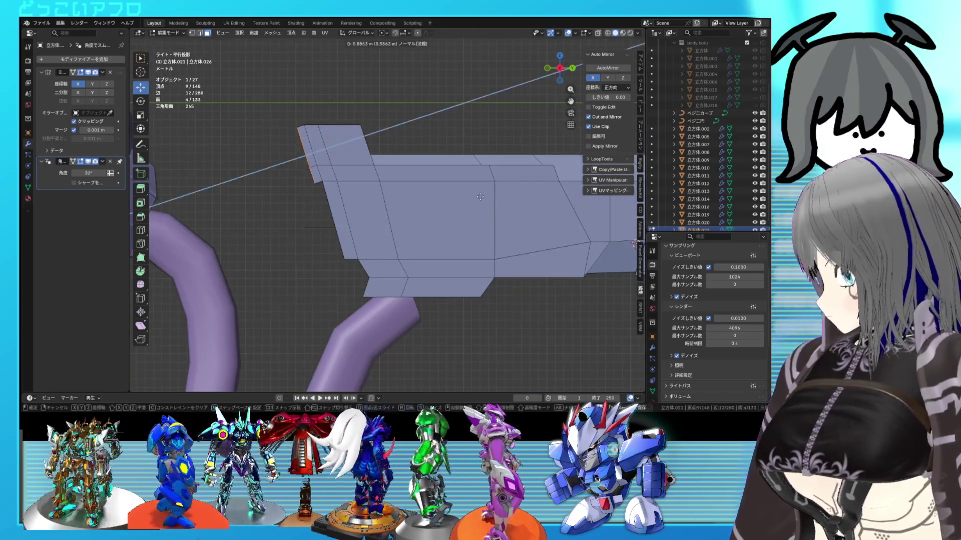
left_click(422, 194)
key("s")
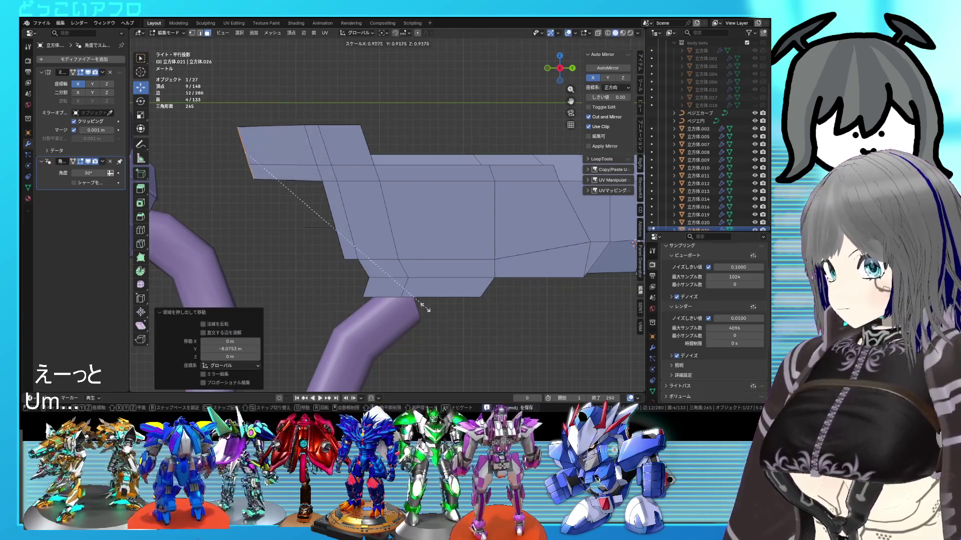
left_click(357, 245)
key("g")
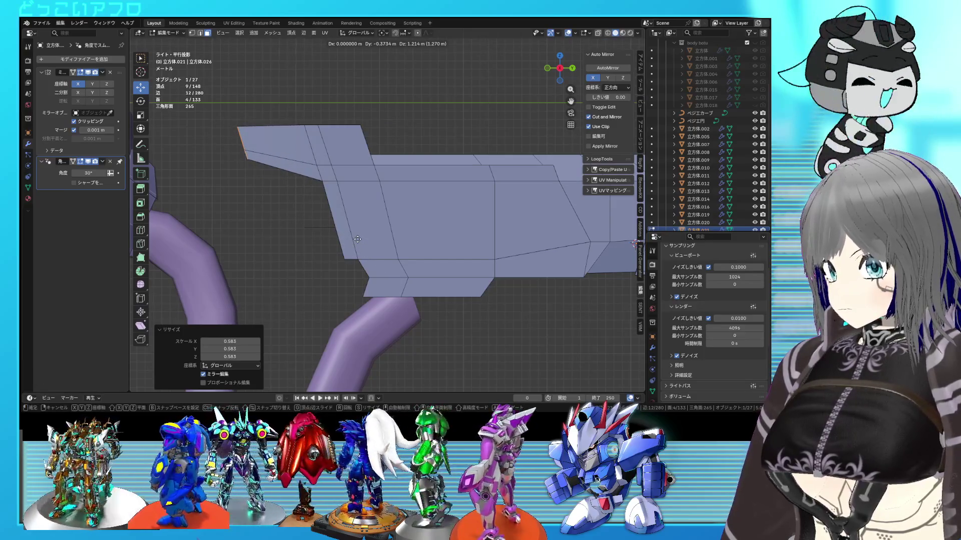
left_click(357, 238)
- Select side-plate edges in edge mode and move them along X, checking from front view
key("Tab")
mouse_move(357, 238)
middle_mouse_down()
mouse_move(460, 266)
mouse_move(451, 292)
mouse_move(441, 288)
middle_mouse_up()
key("Tab")
scroll(535, 283, "up", 5)
mouse_move(535, 284)
middle_mouse_down()
mouse_move(438, 267)
mouse_move(418, 236)
mouse_move(429, 250)
mouse_move(425, 100)
middle_mouse_up()
key("2")
left_click(417, 234)
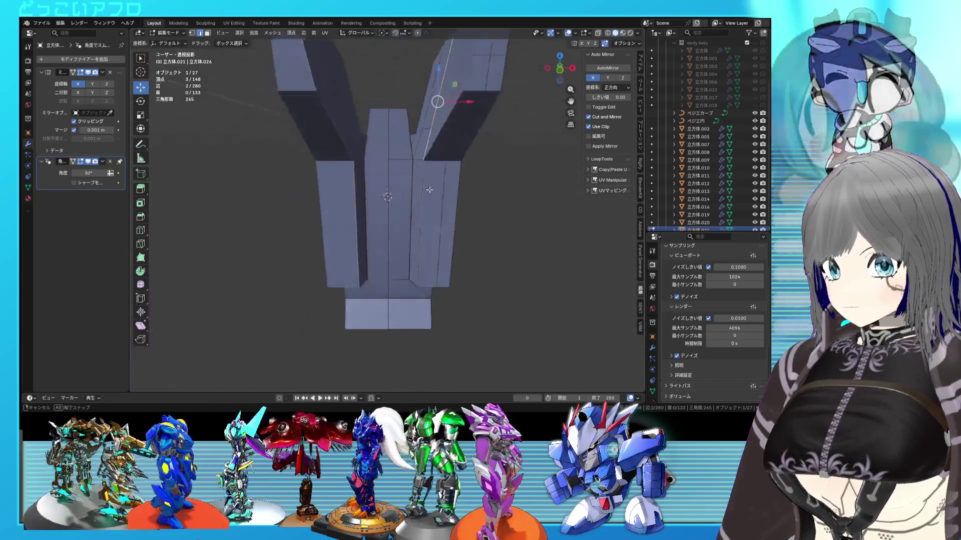
left_click(419, 197, "shift")
key("KP_1")
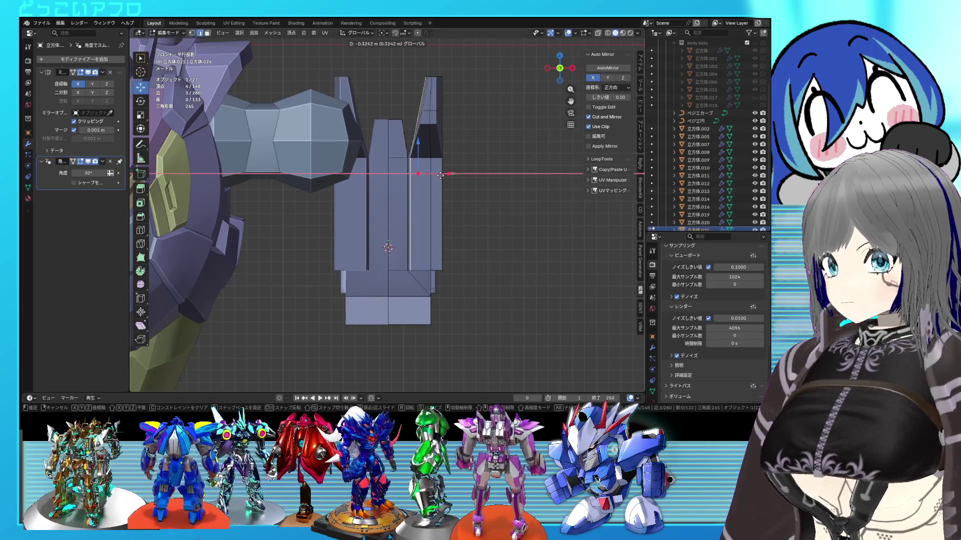
left_click(438, 177)
mouse_move(438, 177)
middle_mouse_down()
mouse_move(420, 242)
mouse_move(441, 228)
mouse_move(431, 228)
middle_mouse_up()
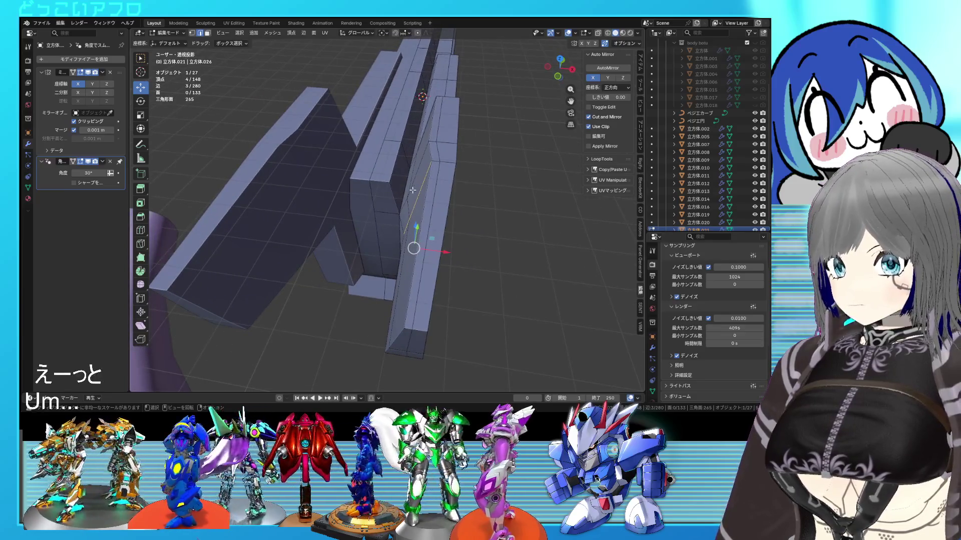
- Move another side-plate edge −0.17925 m along X
left_click(413, 190)
middle_click_drag(412, 190, 423, 213)
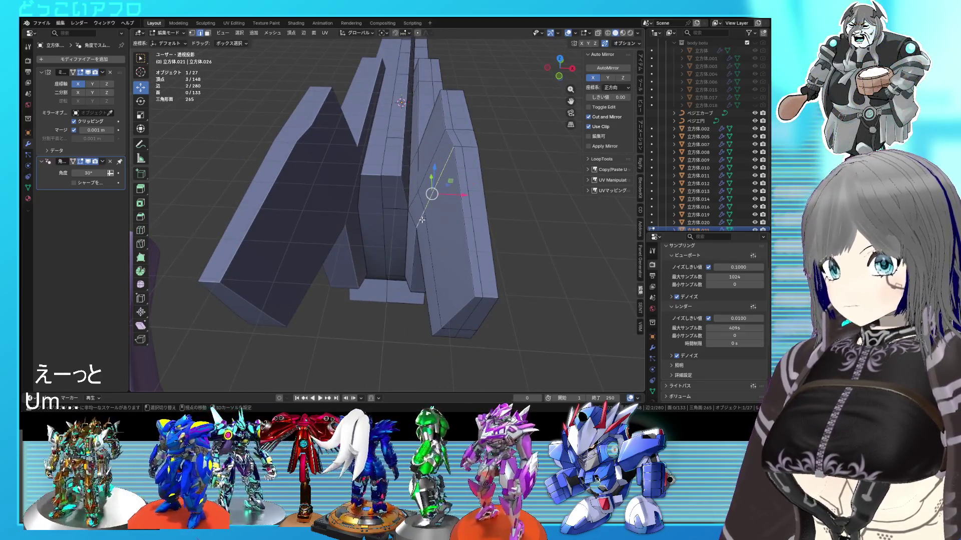
left_click(458, 195)
mouse_move(458, 195)
middle_mouse_down()
mouse_move(448, 208)
mouse_move(448, 191)
mouse_move(436, 197)
mouse_move(415, 182)
mouse_move(444, 180)
mouse_move(446, 194)
mouse_move(459, 195)
middle_mouse_up()
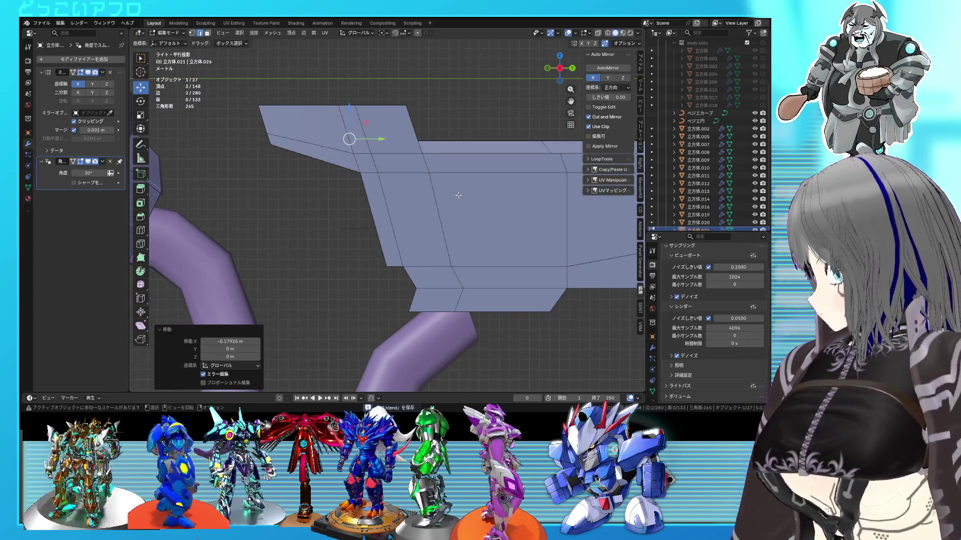
- Rotate the top box edges by about −1.9° with X-ray view
scroll(458, 195, "down", 1)
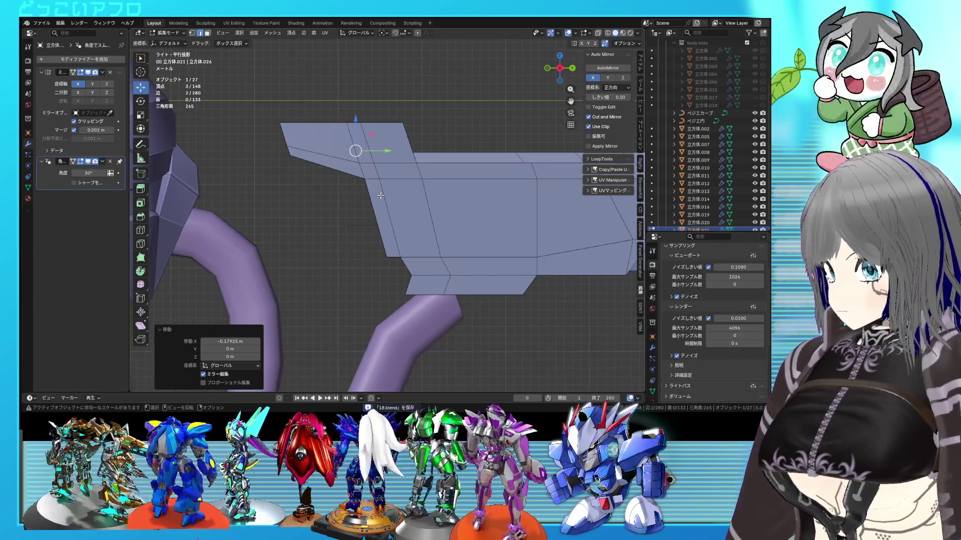
scroll(380, 196, "up", 1)
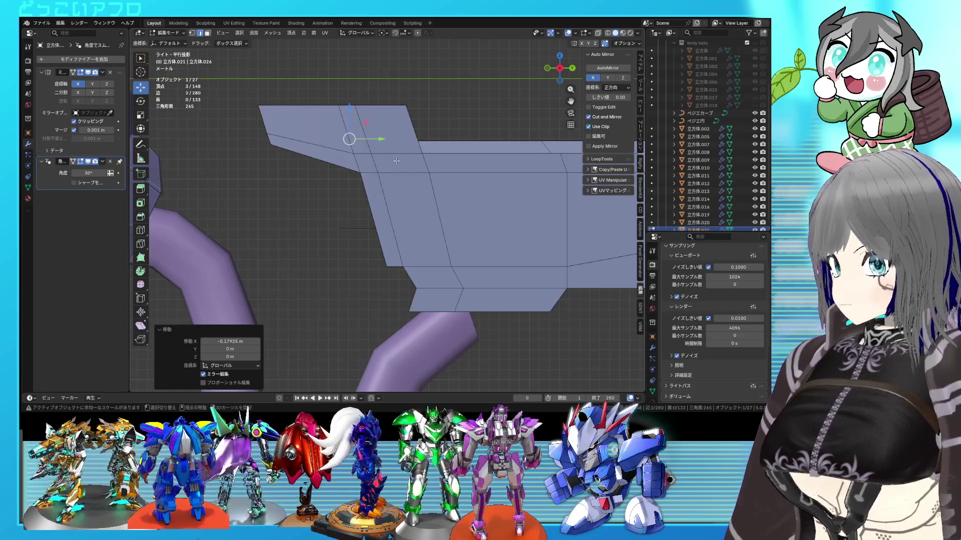
middle_click_drag(396, 160, 387, 171, "shift")
key("alt+z")
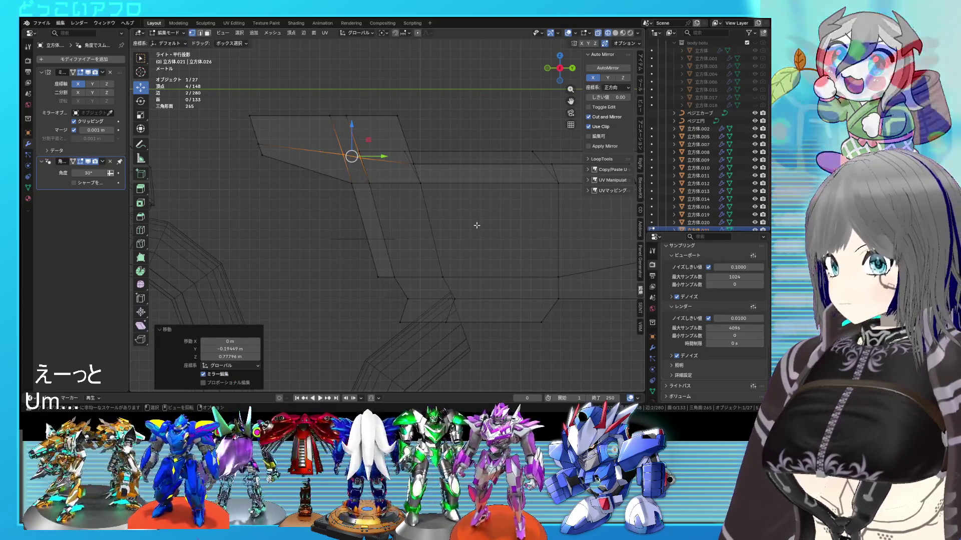
key("r")
middle_click_drag(480, 222, 450, 223, "shift")
key("alt+z")
key("alt+z")
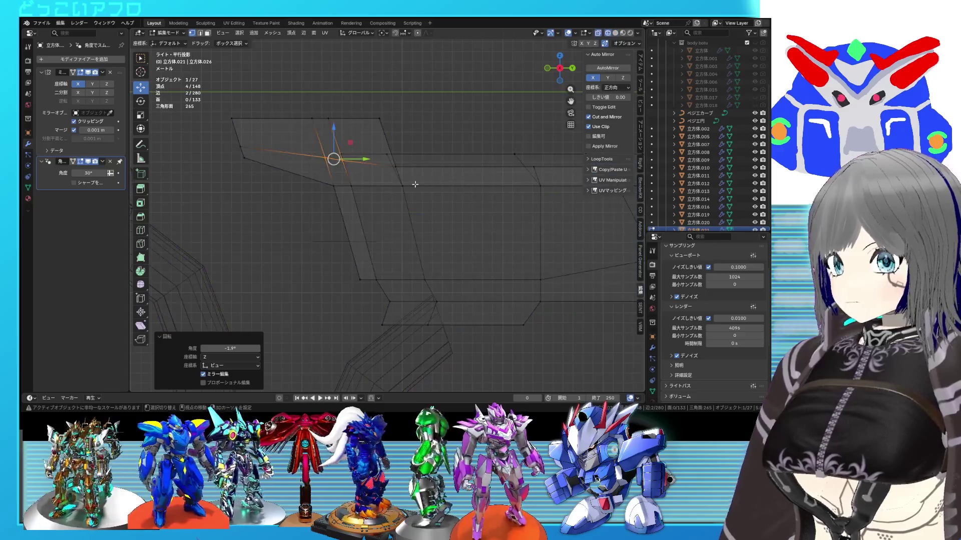
scroll(408, 178, "down", 1)
key("alt+z")
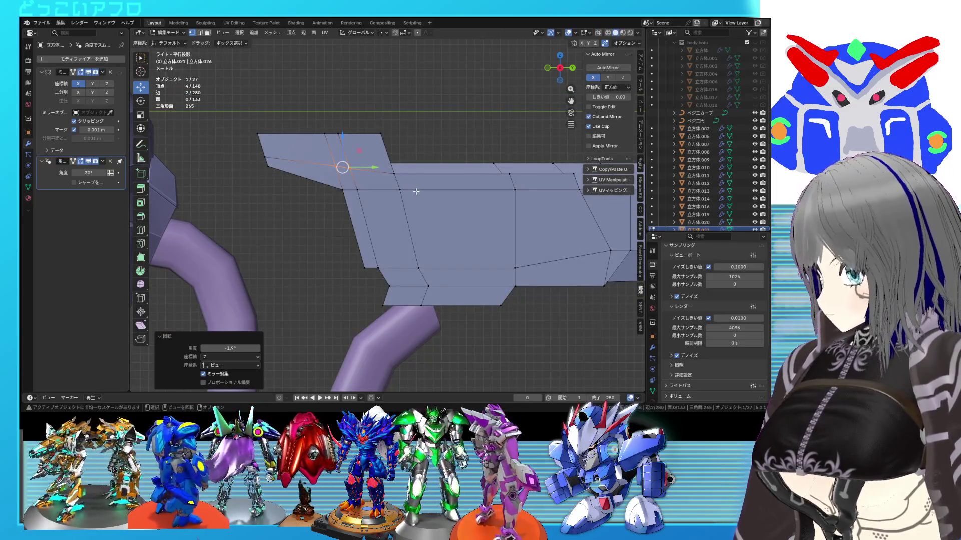
key("alt+z")
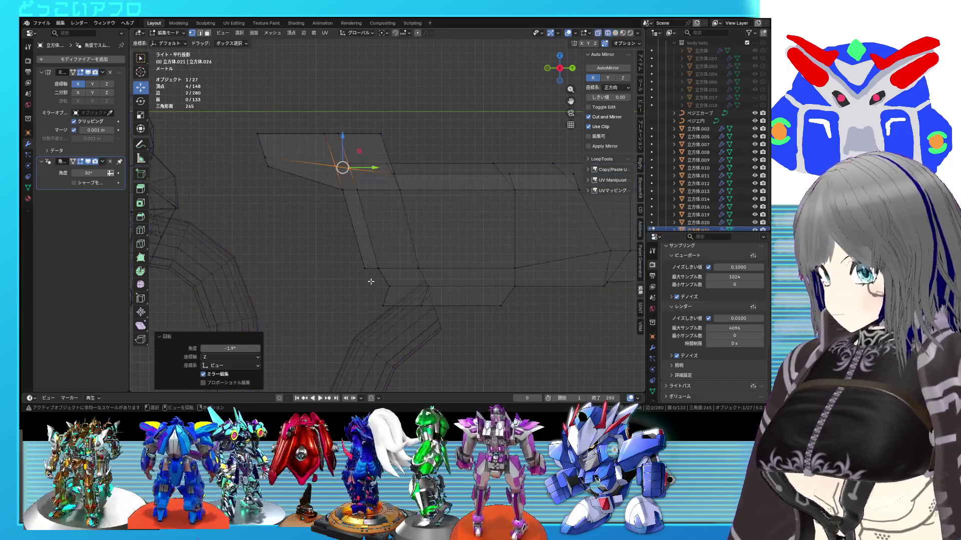
- Edge-slide the slanted edge, then return the rifle to object mode
left_click(367, 268)
key("g")
key("g")
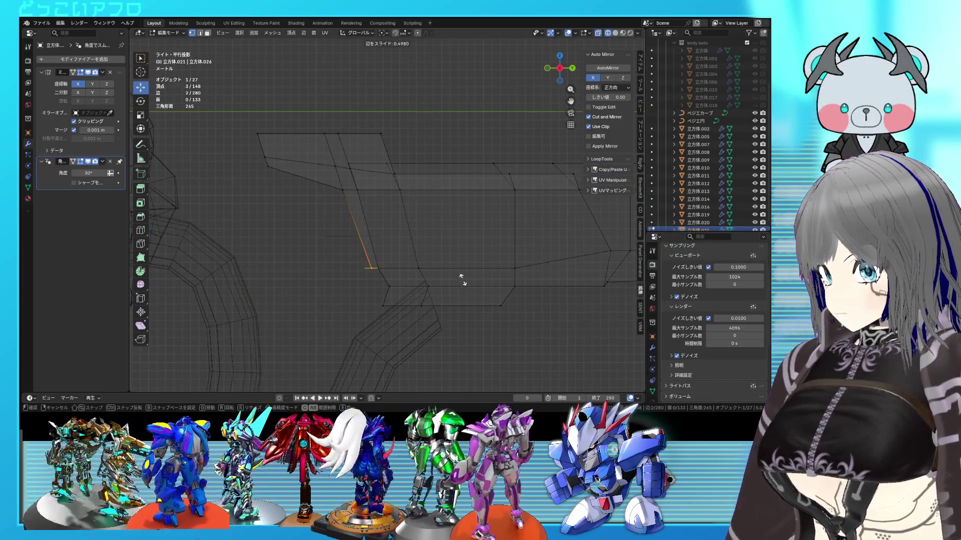
left_click(461, 279)
key("Tab")
key("alt+z")
scroll(455, 263, "up", 1)
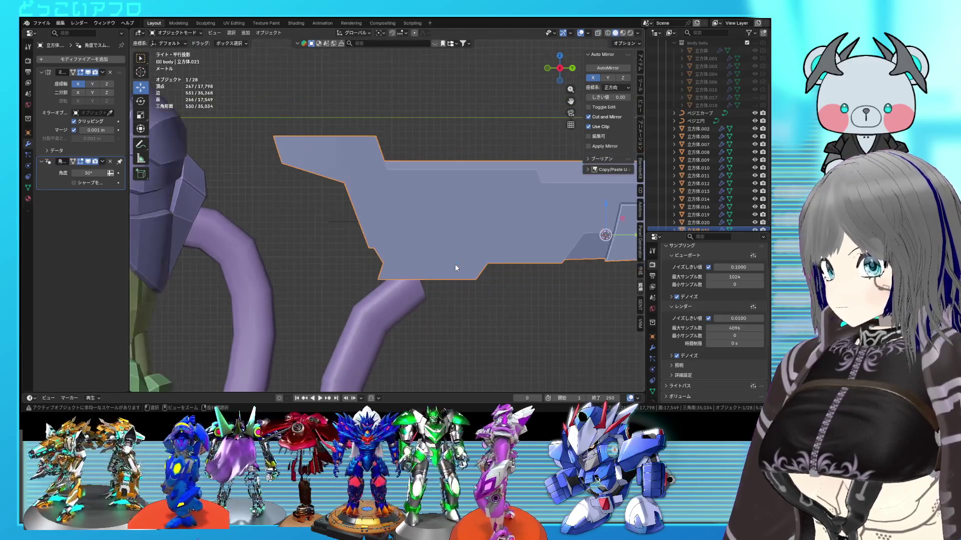
- Inspect the rifle and save the file
mouse_move(453, 265)
middle_mouse_down()
mouse_move(450, 273)
mouse_move(512, 322)
mouse_move(545, 317)
mouse_move(521, 287)
mouse_move(373, 257)
mouse_move(393, 283)
mouse_move(471, 270)
mouse_move(523, 255)
mouse_move(521, 220)
mouse_move(463, 251)
mouse_move(457, 239)
mouse_move(497, 256)
mouse_move(422, 260)
mouse_move(454, 285)
middle_mouse_up()
scroll(458, 239, "up", 3)
scroll(424, 261, "down", 3)
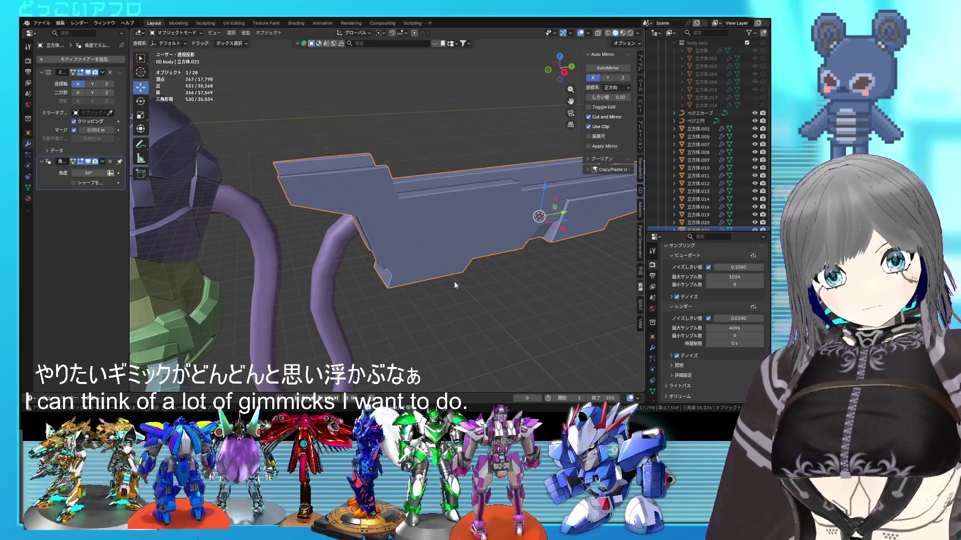
key("ctrl+s")
- In right-side wireframe edit mode, move vertices −1.12 m along Y, then box-select the top box vertices
mouse_move(455, 285)
middle_mouse_down()
mouse_move(460, 302)
mouse_move(506, 291)
mouse_move(532, 272)
mouse_move(456, 257)
mouse_move(334, 287)
mouse_move(290, 281)
mouse_move(325, 258)
mouse_move(435, 253)
mouse_move(422, 253)
middle_mouse_up()
scroll(456, 257, "up", 5)
scroll(454, 256, "down", 5)
scroll(422, 253, "up", 4)
key("Tab")
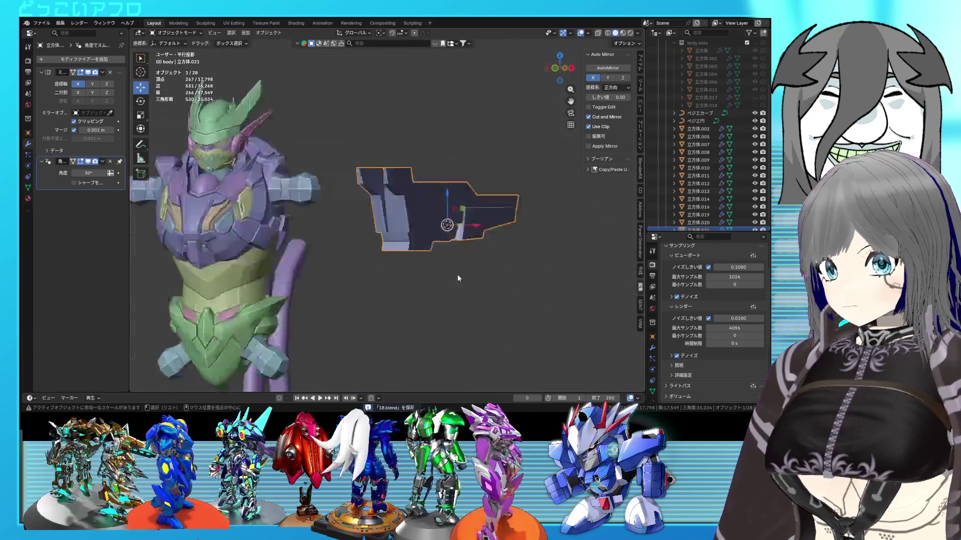
key("KP_3")
key("shift+z")
middle_click_drag(535, 237, 429, 229, "shift")
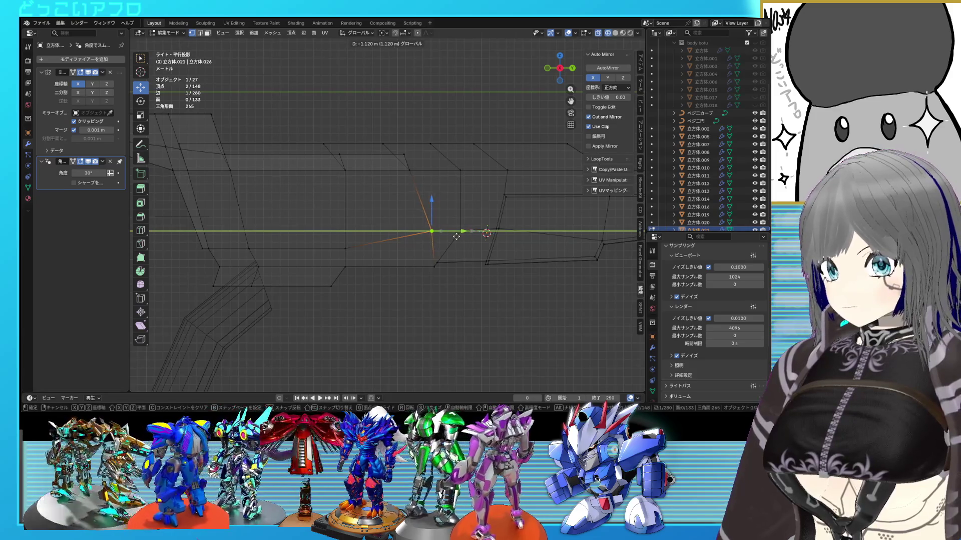
left_click(456, 236)
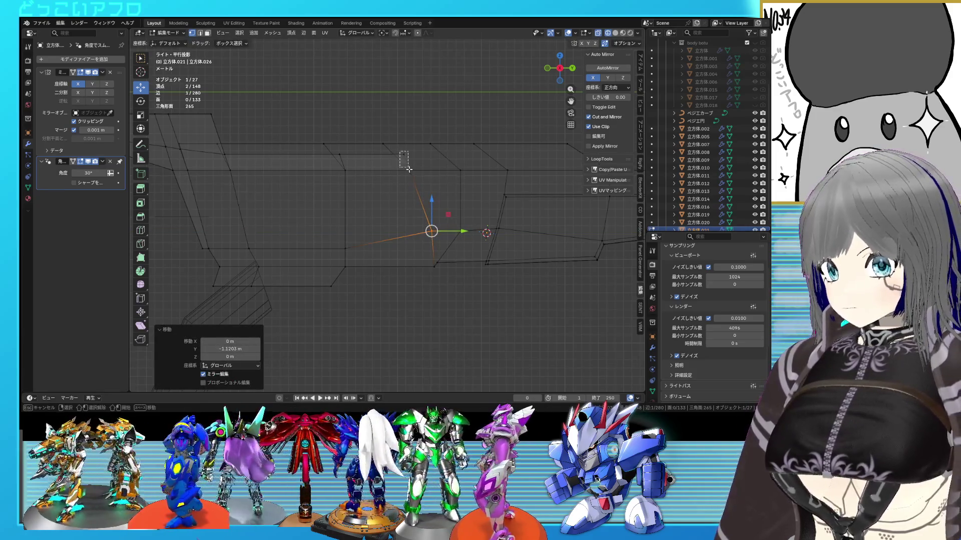
left_click_drag(409, 169, 411, 177)
key("b")
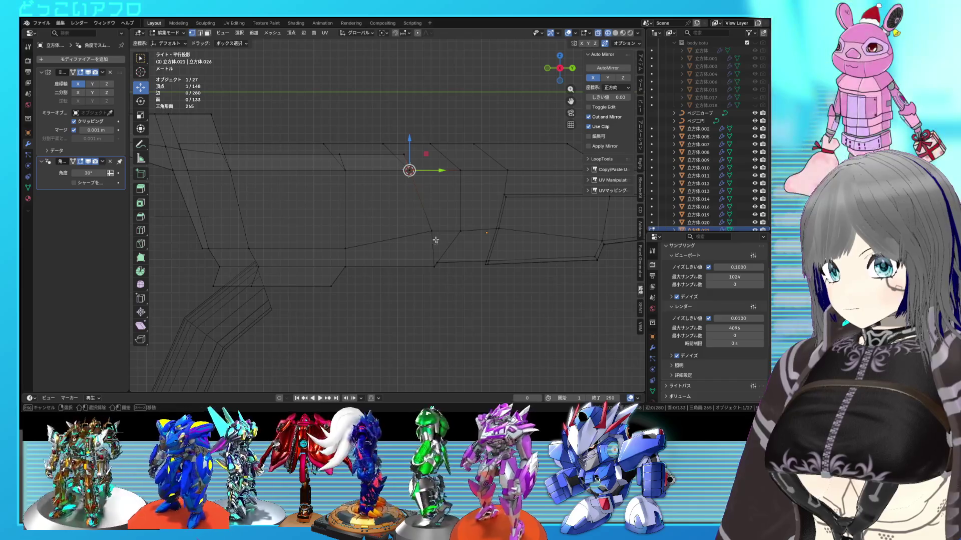
- Set the pivot to Individual Origins, then rotate and raise the top box's edges along Z
key("shift+z")
key("shift+z")
middle_click_drag(442, 230, 400, 265)
key("shift+z")
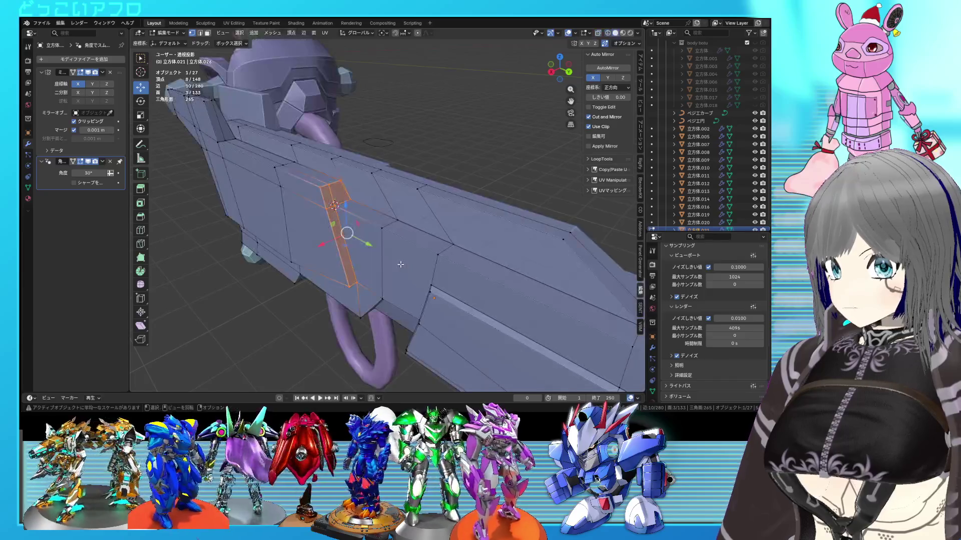
key("KP_3")
key("shift+z")
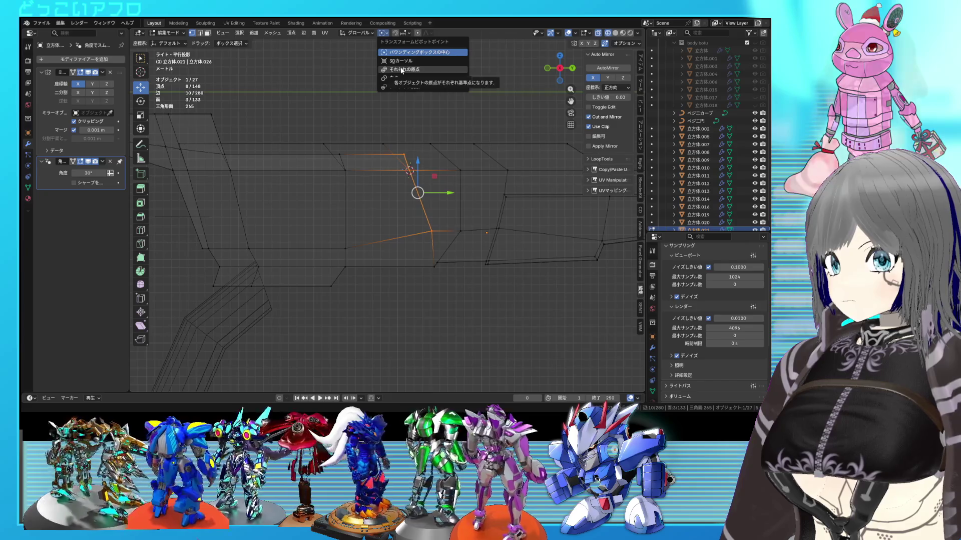
left_click(401, 69)
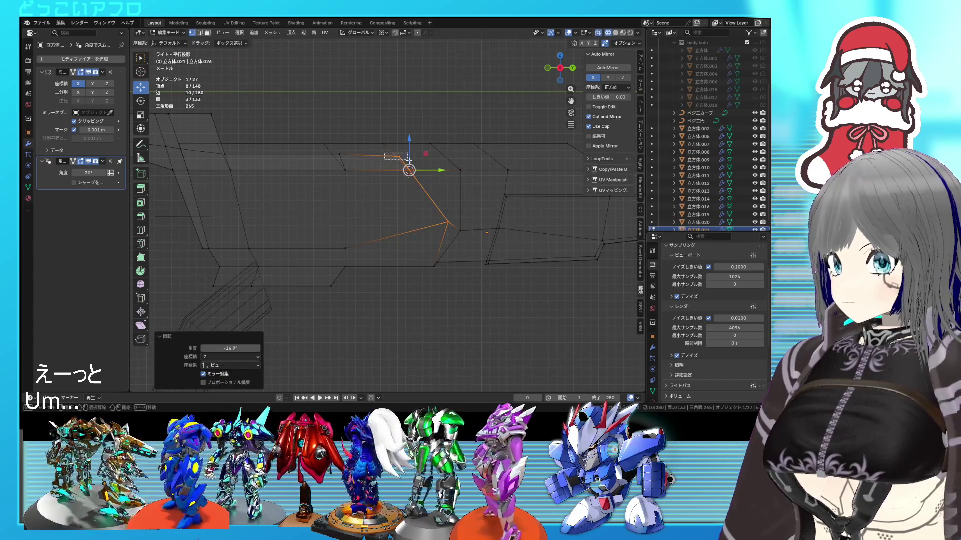
left_click(412, 144)
key("Tab")
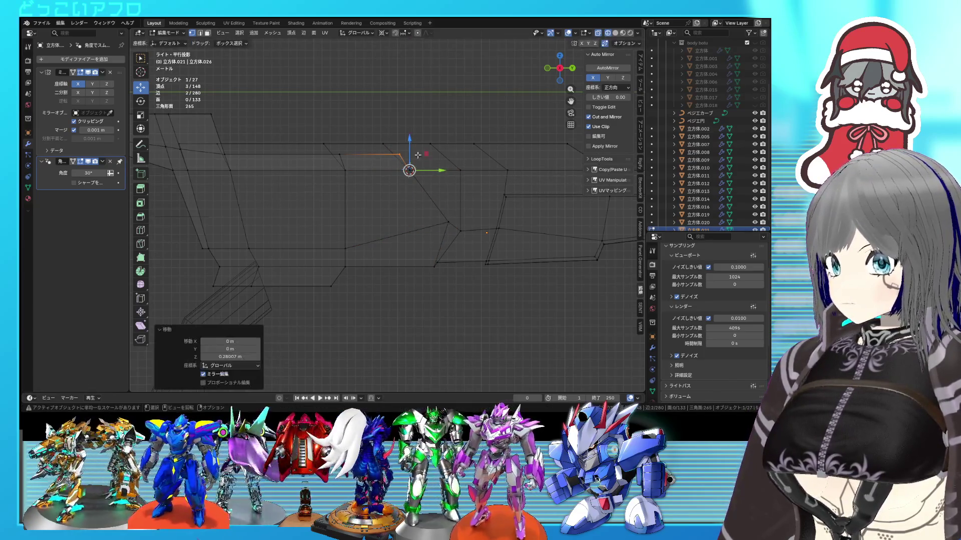
key("shift+z")
mouse_move(412, 143)
middle_mouse_down()
mouse_move(402, 236)
mouse_move(454, 233)
mouse_move(393, 244)
middle_mouse_up()
key("KP_3")
- Snap the 3D cursor to the selected vertex and scale the lower edges around it
key("Tab")
key("KP_3")
key("shift+z")
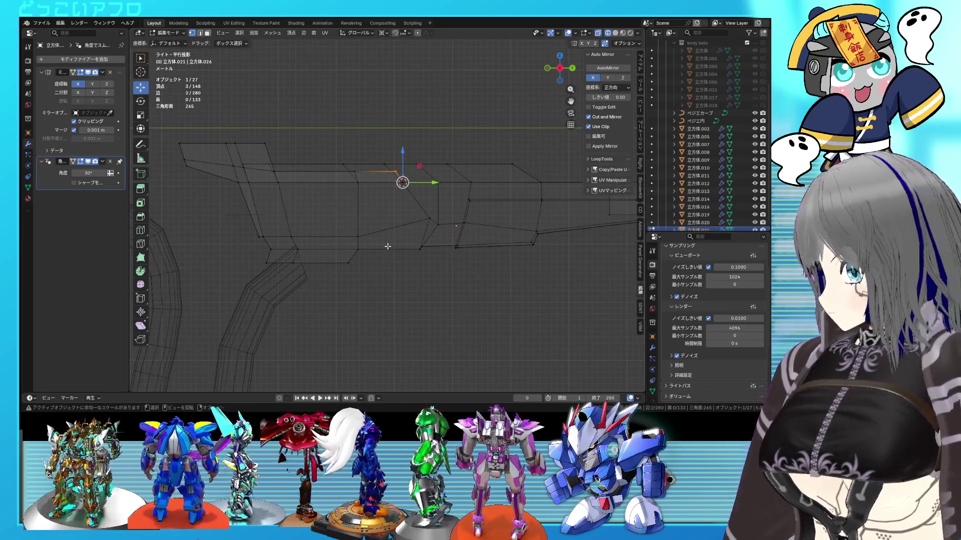
key("shift+z")
mouse_move(409, 241)
middle_mouse_down()
mouse_move(421, 223)
mouse_move(353, 218)
mouse_move(366, 222)
middle_mouse_up()
key("KP_3")
key("shift+z")
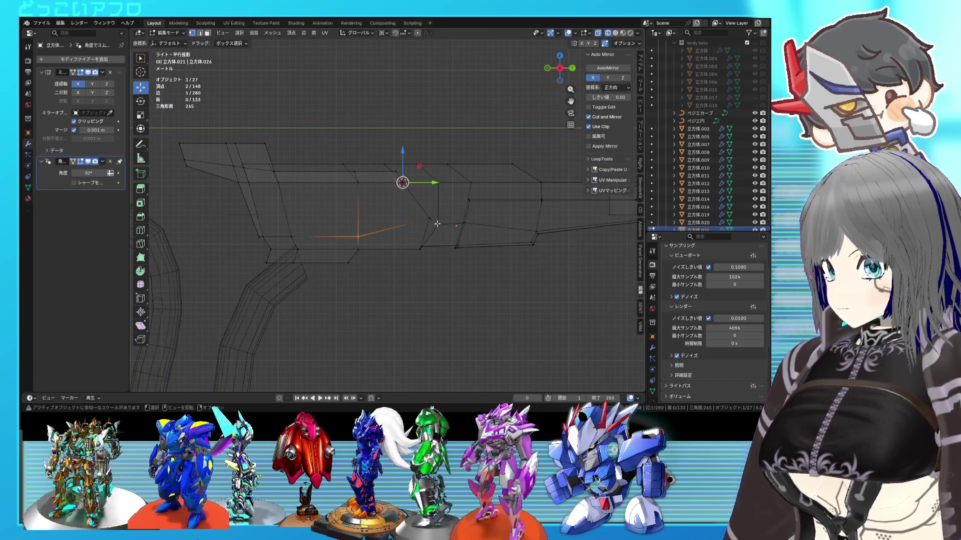
key("shift+s")
left_click(366, 244)
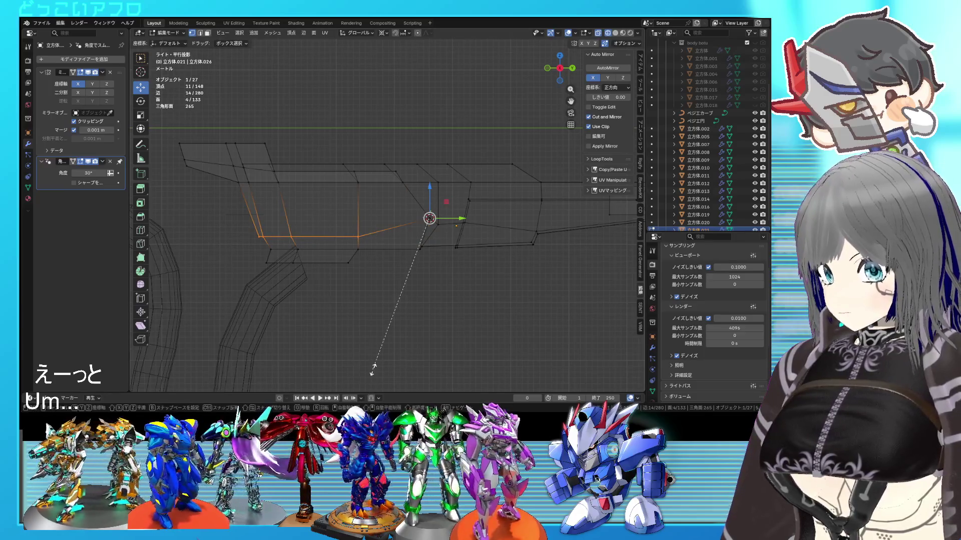
left_click(373, 360)
- Return to object mode, check the reshaped rifle in perspective, and save the file
key("Tab")
key("shift+z")
mouse_move(381, 328)
middle_mouse_down()
mouse_move(330, 325)
mouse_move(416, 302)
mouse_move(421, 293)
mouse_move(403, 288)
mouse_move(397, 262)
mouse_move(337, 290)
mouse_move(424, 273)
middle_mouse_up()
scroll(421, 294, "down", 3)
key("ctrl+s")
scroll(403, 288, "up", 3)
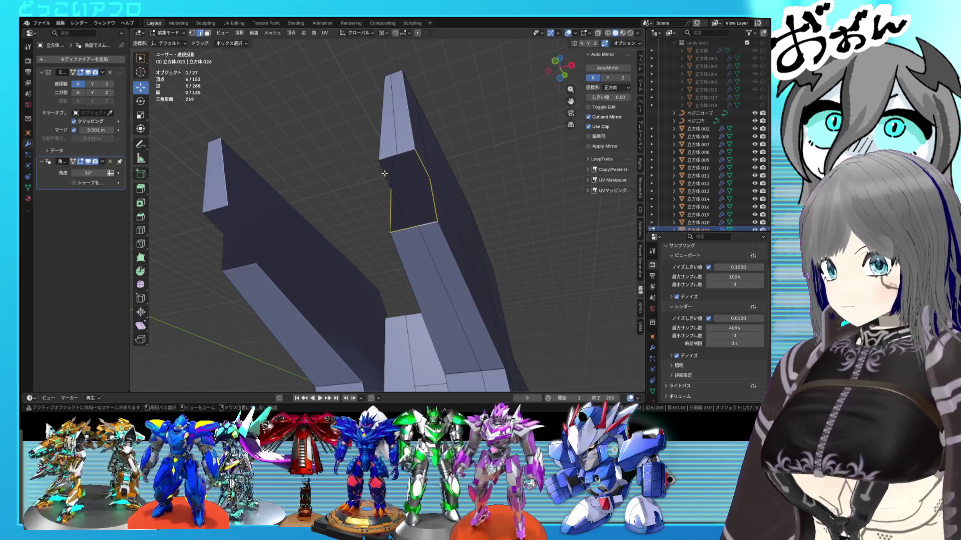
- Subdivide the selected edge around the dark face, then leave edit mode and save
left_click(418, 160, "alt")
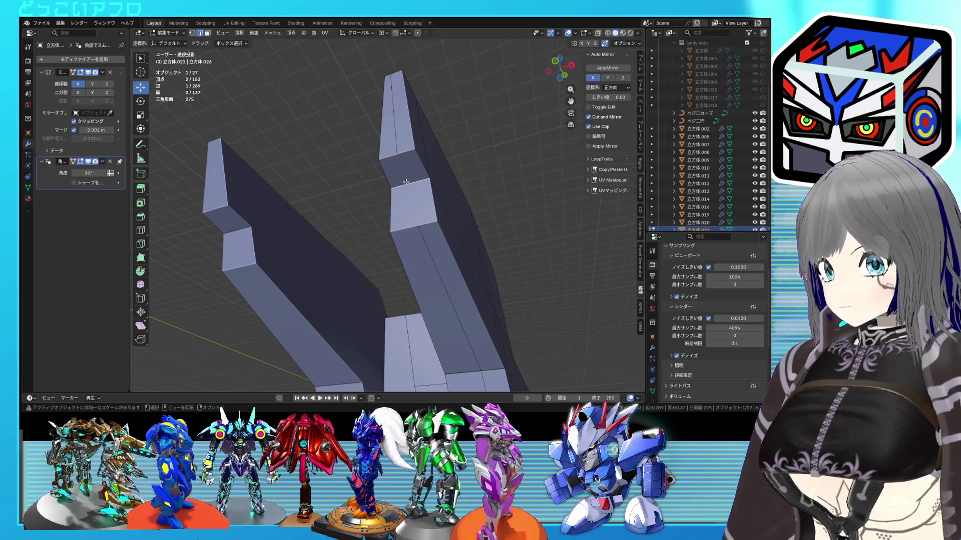
right_click(405, 181)
key("2")
right_click(456, 166)
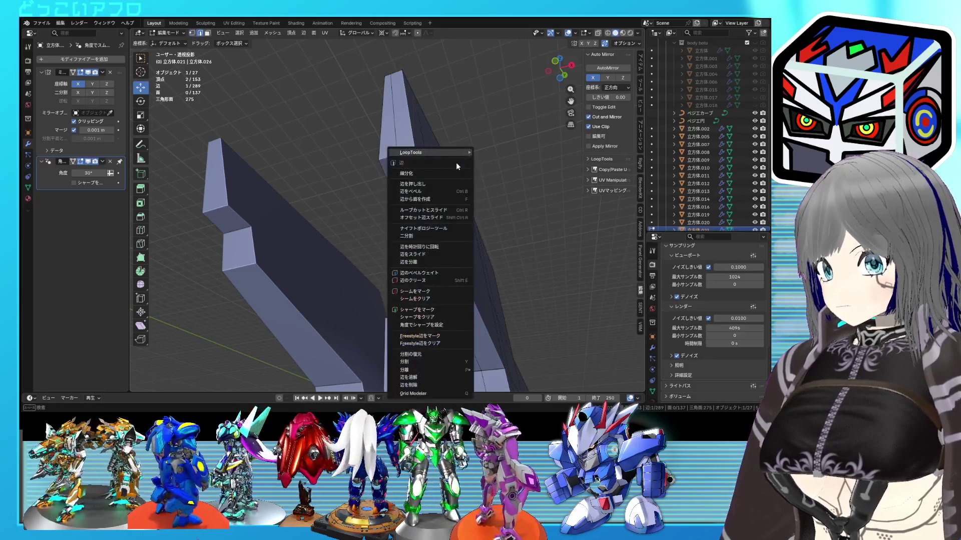
left_click(434, 173)
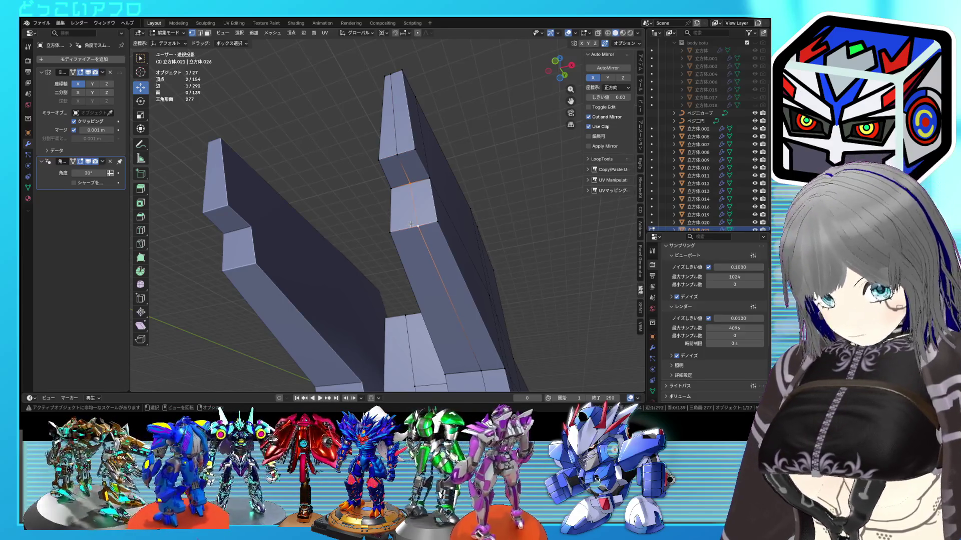
key("Tab")
key("slash")
key("ctrl+s")
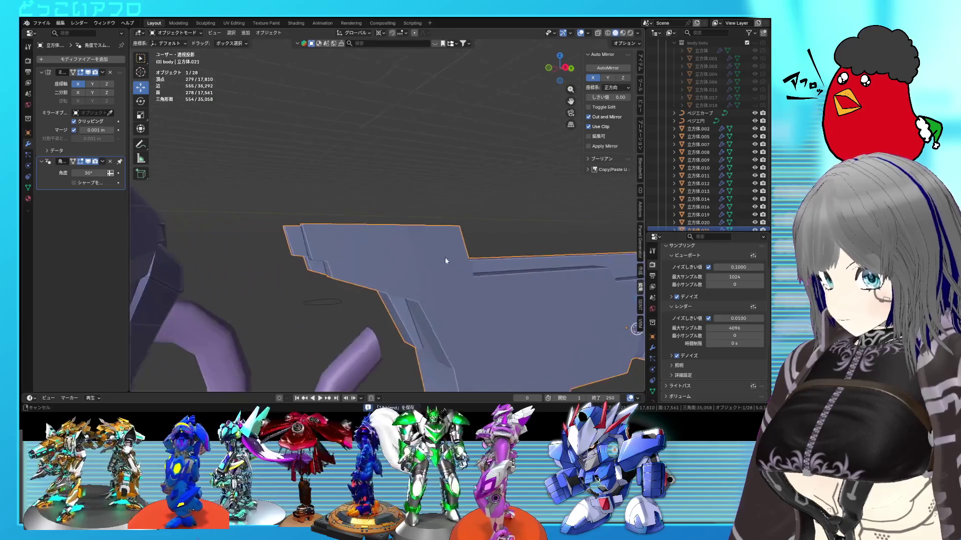
- Add a loop cut across the rifle's rear block from the right side view
mouse_move(430, 209)
middle_mouse_down()
mouse_move(374, 212)
mouse_move(380, 234)
middle_mouse_up()
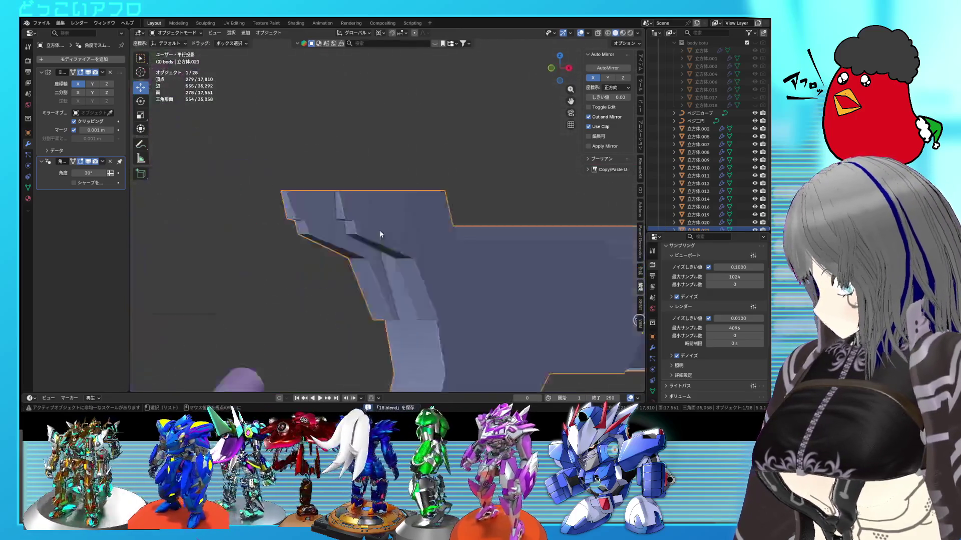
key("Tab")
key("KP_3")
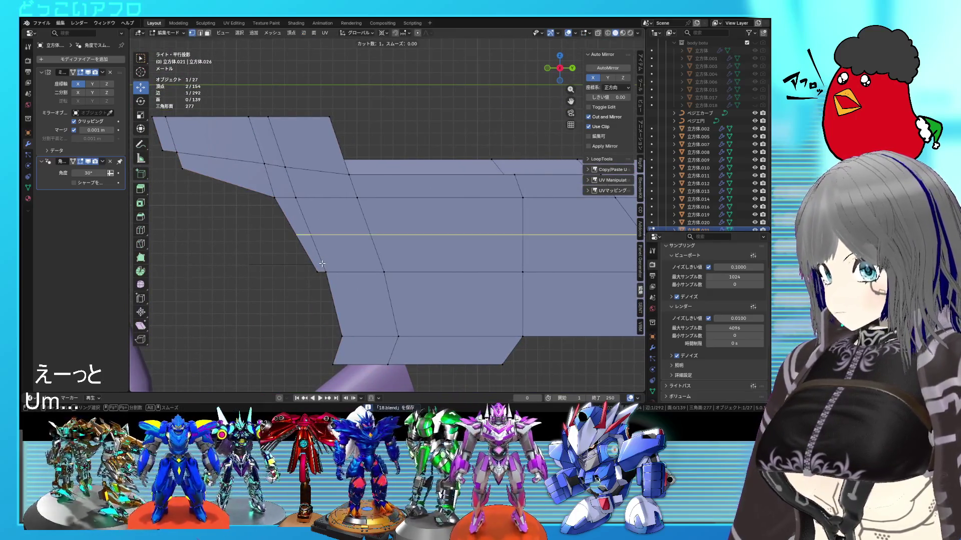
left_click(332, 285)
mouse_move(332, 285)
middle_mouse_down()
mouse_move(381, 283)
mouse_move(410, 221)
mouse_move(394, 233)
mouse_move(430, 219)
mouse_move(438, 203)
mouse_move(453, 234)
middle_mouse_up()
- Join two rear-block vertices with a new connecting edge and save
left_click(370, 229)
key("alt+z")
key("alt+z")
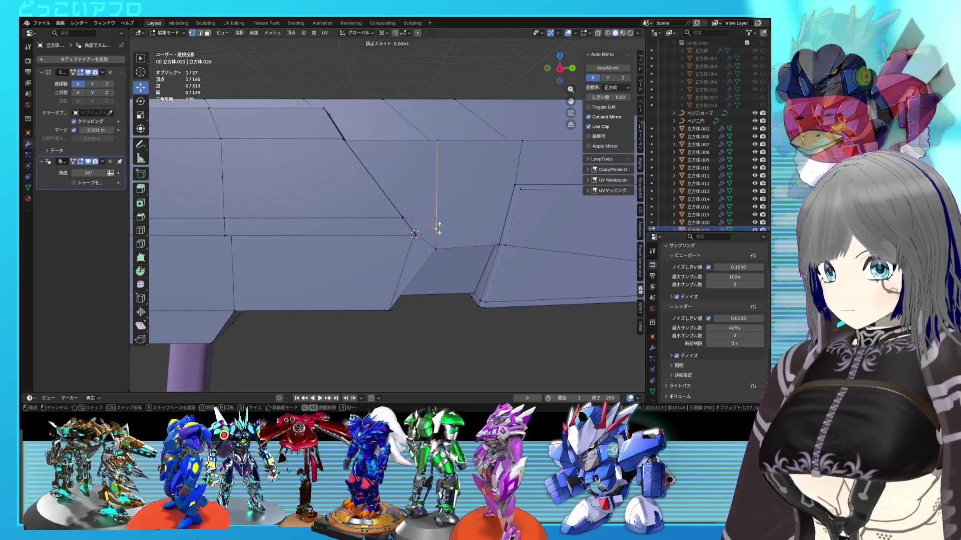
left_click(516, 184, "shift")
key("f")
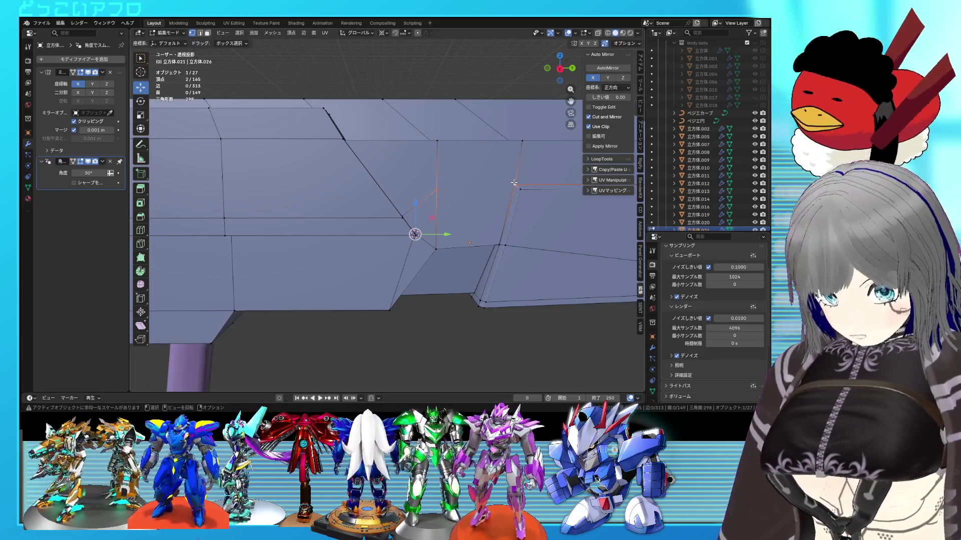
scroll(513, 182, "down", 4)
key("ctrl+s")
- Slide the new edge and a vertex along the rear block to angle it
middle_click_drag(374, 218, 302, 192)
key("KP_5")
key("KP_3")
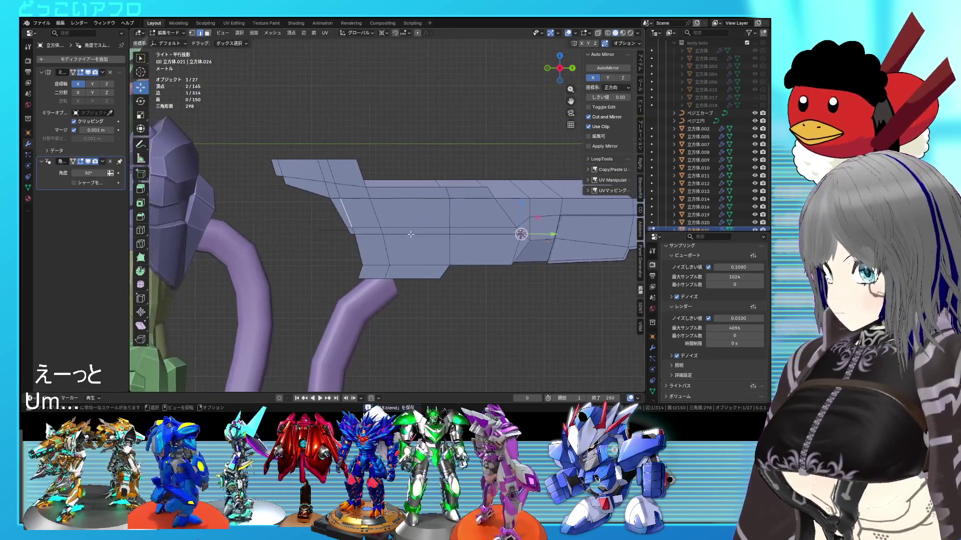
scroll(393, 224, "up", 3)
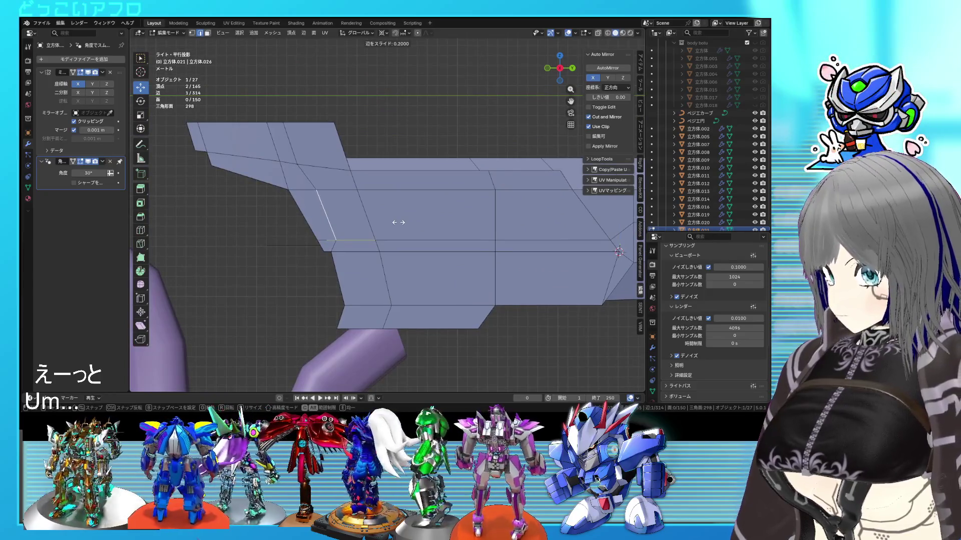
left_click(398, 222)
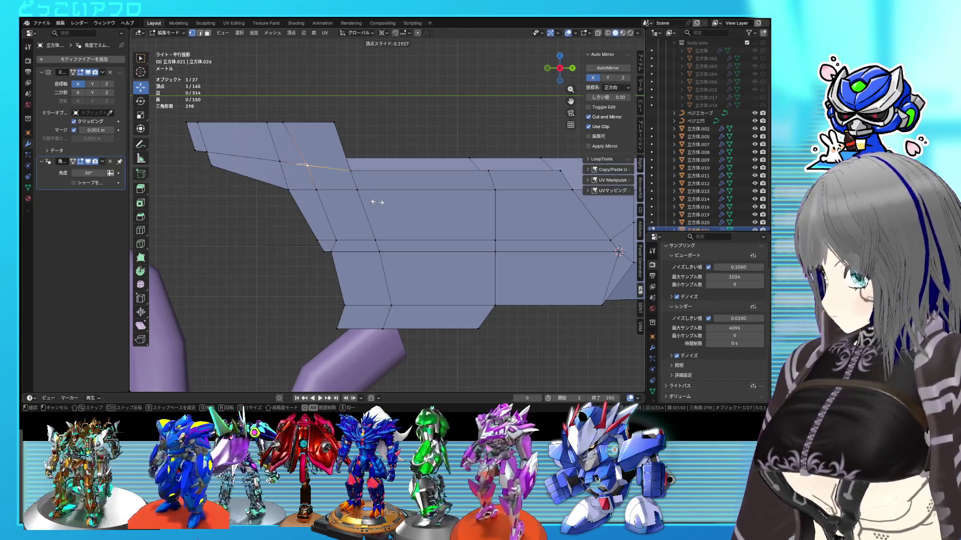
left_click(378, 202)
- Select a short edge path on the rear block and slide those edges into place
left_click(334, 239)
left_click(308, 164, "ctrl")
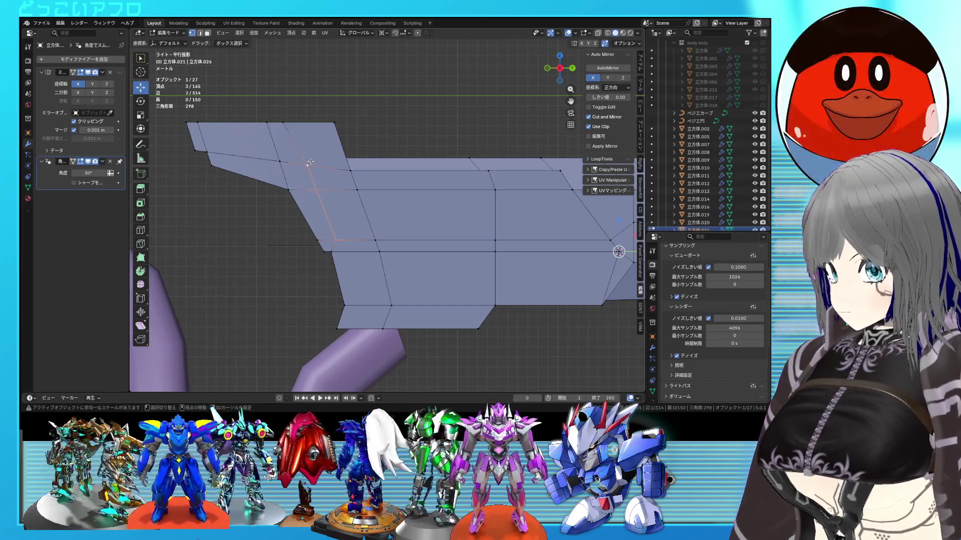
left_click(379, 208)
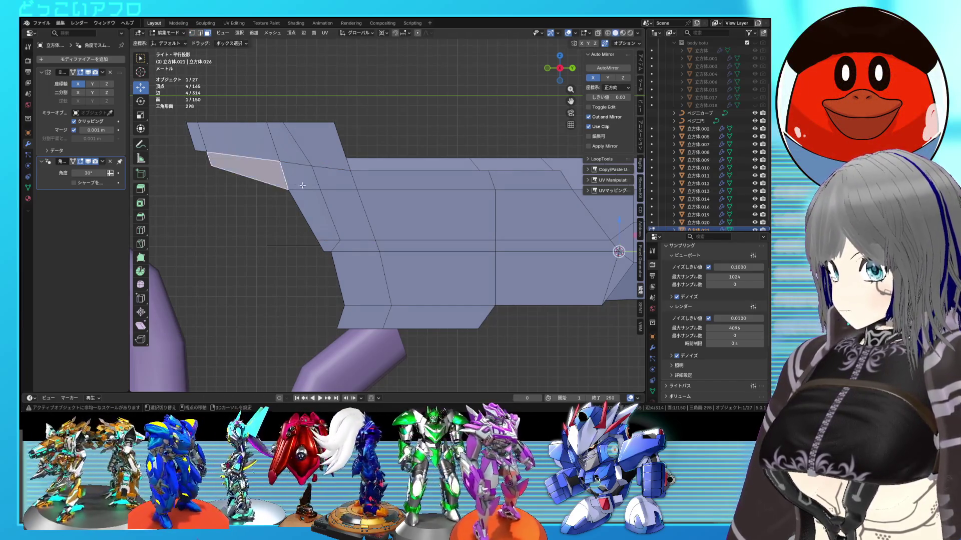
middle_click_drag(326, 247, 429, 266)
left_click(383, 32)
left_click(395, 52)
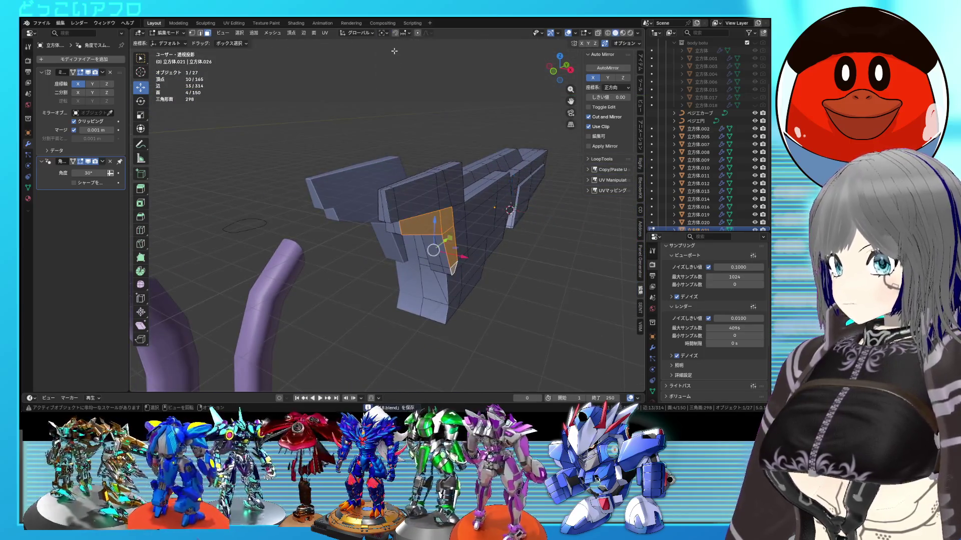
- Cancel the unwanted extrusion, then extrude the selected rear-block faces along X
key("Escape")
key("ctrl+s")
mouse_move(493, 229)
middle_mouse_down()
mouse_move(427, 236)
mouse_move(466, 221)
mouse_move(435, 223)
mouse_move(457, 255)
mouse_move(384, 211)
mouse_move(452, 263)
middle_mouse_up()
left_click(467, 256)
left_click_drag(458, 304, 447, 299)
mouse_move(447, 299)
middle_mouse_down()
mouse_move(456, 240)
mouse_move(424, 225)
mouse_move(462, 251)
middle_mouse_up()
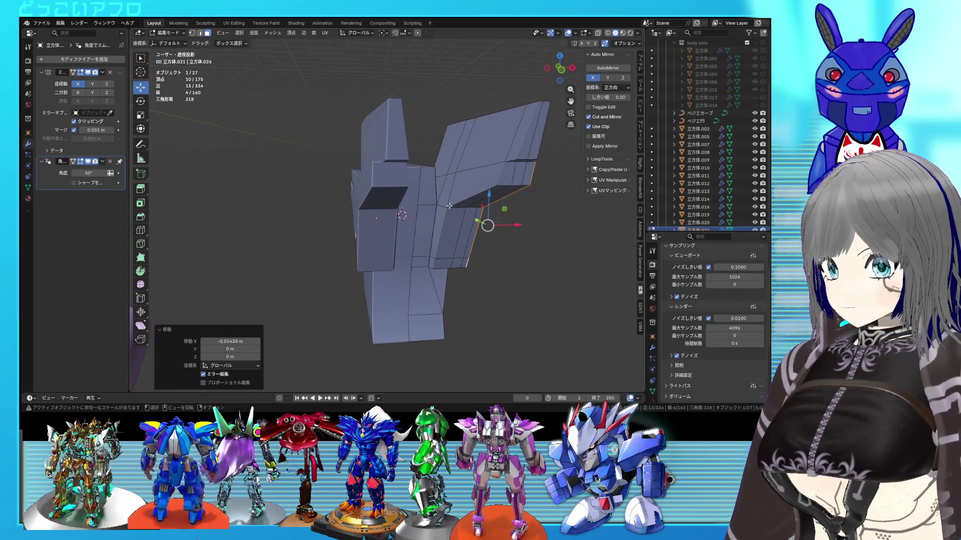
- Extrude a single rear-block face along the X axis and save
left_click(443, 203)
middle_click_drag(443, 219, 431, 270)
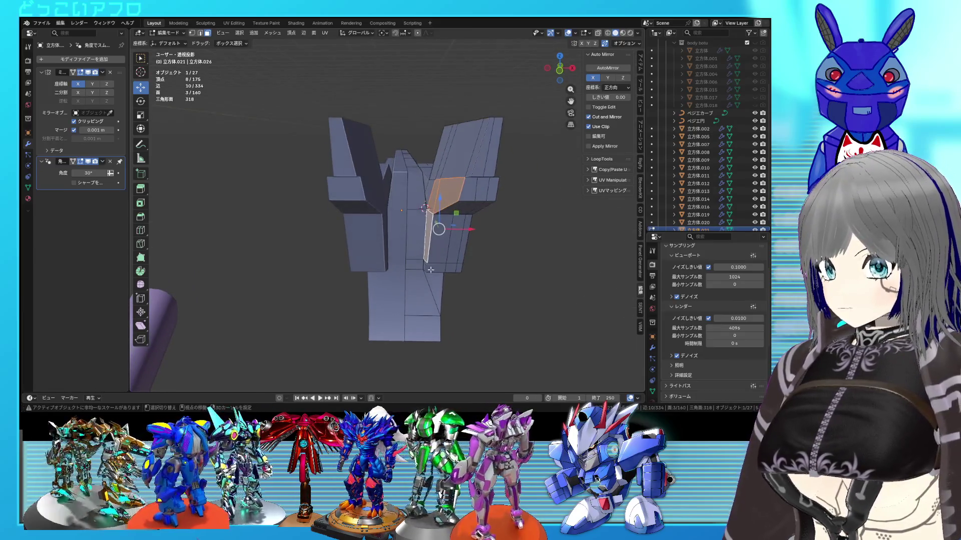
key("e")
key("x")
left_click(530, 229)
key("ctrl+s")
key("Tab")
- Move the selection along Y in the see-through right side view
mouse_move(529, 229)
middle_mouse_down()
mouse_move(468, 239)
mouse_move(401, 230)
mouse_move(421, 203)
mouse_move(454, 198)
mouse_move(463, 214)
middle_mouse_up()
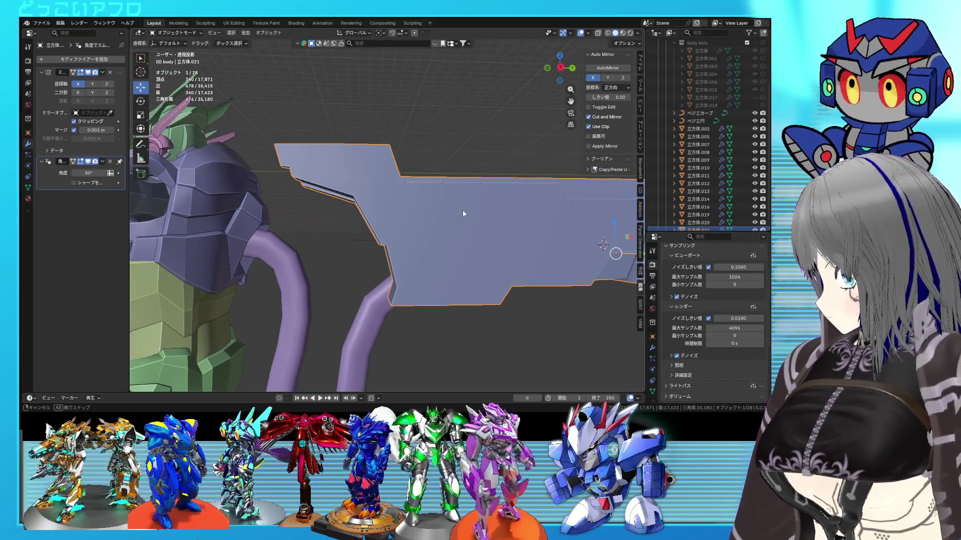
key("Tab")
key("KP_3")
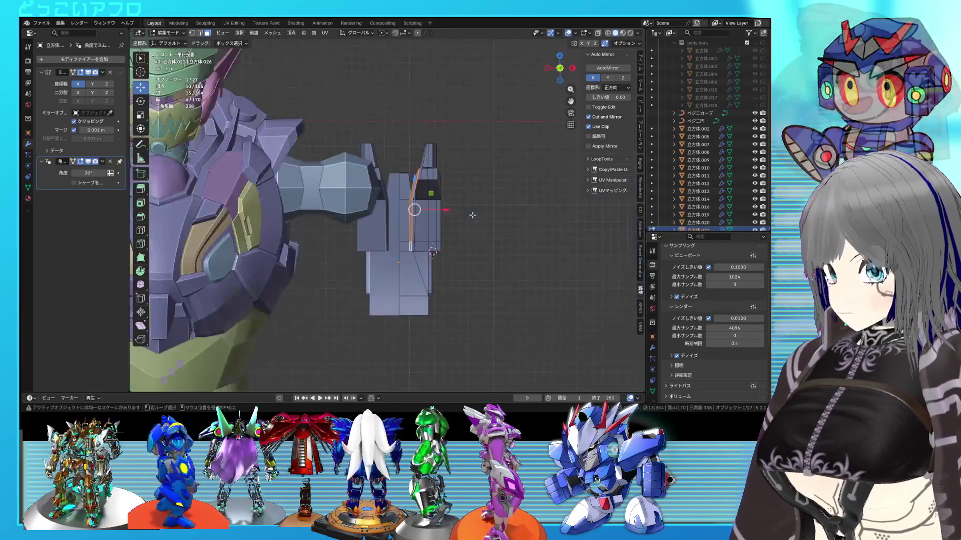
key("alt+z")
scroll(387, 198, "up", 2)
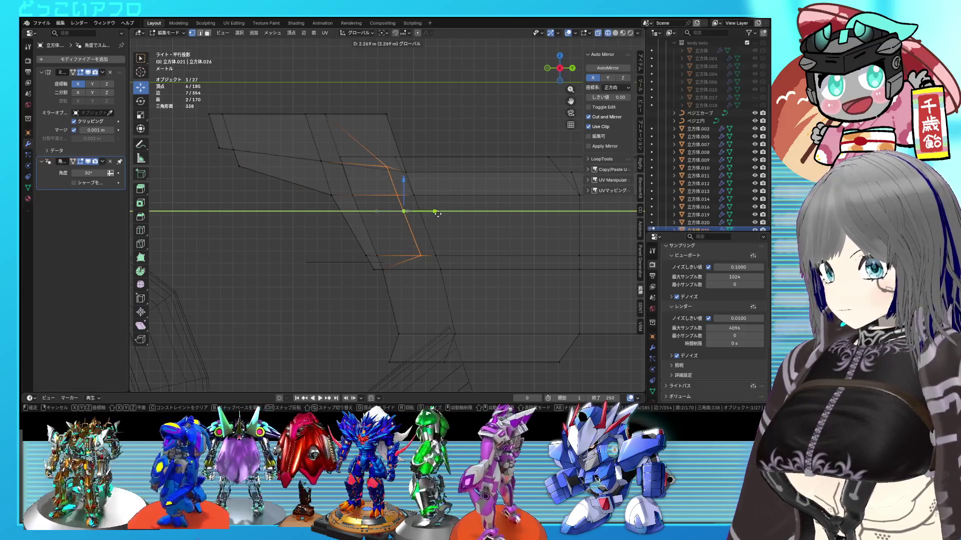
left_click(437, 213)
key("alt+z")
mouse_move(437, 213)
middle_mouse_down()
mouse_move(425, 244)
mouse_move(419, 221)
middle_mouse_up()
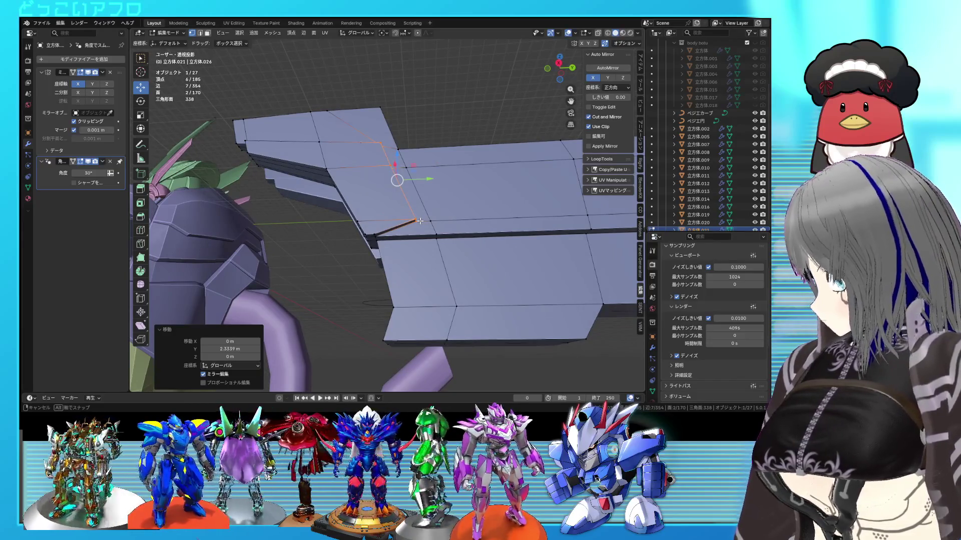
- Box-select the block's rear vertices and reposition them to shape the angled upper part
key("KP_3")
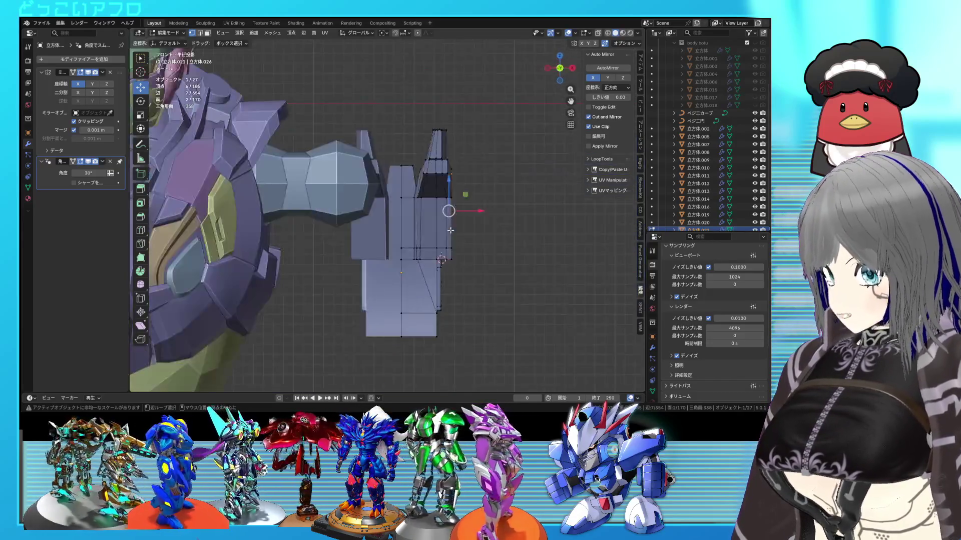
key("alt+z")
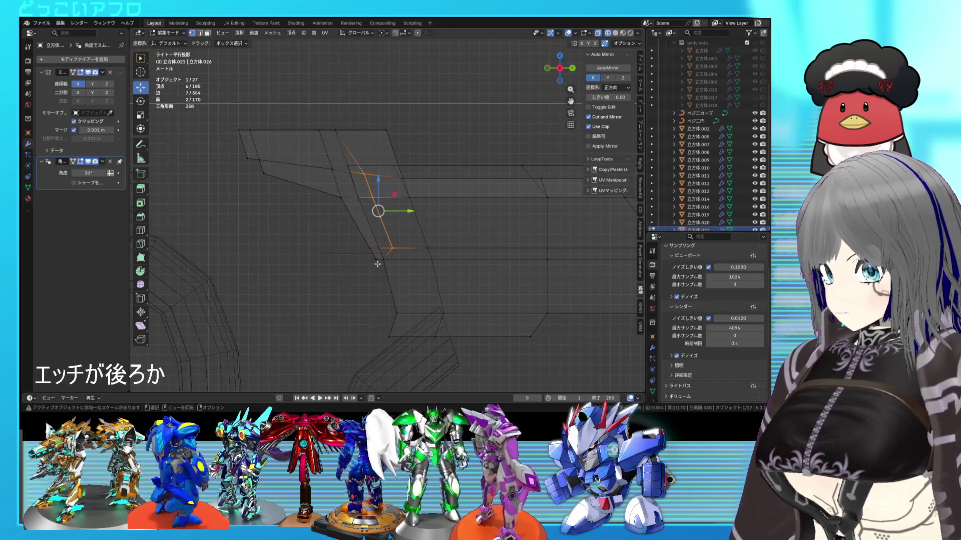
left_click_drag(369, 250, 343, 202, "shift")
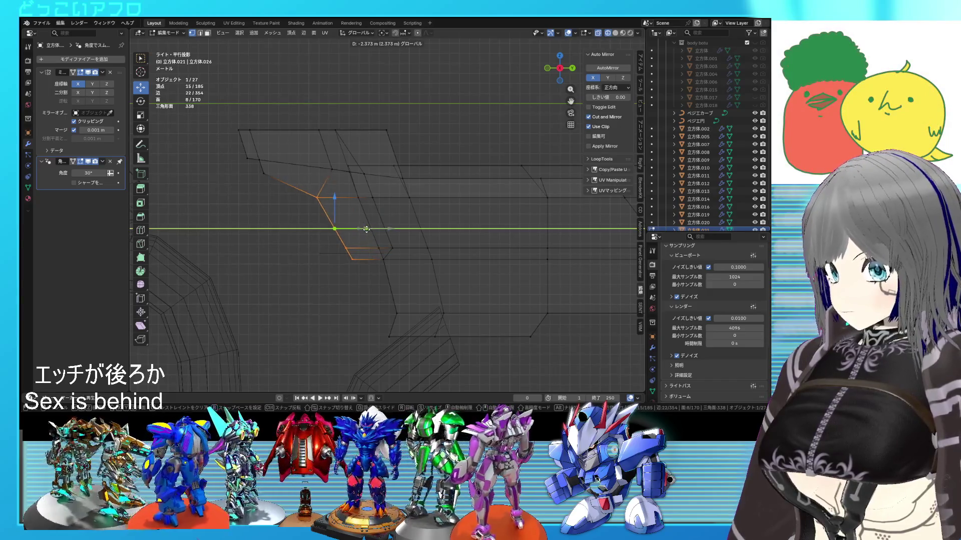
left_click(367, 230)
key("alt+z")
key("Tab")
mouse_move(360, 229)
middle_mouse_down()
mouse_move(485, 312)
mouse_move(423, 299)
mouse_move(482, 238)
mouse_move(394, 218)
mouse_move(340, 253)
mouse_move(418, 228)
mouse_move(332, 229)
mouse_move(294, 212)
mouse_move(492, 204)
mouse_move(479, 236)
mouse_move(537, 266)
mouse_move(375, 219)
middle_mouse_up()
- Save the file and start editing the blade part's mesh
left_click(485, 311)
key("ctrl+s")
left_click(491, 200)
key("Tab")
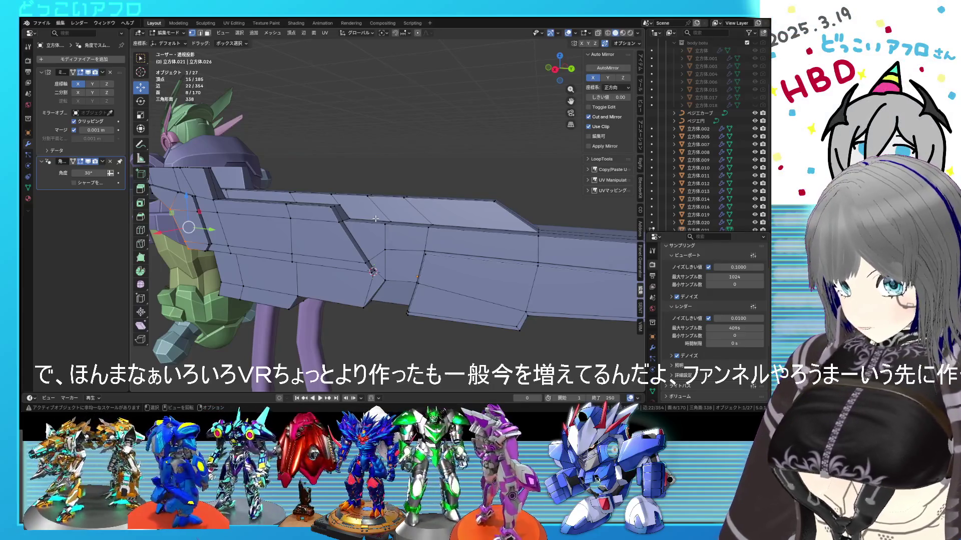
mouse_move(375, 219)
middle_mouse_down()
mouse_move(360, 290)
mouse_move(475, 278)
mouse_move(441, 273)
mouse_move(274, 158)
middle_mouse_up()
scroll(487, 278, "down", 2)
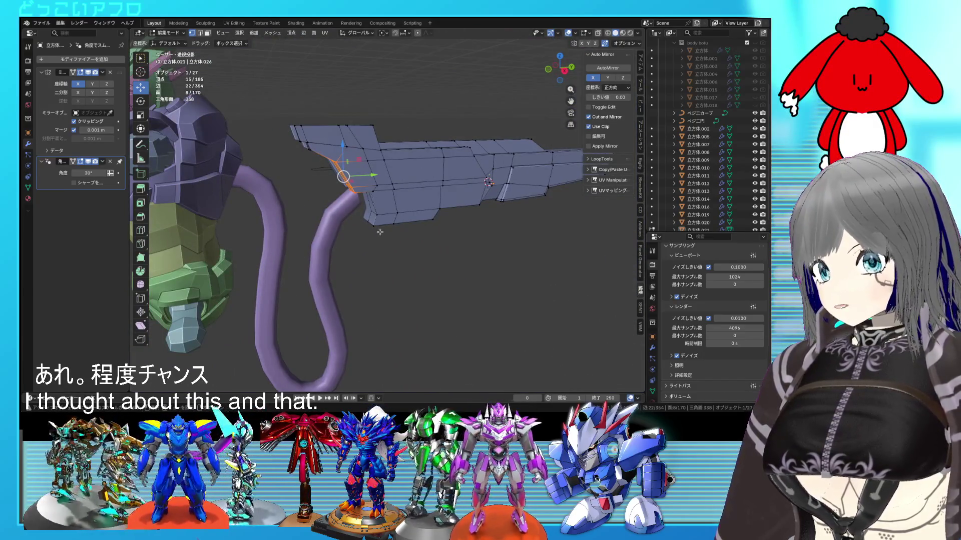
scroll(380, 232, "down", 3)
mouse_move(379, 231)
middle_mouse_down()
mouse_move(410, 215)
mouse_move(398, 226)
mouse_move(508, 238)
middle_mouse_up()
scroll(422, 208, "up", 5)
key("Tab")
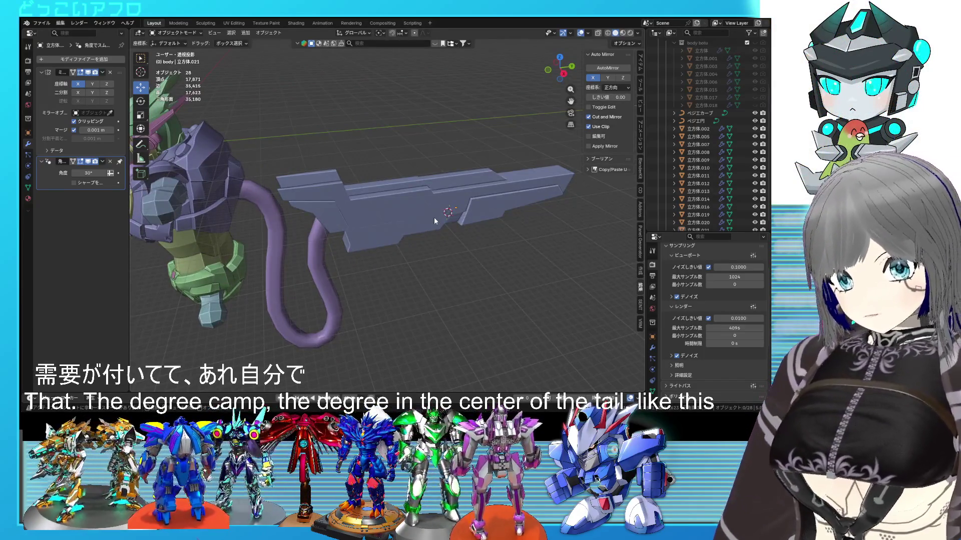
scroll(433, 218, "up", 3)
mouse_move(433, 217)
middle_mouse_down()
mouse_move(497, 215)
mouse_move(422, 218)
mouse_move(511, 212)
middle_mouse_up()
left_click(472, 202)
key("Tab")
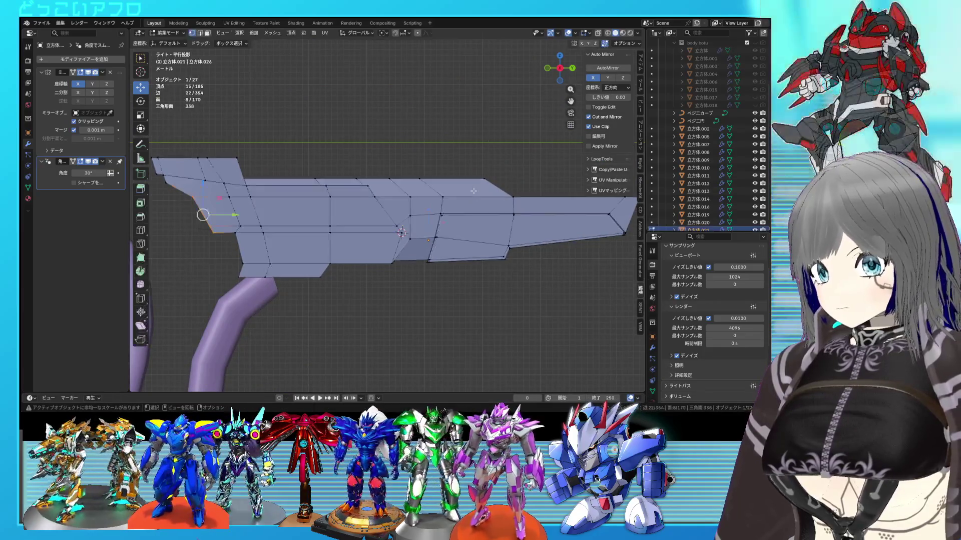
- Select the top row of the gun box's vertices in see-through view and raise them
key("alt+z")
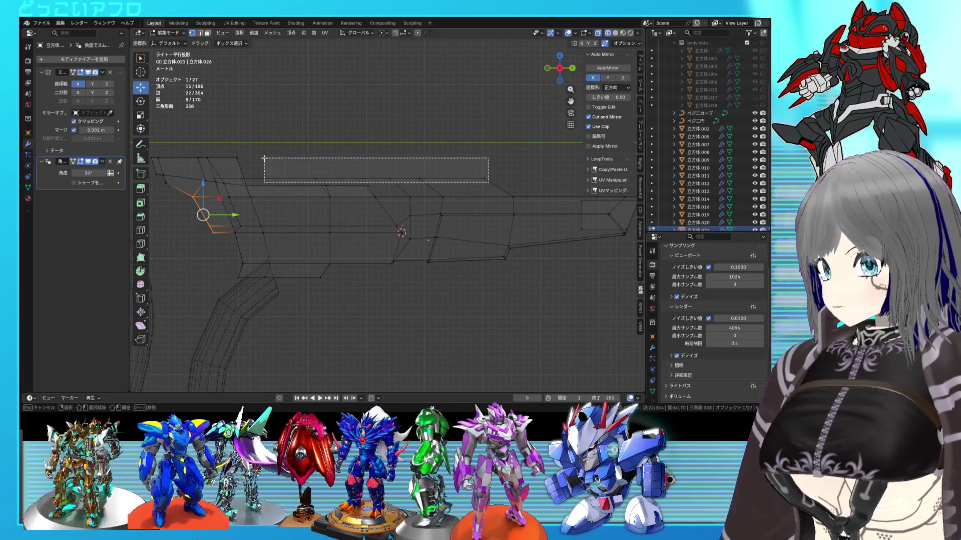
left_click_drag(214, 165, 212, 165)
scroll(215, 180, "up", 3)
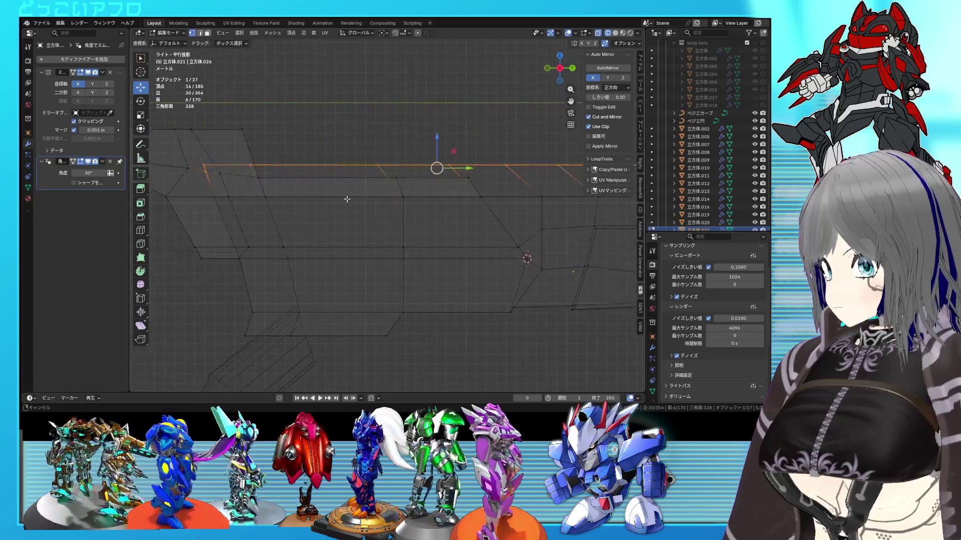
left_click_drag(268, 201, 238, 193)
key("alt+z")
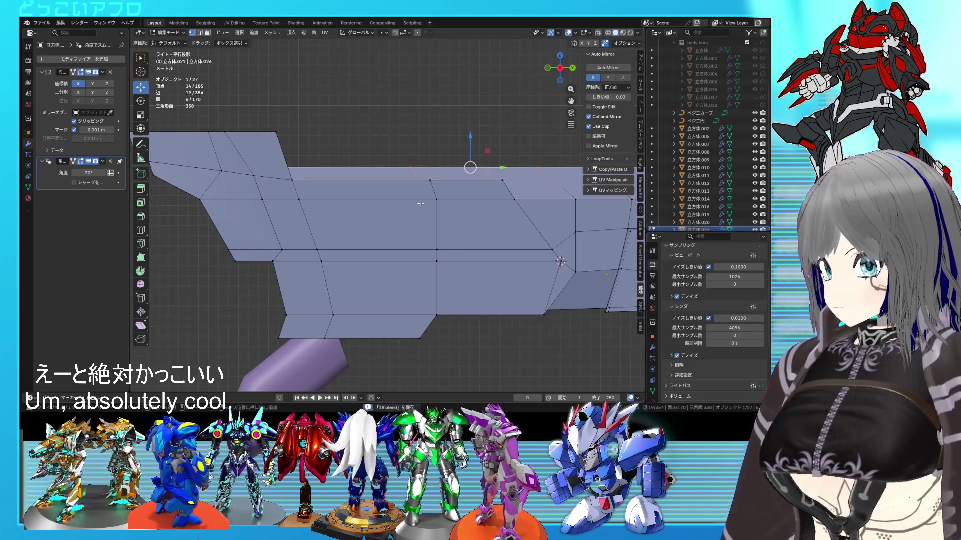
key("alt+z")
key("ctrl+s")
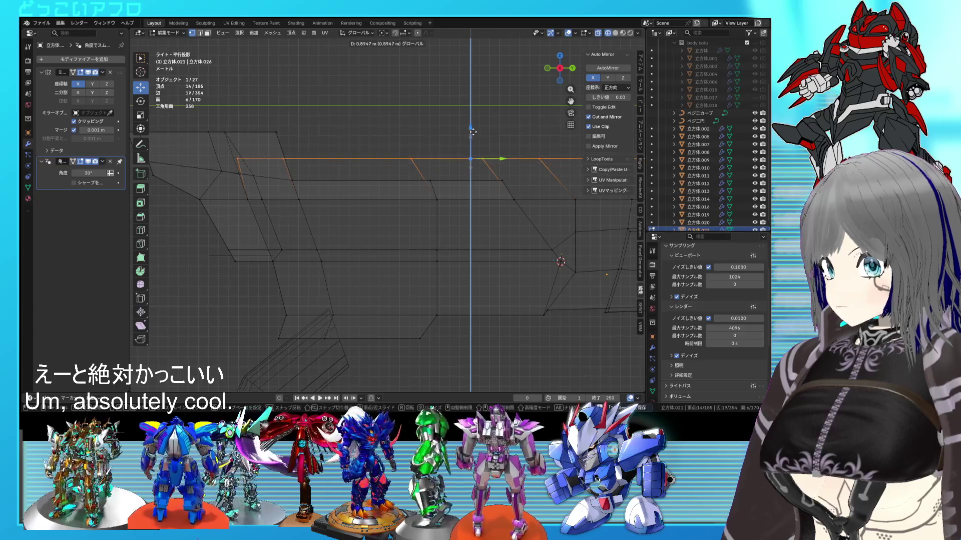
left_click(473, 127)
key("alt+z")
- Scale the raised top vertices, save, and return to object mode
middle_click_drag(428, 182, 410, 193)
mouse_move(463, 270)
middle_mouse_down()
mouse_move(462, 295)
mouse_move(424, 261)
mouse_move(431, 290)
middle_mouse_up()
key("s")
key("ctrl+s")
key("Tab")
key("KP_Decimal")
- Inspect the gun mesh in edit mode from orthographic right and angled views
mouse_move(571, 284)
middle_mouse_down()
mouse_move(505, 285)
mouse_move(478, 335)
middle_mouse_up()
mouse_move(471, 296)
middle_mouse_down()
mouse_move(479, 242)
mouse_move(400, 202)
mouse_move(417, 236)
mouse_move(436, 231)
mouse_move(422, 223)
mouse_move(450, 252)
mouse_move(465, 240)
middle_mouse_up()
key("Tab")
scroll(417, 235, "up", 3)
scroll(425, 234, "down", 3)
scroll(466, 240, "up", 4)
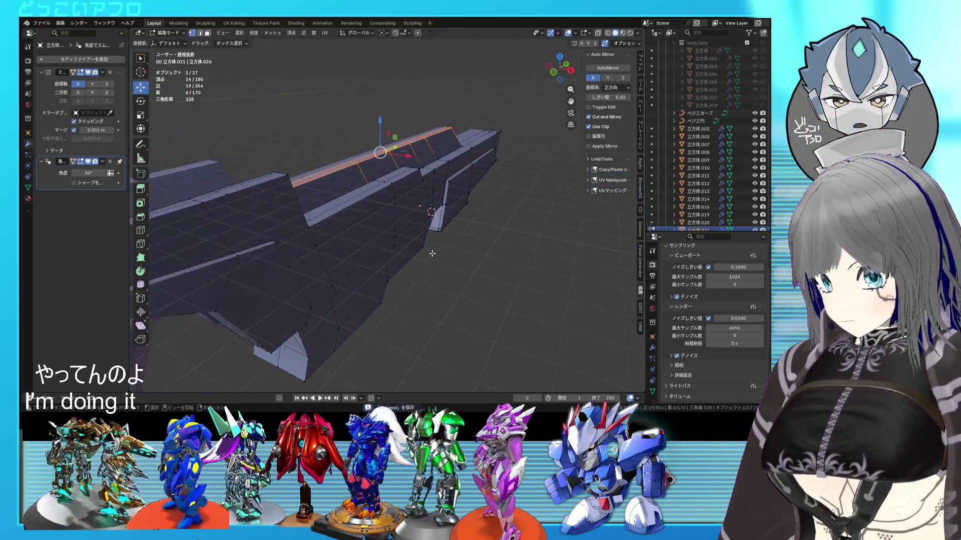
key("KP_5")
key("KP_3")
scroll(362, 192, "up", 2)
key("shift+z")
key("shift+z")
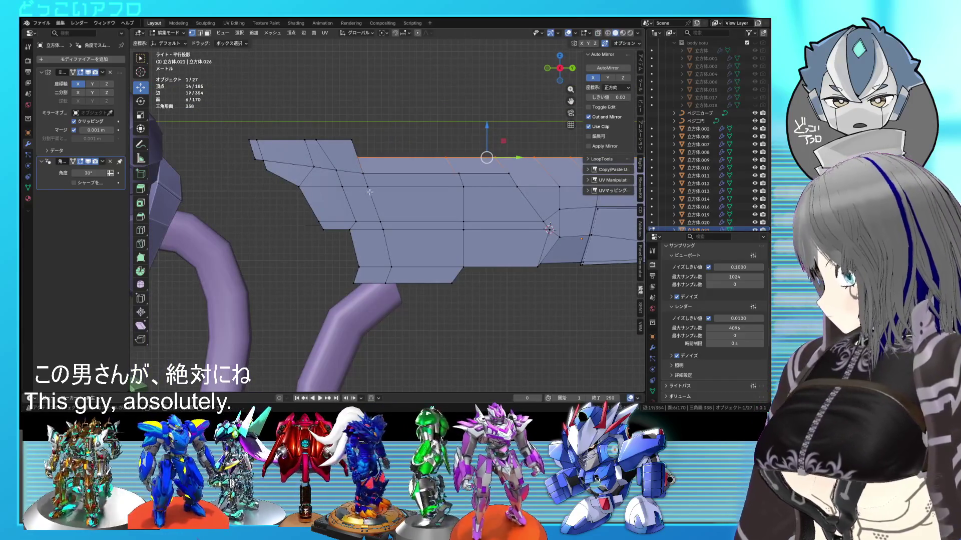
scroll(369, 192, "down", 3)
mouse_move(369, 192)
middle_mouse_down()
mouse_move(454, 251)
mouse_move(403, 243)
mouse_move(475, 238)
mouse_move(404, 235)
middle_mouse_up()
- Return to object mode and save the file as 18.blend
key("Tab")
scroll(403, 239, "up", 3)
key("ctrl+s")
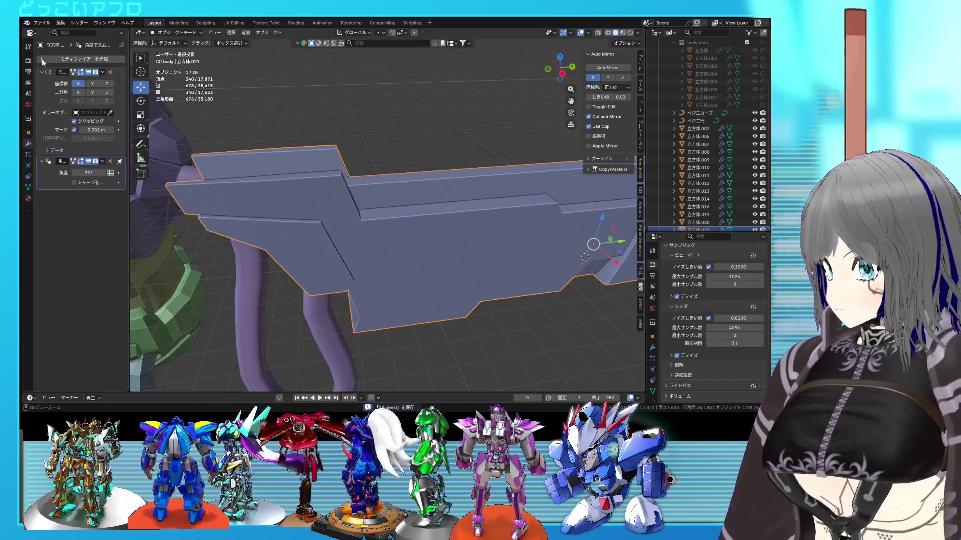
left_click(42, 60)
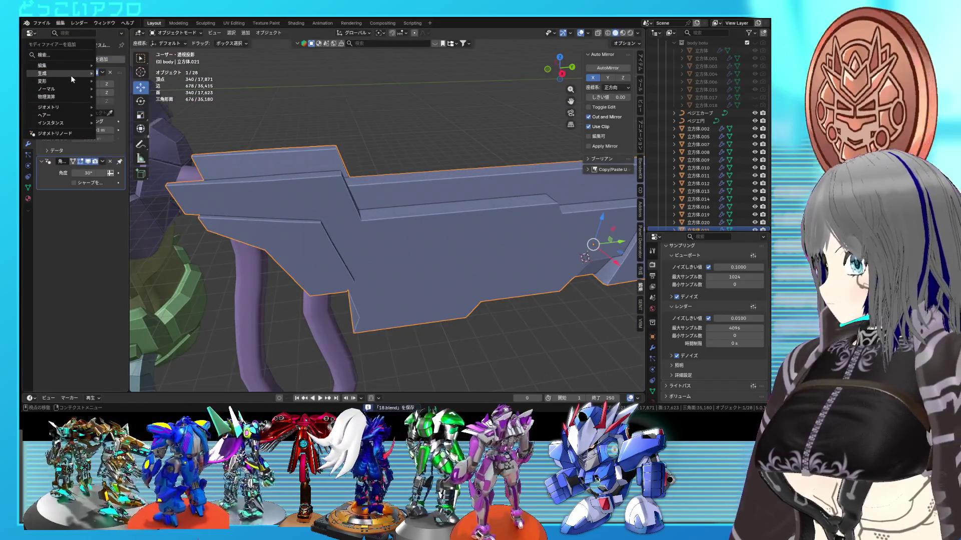
- Add a Bevel modifier (0.1 m width, 2 segments) and compare the gun with and without it
mouse_move(71, 75)
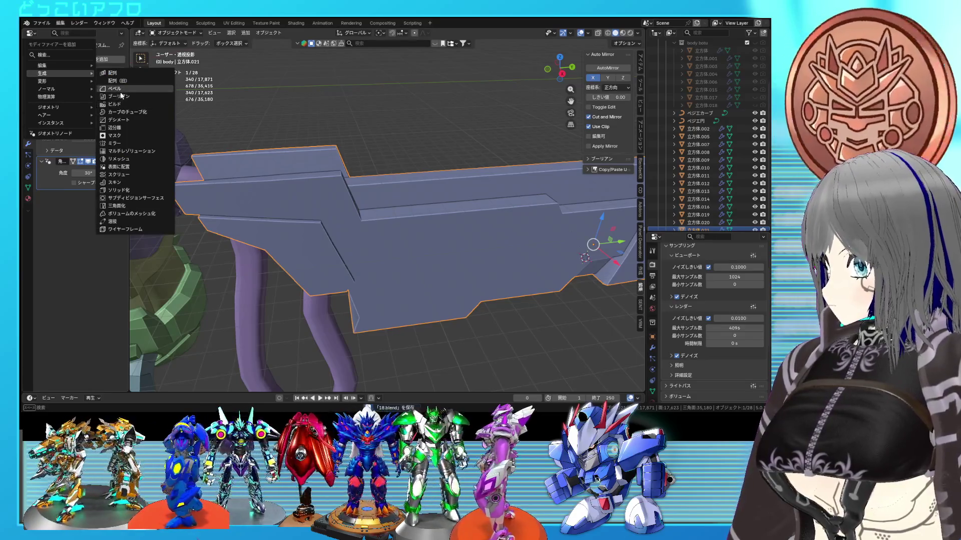
left_click(120, 92)
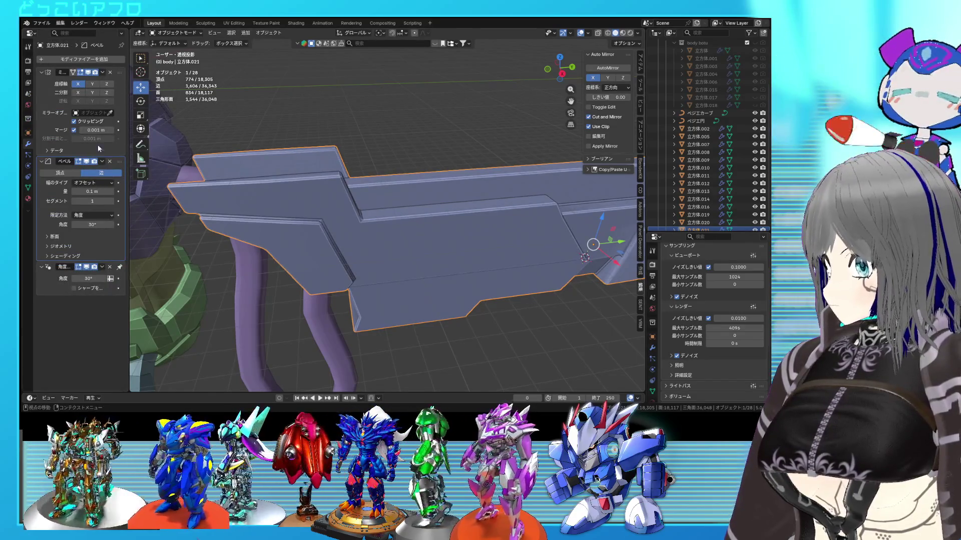
left_click(87, 161)
left_click(87, 162)
left_click(87, 162)
left_click(87, 162)
left_click(87, 162)
left_click(88, 162)
left_click(87, 162)
left_click(87, 162)
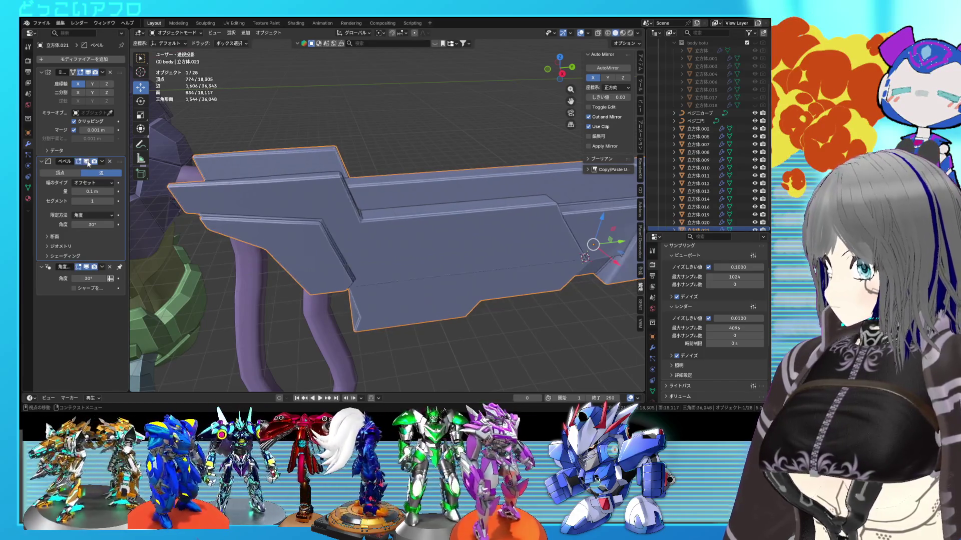
left_click(88, 162)
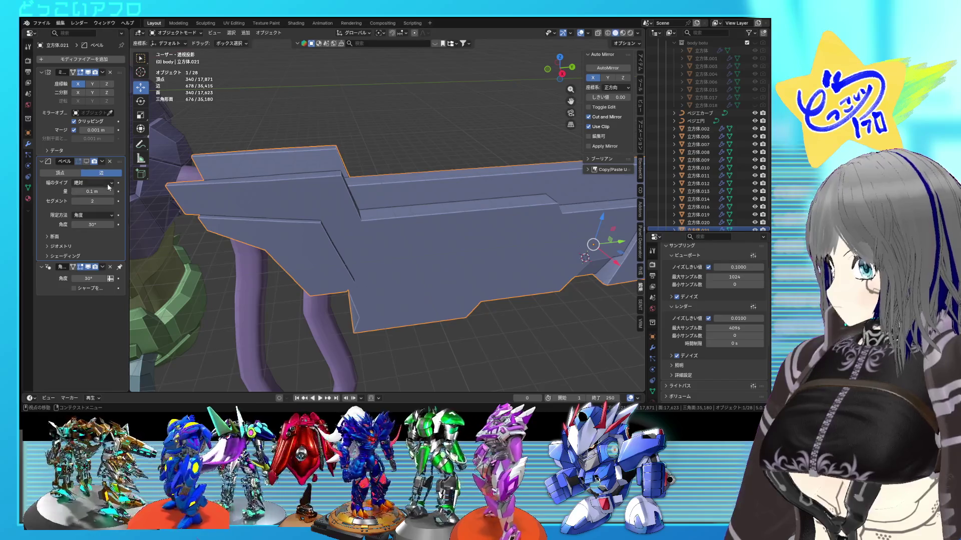
left_click(87, 162)
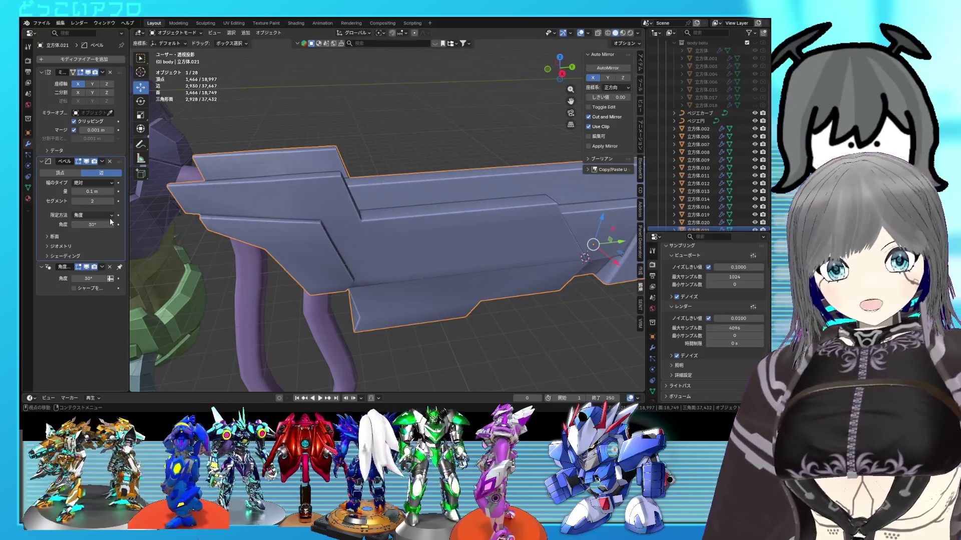
- Orbit around the gun and zoom in on the bevelled armour plate from below
mouse_move(205, 231)
middle_mouse_down()
mouse_move(296, 232)
mouse_move(328, 246)
mouse_move(368, 239)
mouse_move(400, 250)
middle_mouse_up()
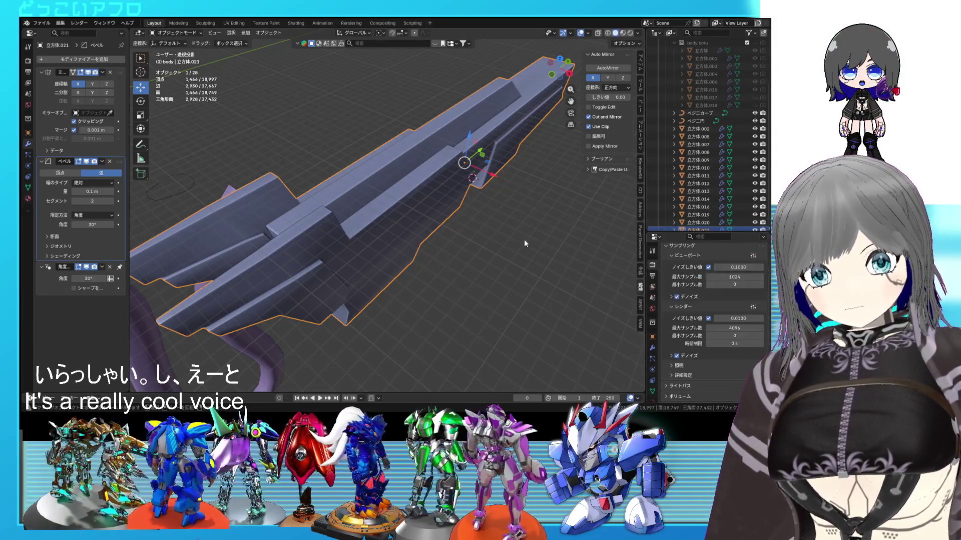
mouse_move(433, 226)
middle_mouse_down()
mouse_move(464, 238)
mouse_move(388, 232)
mouse_move(449, 225)
mouse_move(422, 251)
mouse_move(479, 228)
middle_mouse_up()
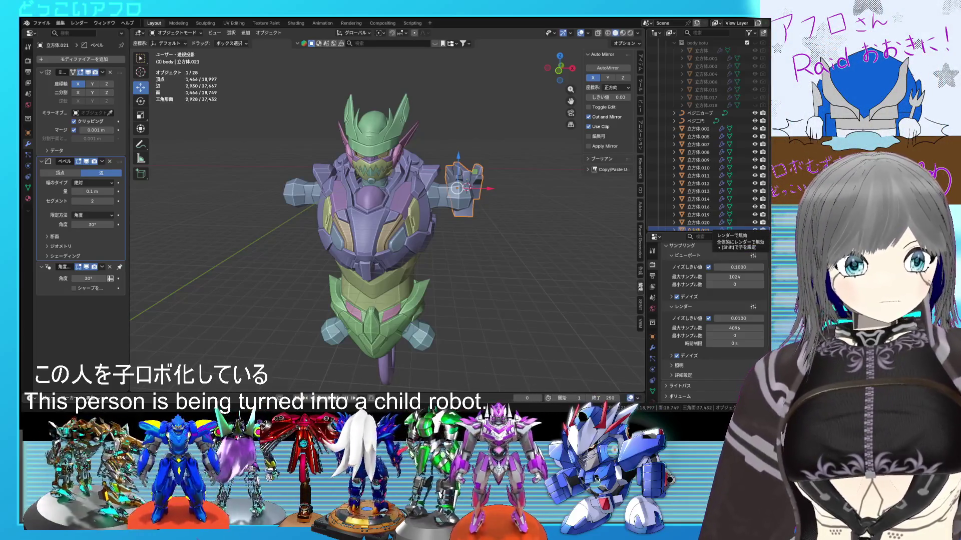
mouse_move(460, 190)
middle_mouse_down()
mouse_move(392, 200)
mouse_move(407, 185)
mouse_move(442, 219)
mouse_move(464, 205)
middle_mouse_up()
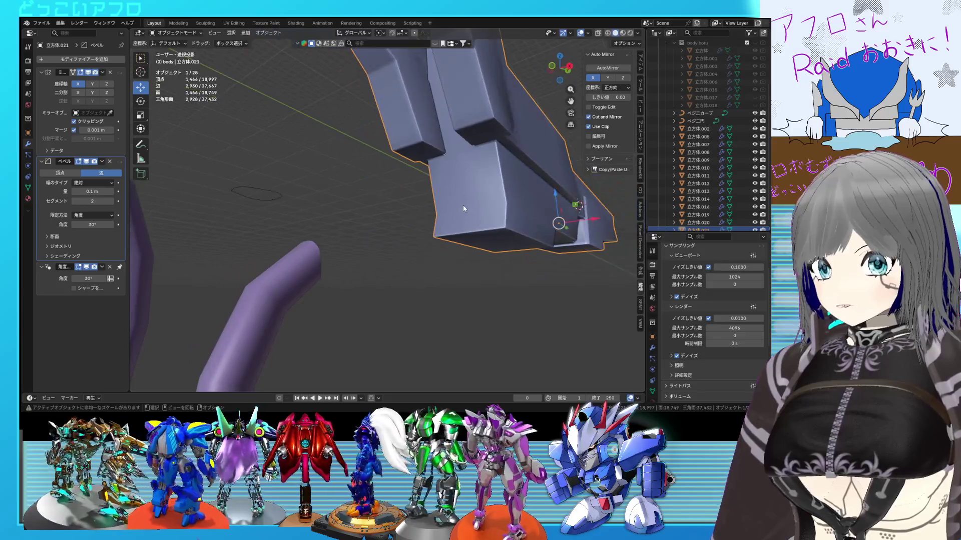
mouse_move(536, 202)
middle_mouse_down()
mouse_move(482, 221)
mouse_move(484, 204)
mouse_move(476, 230)
mouse_move(477, 216)
mouse_move(440, 230)
mouse_move(462, 253)
mouse_move(261, 219)
middle_mouse_up()
- Apply auto smooth shading to the armour plate and check its mesh in wireframe
right_click(261, 224)
left_click(323, 192)
mouse_move(324, 191)
middle_mouse_down()
mouse_move(362, 216)
mouse_move(400, 208)
middle_mouse_up()
scroll(401, 208, "up", 3)
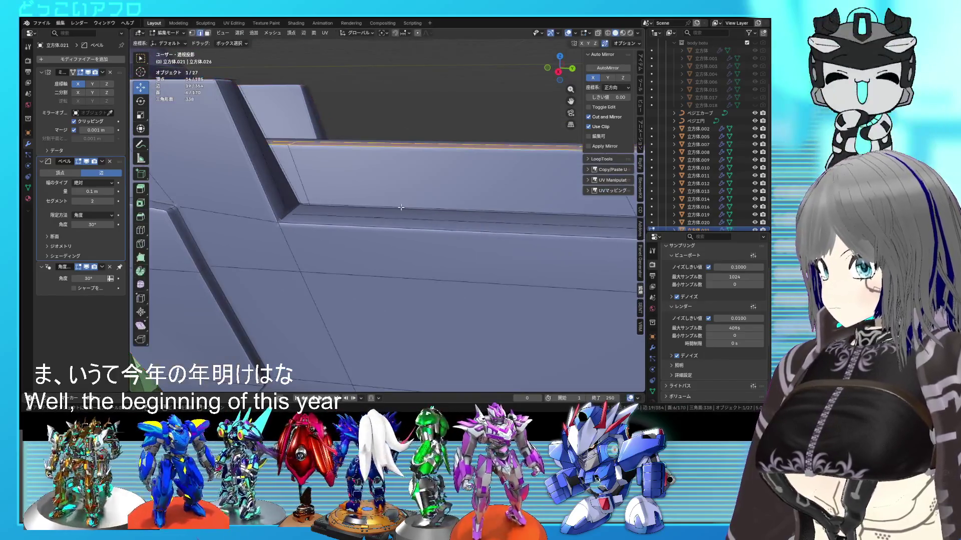
key("Tab")
key("shift+z")
key("Tab")
key("shift+z")
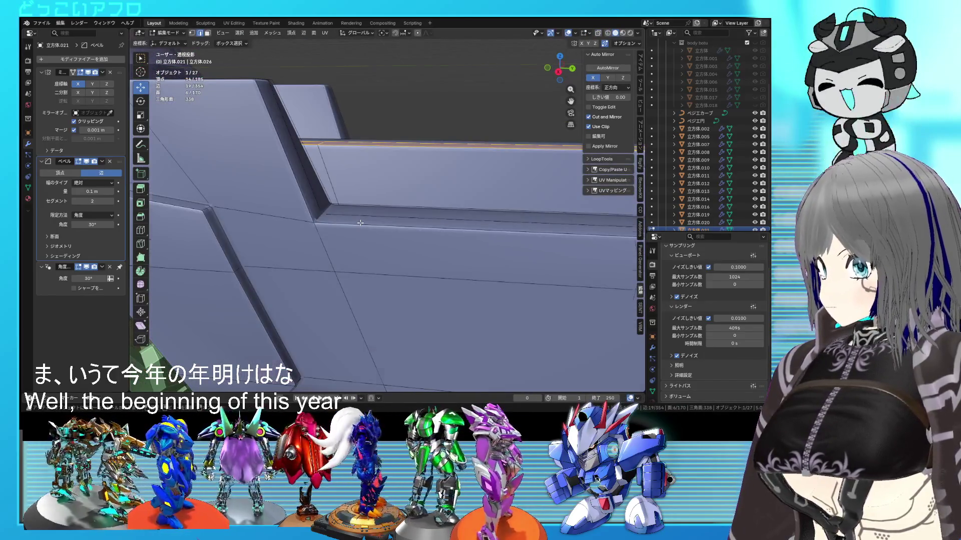
scroll(359, 223, "down", 2)
- Raise the bevel amount to 0.34 m, then switch its width type to Percent at 3%
left_click_drag(92, 191, 110, 191)
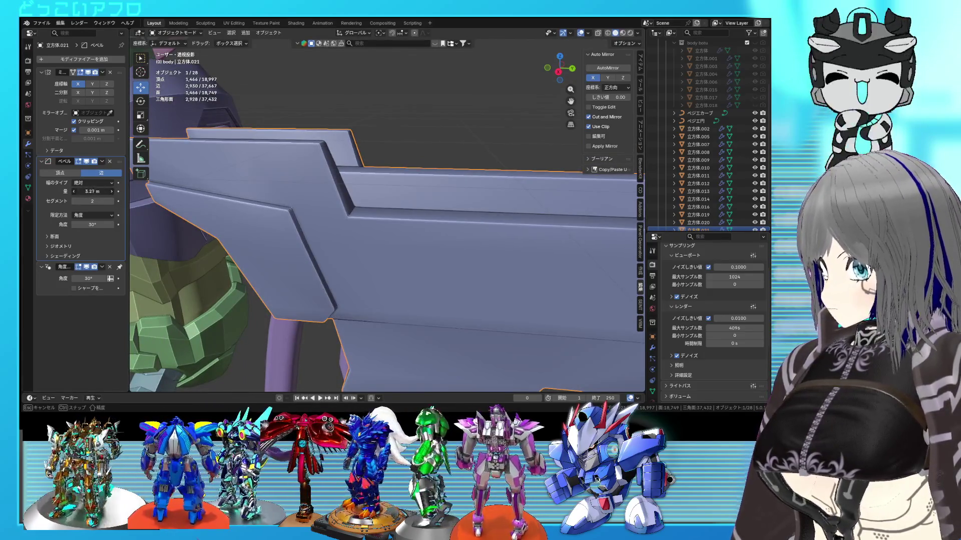
left_click(89, 182)
left_click(88, 216)
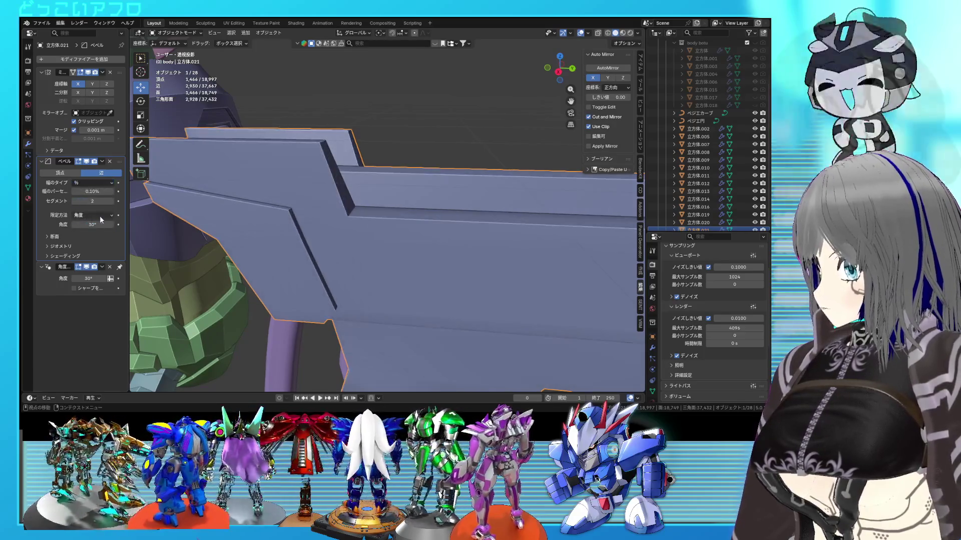
left_click_drag(92, 191, 105, 191)
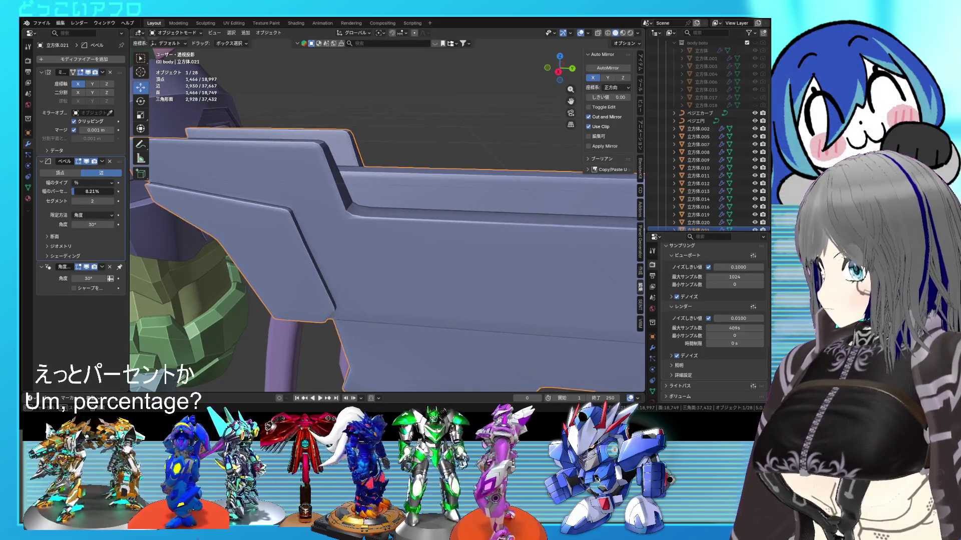
type("3")
key("Return")
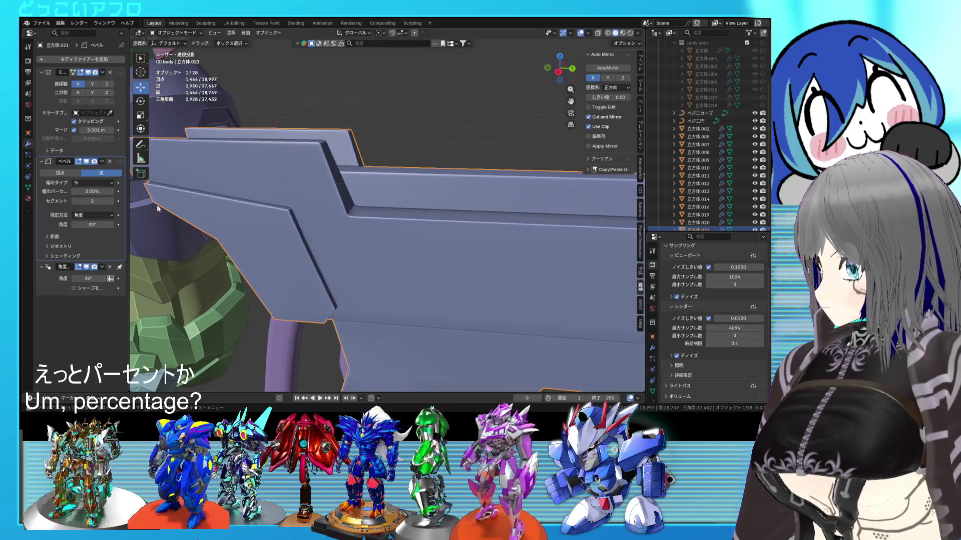
- Widen the bevel width to 5% and save the file
scroll(450, 229, "down", 2)
scroll(450, 228, "up", 5)
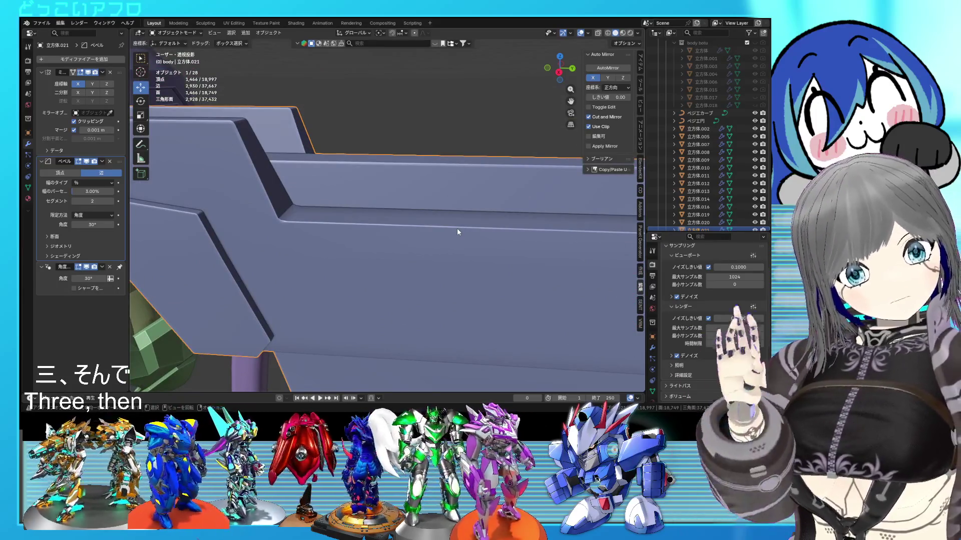
middle_click_drag(131, 221, 147, 211)
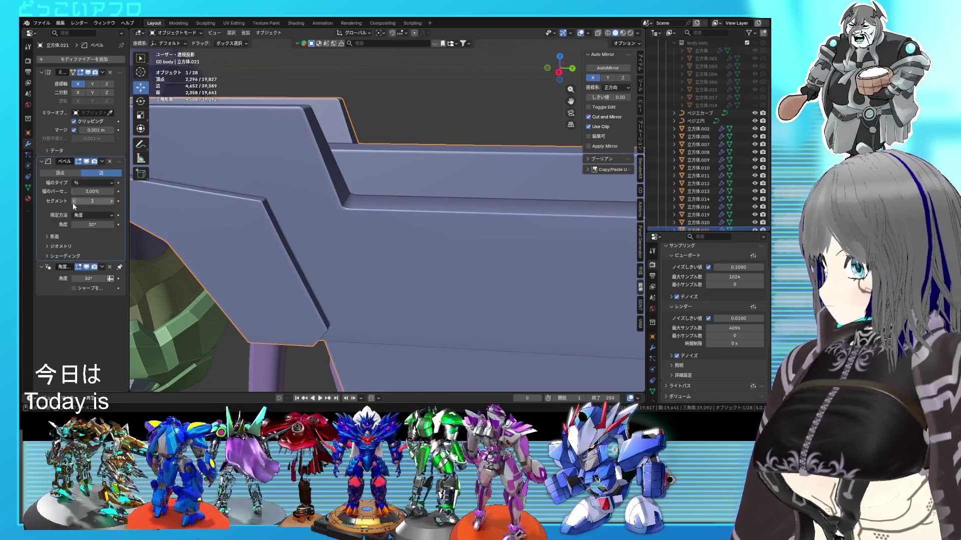
left_click_drag(86, 193, 107, 193)
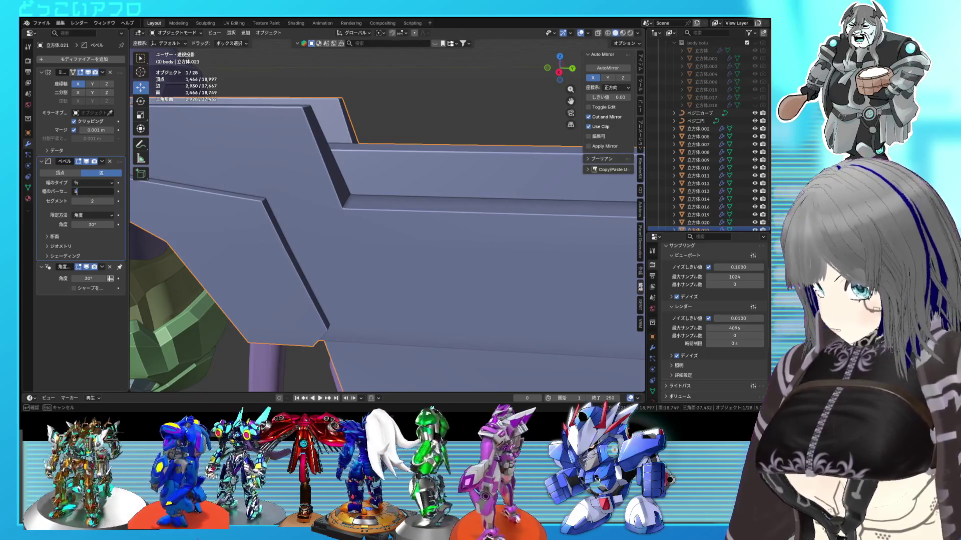
key("Return")
scroll(426, 209, "down", 5)
middle_click_drag(426, 209, 450, 235)
scroll(473, 267, "up", 5)
key("ctrl+s")
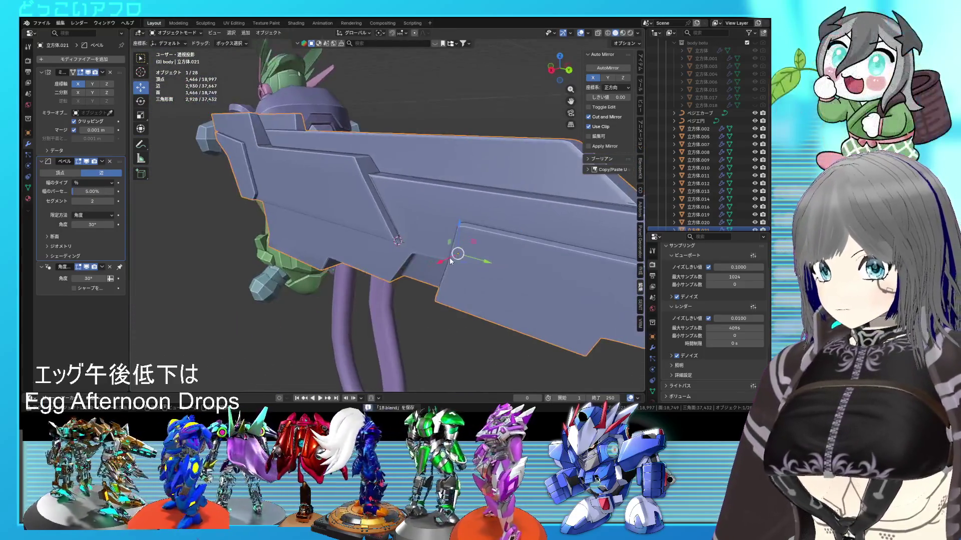
- Check the gun in wireframe from a new angle and bring up the tracking app's settings overlay
scroll(448, 255, "up", 4)
key("shift+z")
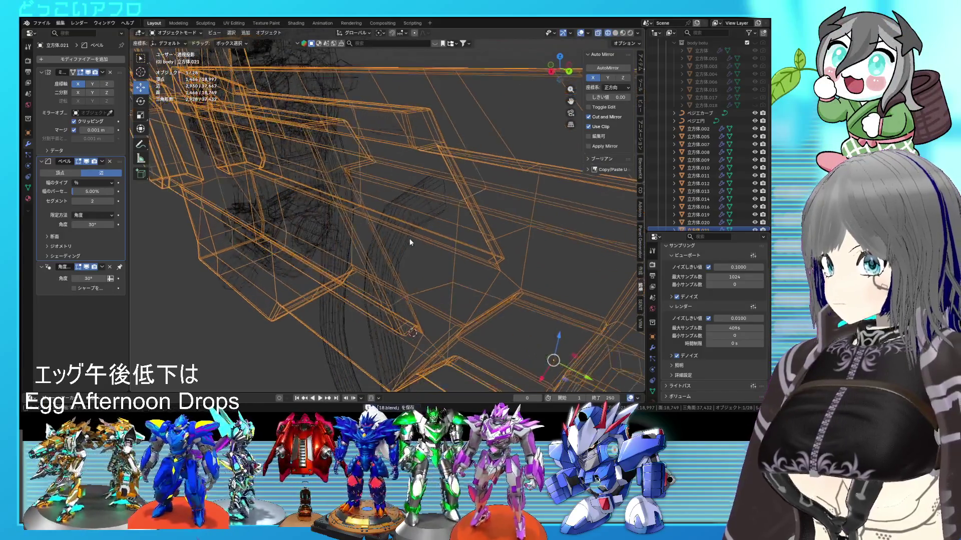
key("shift+z")
scroll(410, 240, "down", 4)
mouse_move(414, 239)
middle_mouse_down()
mouse_move(509, 216)
mouse_move(440, 218)
mouse_move(479, 263)
mouse_move(527, 257)
mouse_move(530, 241)
mouse_move(473, 255)
mouse_move(526, 242)
mouse_move(516, 223)
middle_mouse_up()
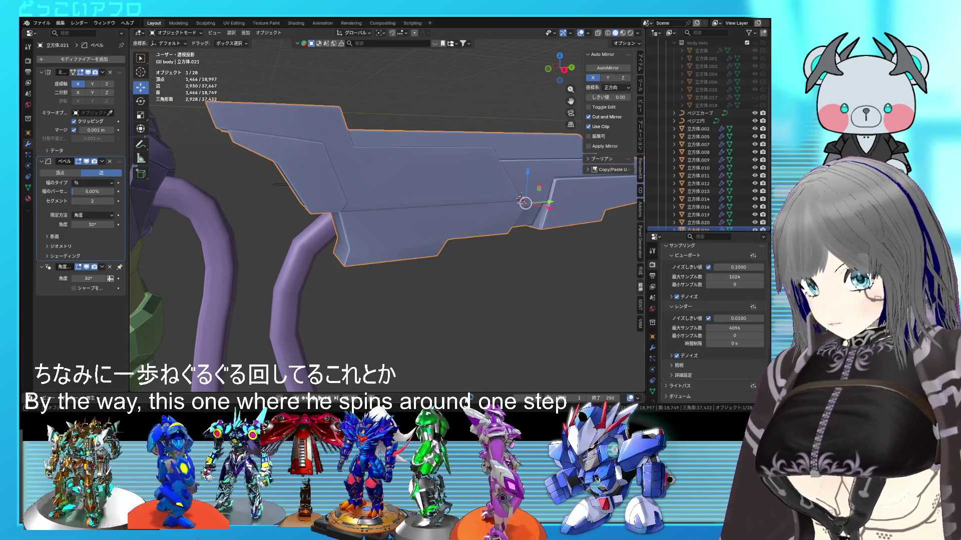
key("space")
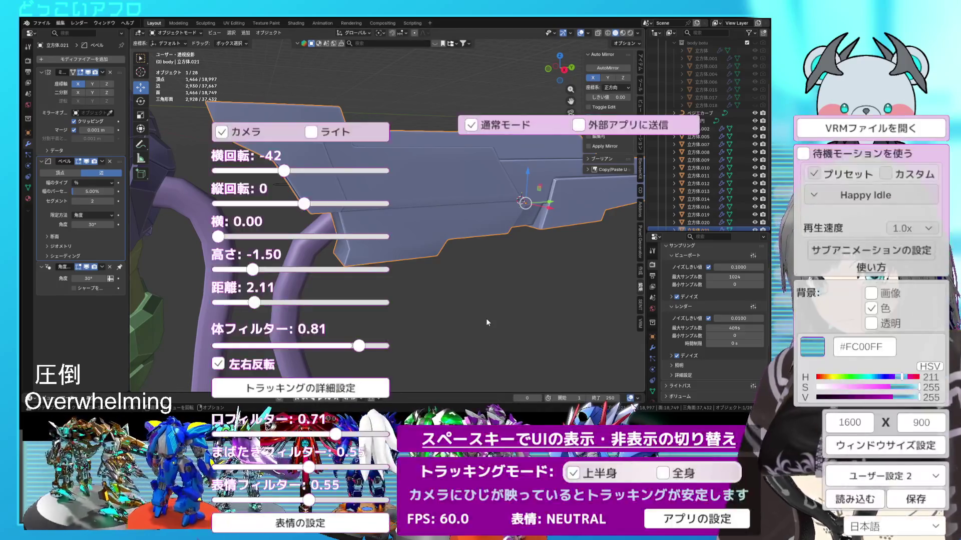
- Switch to ユーザー設定 3 and set the avatar camera to distance 4.19, height -1.44, offset 0.32, facing front
left_click(899, 397)
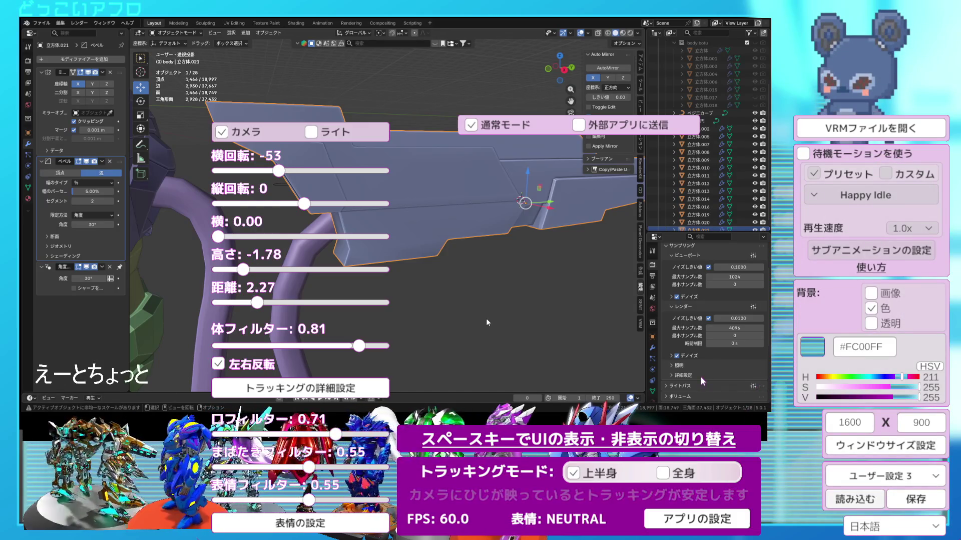
key("space")
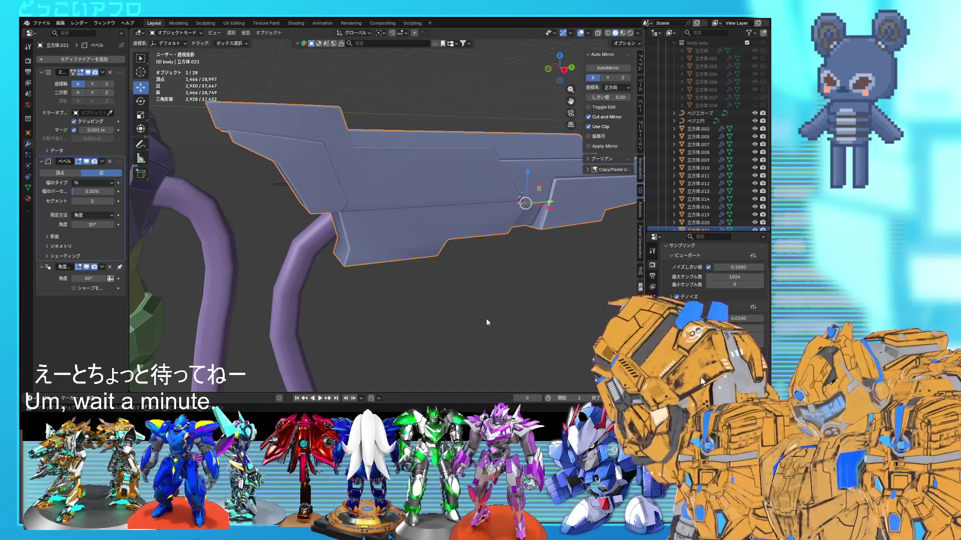
key("space")
left_click_drag(257, 302, 290, 302)
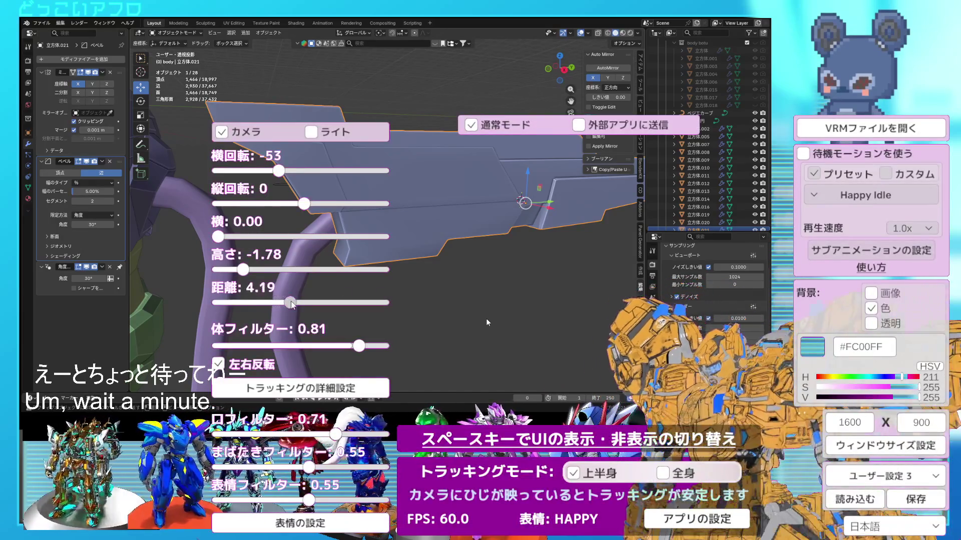
left_click_drag(242, 270, 254, 270)
left_click_drag(229, 239, 273, 237)
mouse_move(278, 173)
left_mouse_down()
mouse_move(313, 173)
mouse_move(293, 173)
mouse_move(301, 173)
left_mouse_up()
key("space")
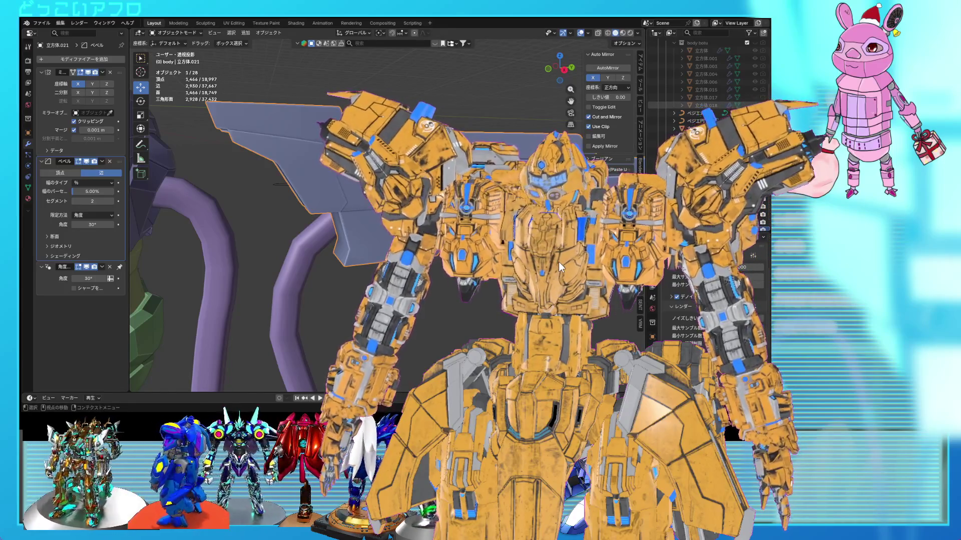
- Pick ユーザー設定 2 from the preset list, load it, and hide the overlay
key("space")
left_click(860, 459)
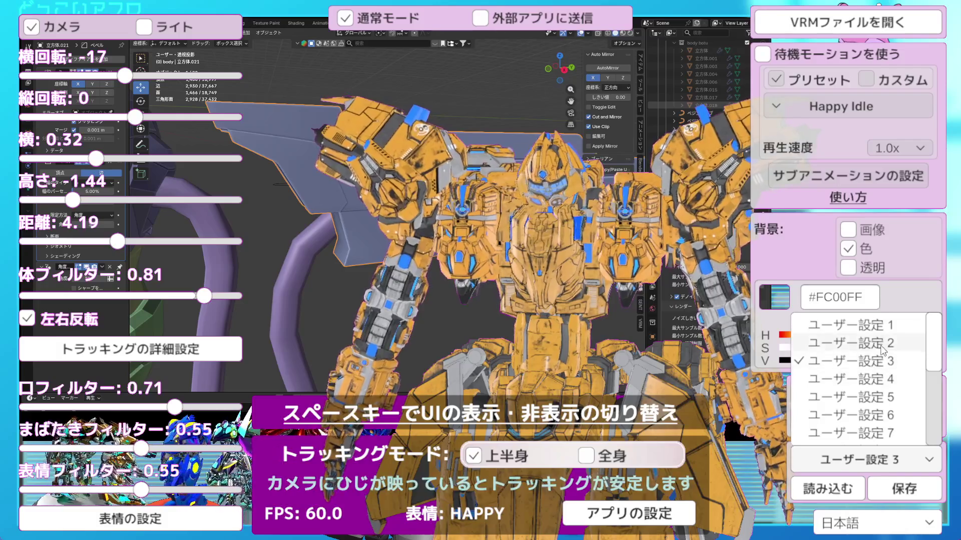
left_click(882, 345)
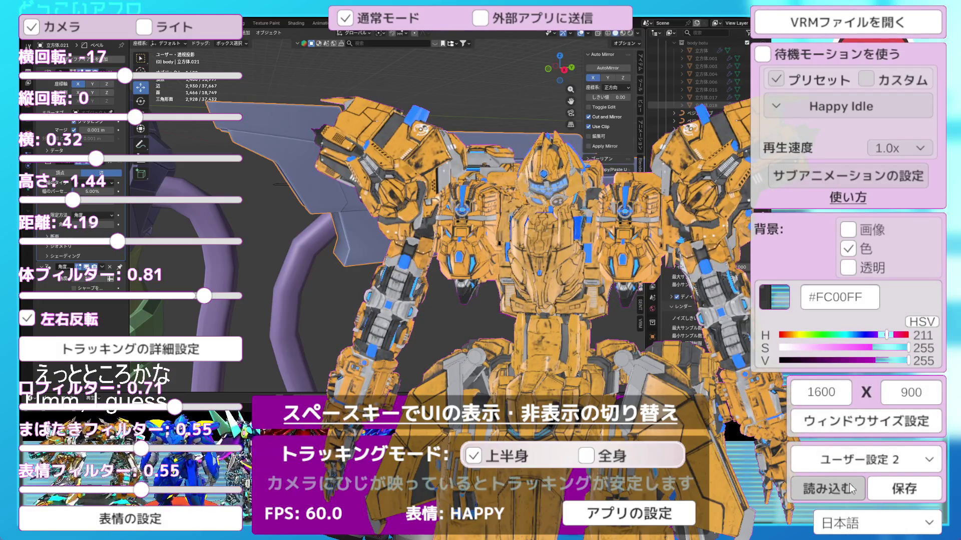
left_click(848, 483)
key("space")
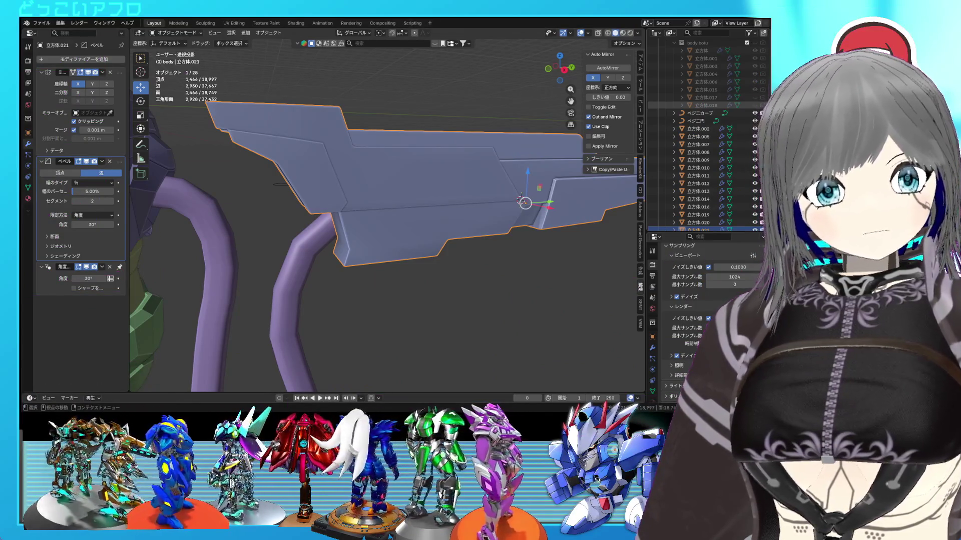
- Turn off the Bevel modifier's viewport display and enter edit mode on the rifle part
mouse_move(266, 61)
middle_mouse_down()
mouse_move(428, 214)
mouse_move(443, 202)
mouse_move(437, 155)
mouse_move(389, 164)
mouse_move(395, 170)
middle_mouse_up()
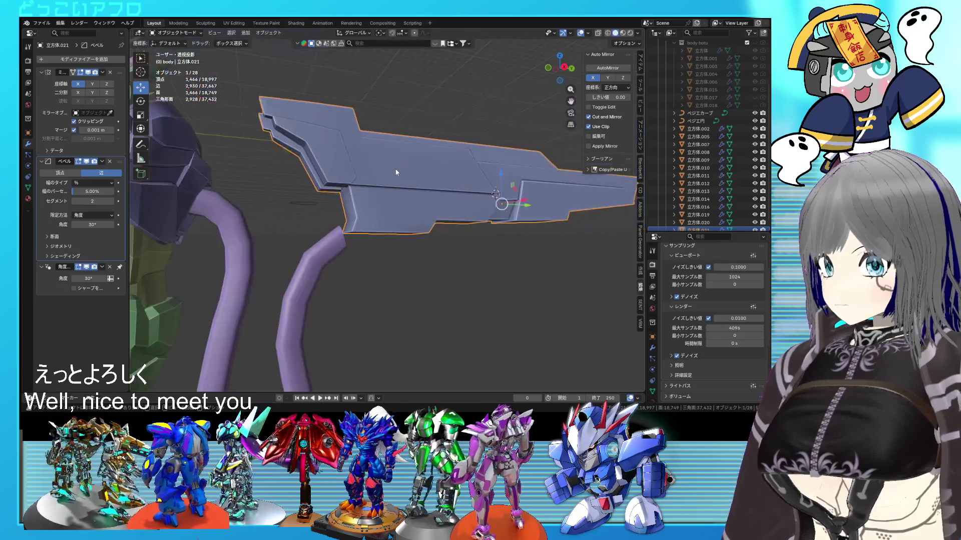
left_click(86, 161)
mouse_move(320, 205)
middle_mouse_down()
mouse_move(352, 220)
mouse_move(372, 243)
mouse_move(394, 201)
mouse_move(407, 228)
middle_mouse_up()
key("Tab")
- Select the edge loops around the raised panel in see-through view and bring up the edge menu
left_click(372, 243, "alt")
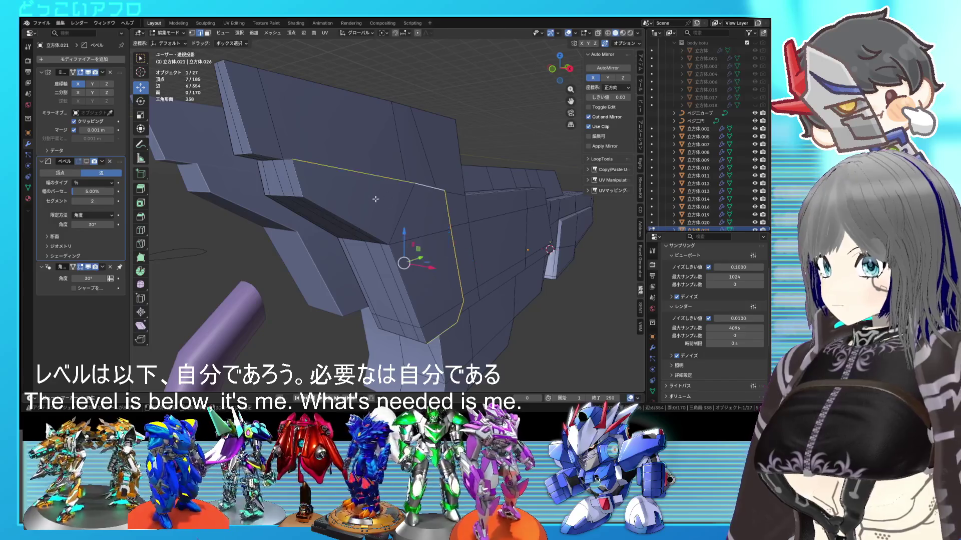
middle_click_drag(400, 269, 316, 209)
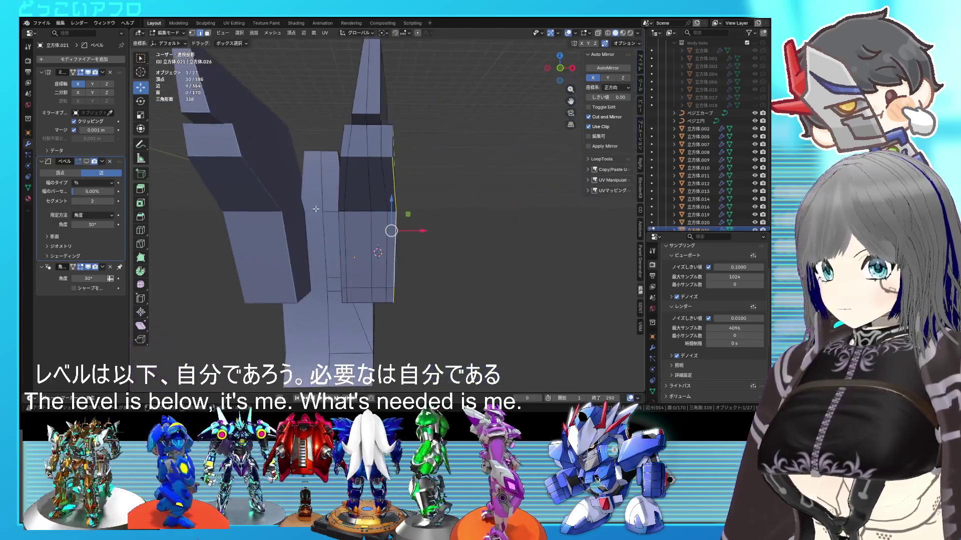
mouse_move(360, 157)
middle_mouse_down()
mouse_move(280, 226)
mouse_move(395, 234)
middle_mouse_up()
left_click(279, 226, "alt")
left_click(321, 240, "alt+shift")
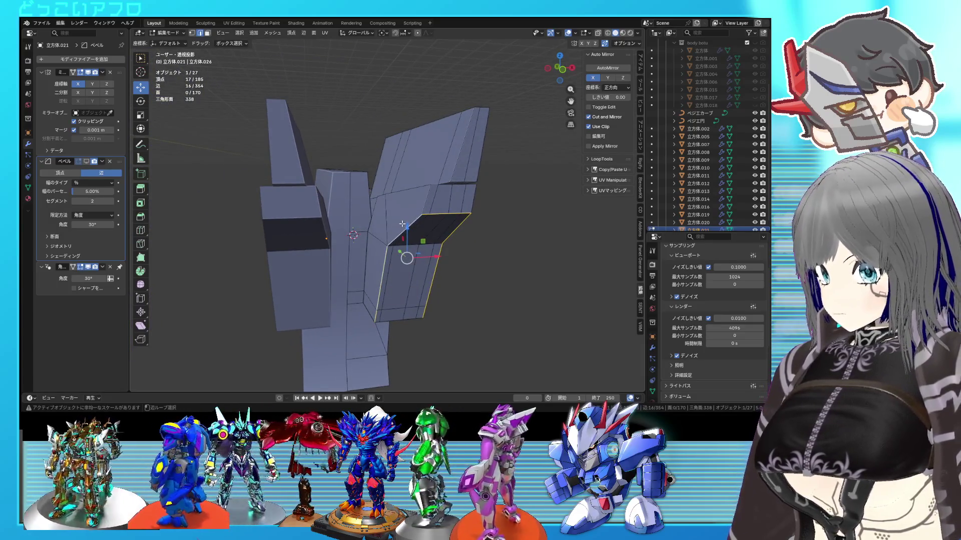
mouse_move(380, 314)
middle_mouse_down()
mouse_move(344, 233)
mouse_move(388, 260)
middle_mouse_up()
key("alt+z")
key("alt+z")
scroll(412, 253, "up", 1)
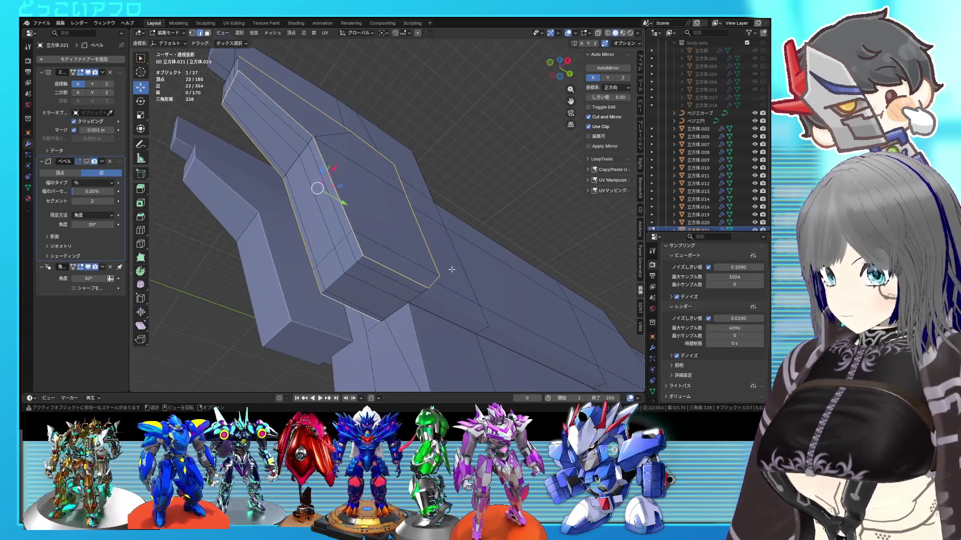
right_click(493, 291)
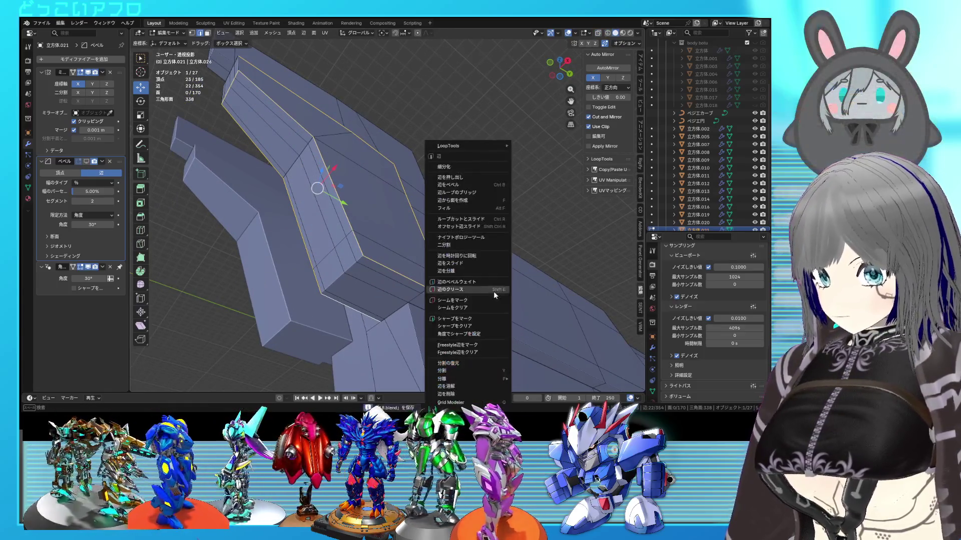
- Mark the selected panel edges sharp, bevel them, and check the result in object mode
left_click(473, 319)
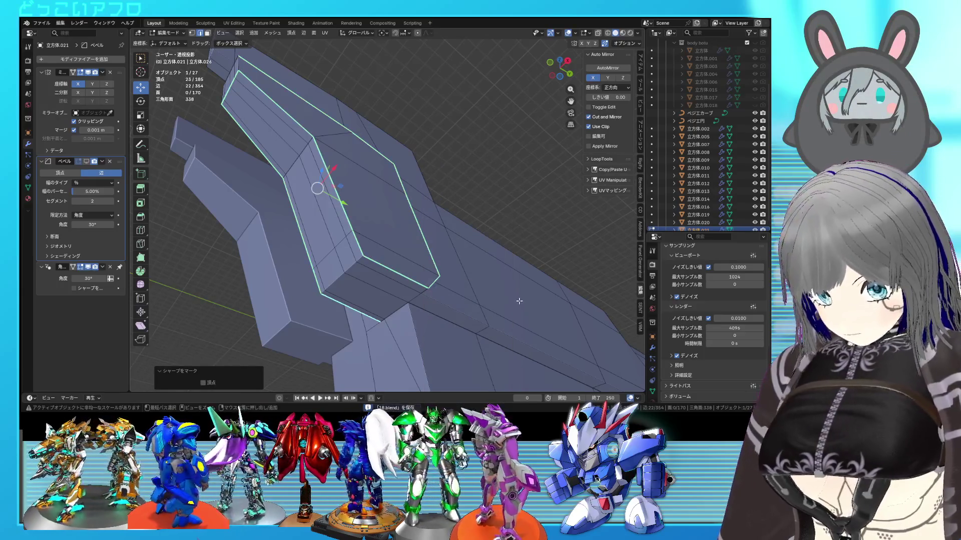
key("ctrl+b")
left_click(523, 303)
key("Tab")
mouse_move(524, 304)
middle_mouse_down()
mouse_move(472, 265)
mouse_move(439, 275)
mouse_move(416, 250)
mouse_move(378, 240)
middle_mouse_up()
key("Tab")
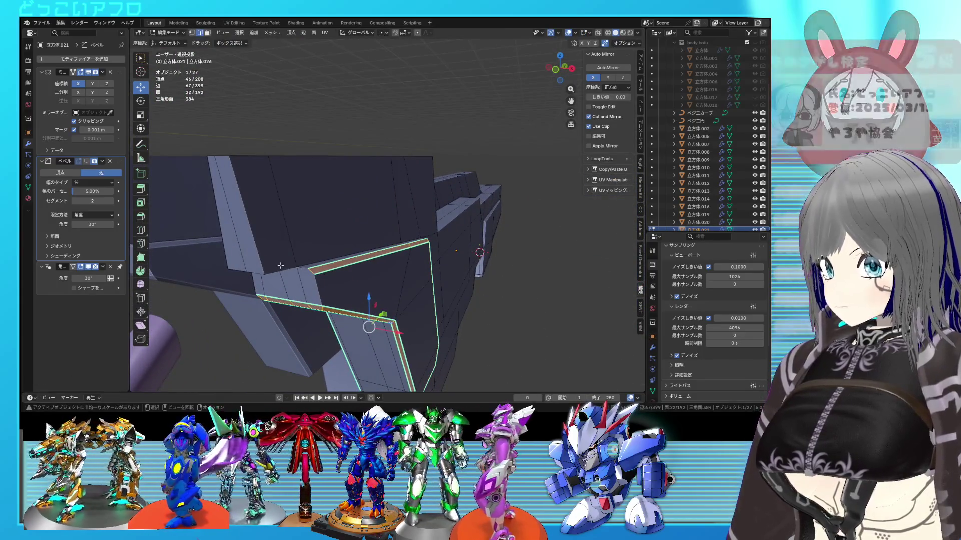
- Start selecting the long panel's outline edges, including the short corner edge
left_click(260, 255)
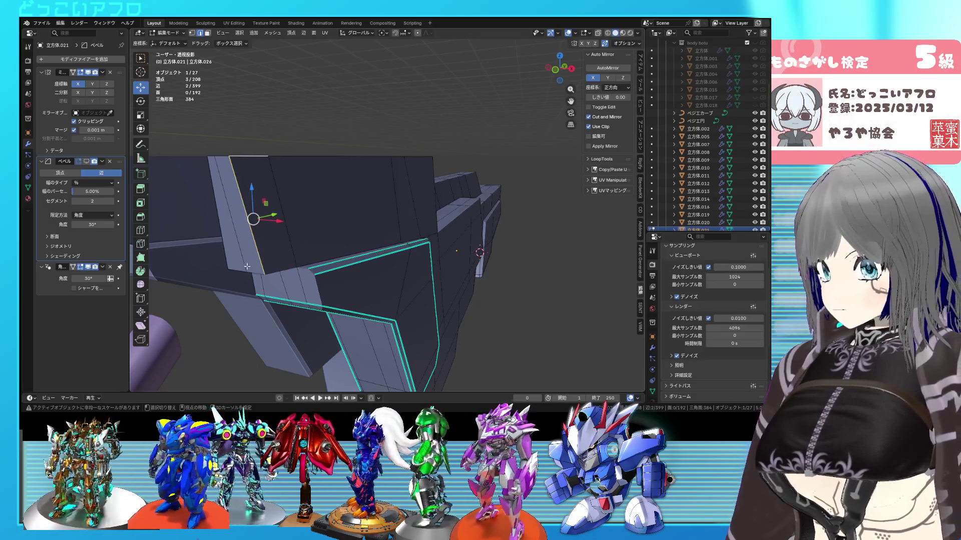
middle_click_drag(229, 261, 482, 297)
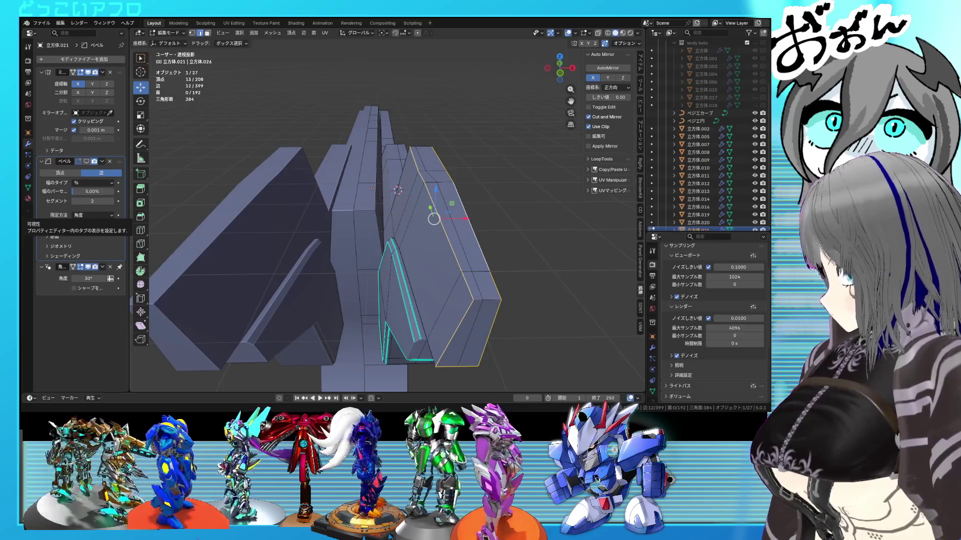
mouse_move(480, 360)
middle_mouse_down()
mouse_move(499, 343)
mouse_move(517, 286)
mouse_move(511, 350)
mouse_move(381, 269)
middle_mouse_up()
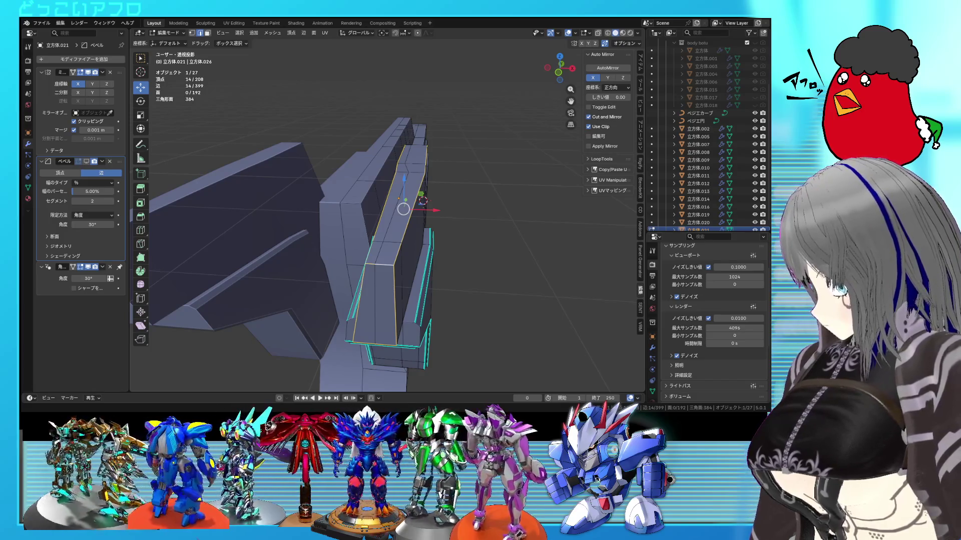
middle_click_drag(360, 261, 391, 291)
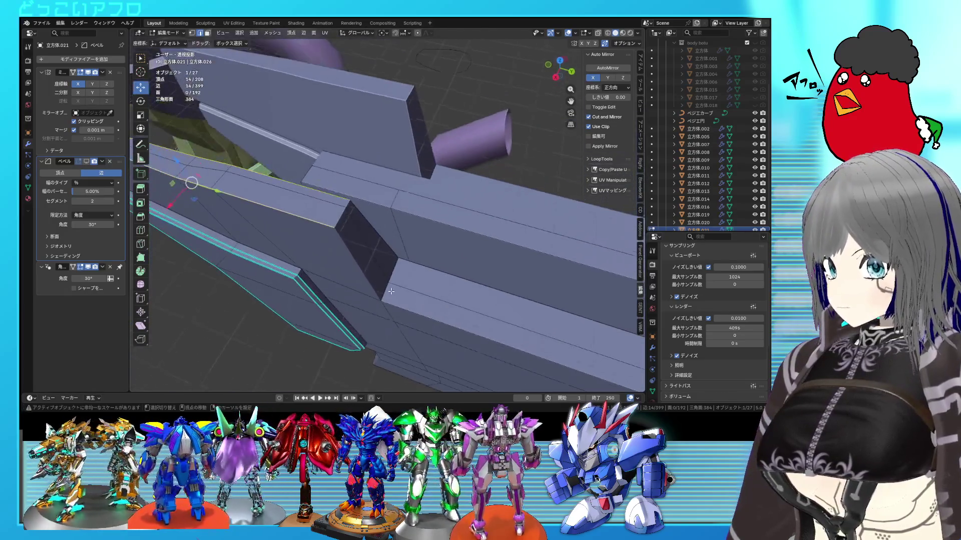
left_click(348, 208, "shift")
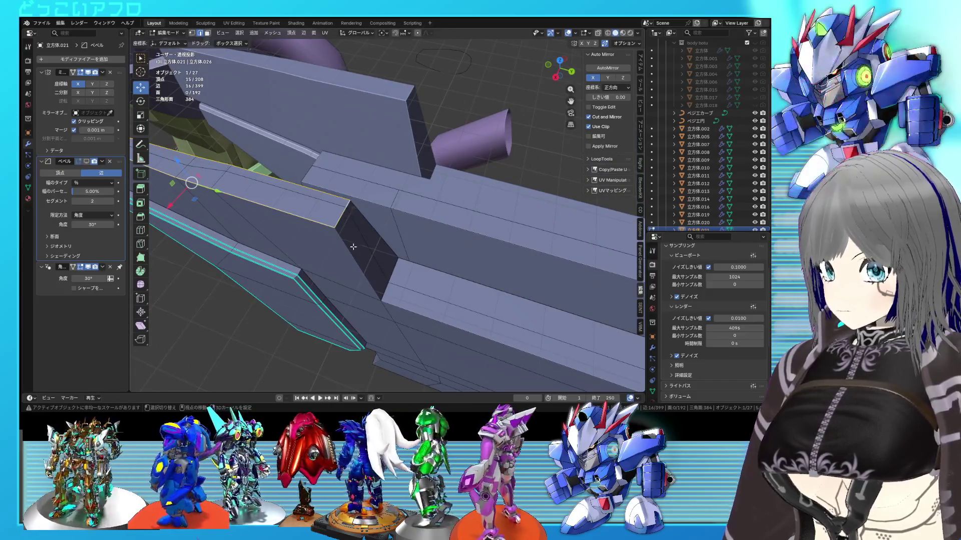
left_click(379, 240, "shift")
mouse_move(379, 240)
middle_mouse_down()
mouse_move(350, 262)
mouse_move(453, 260)
mouse_move(352, 262)
mouse_move(408, 230)
middle_mouse_up()
- Add the long panel's remaining top and bottom edges and begin bevelling them
left_click(418, 258, "shift")
left_click(456, 258, "shift")
scroll(349, 260, "up", 2)
left_click(356, 265, "shift")
left_click(363, 260, "shift")
left_click(397, 300, "shift")
middle_click_drag(396, 300, 406, 270)
mouse_move(491, 188)
middle_mouse_down()
mouse_move(440, 205)
mouse_move(472, 243)
middle_mouse_up()
key("ctrl+b")
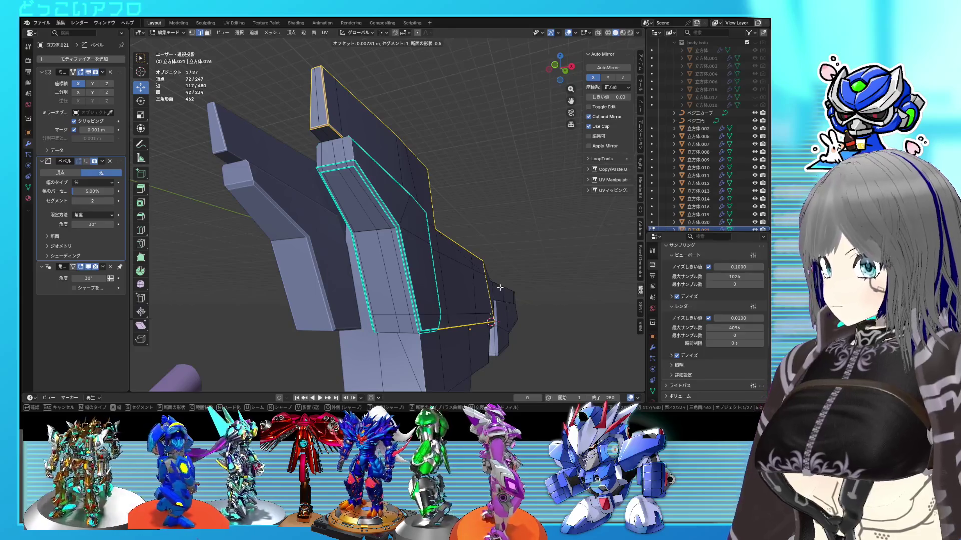
- Cancel the bevel, mark the selected edges sharp, bevel them and exit to object mode
right_click(501, 288)
right_click(500, 288)
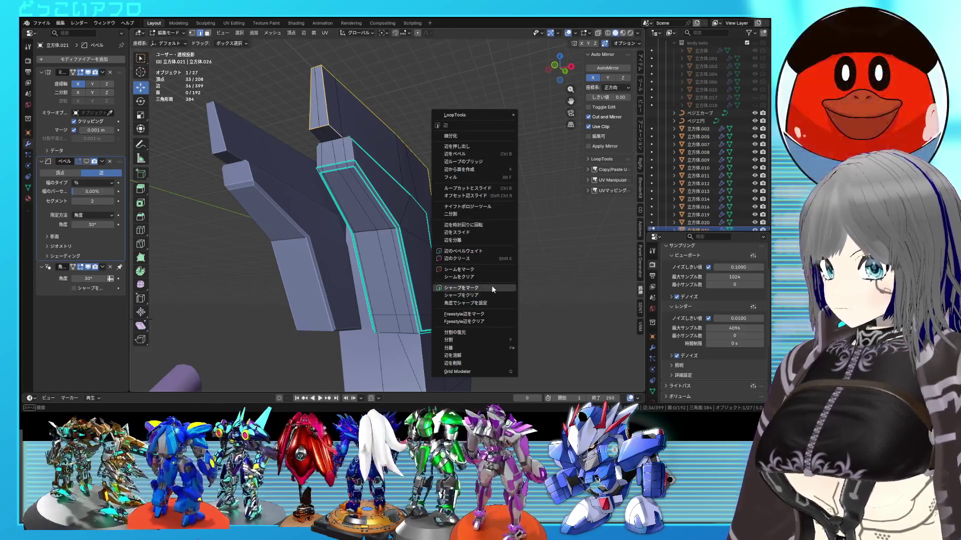
left_click(492, 286)
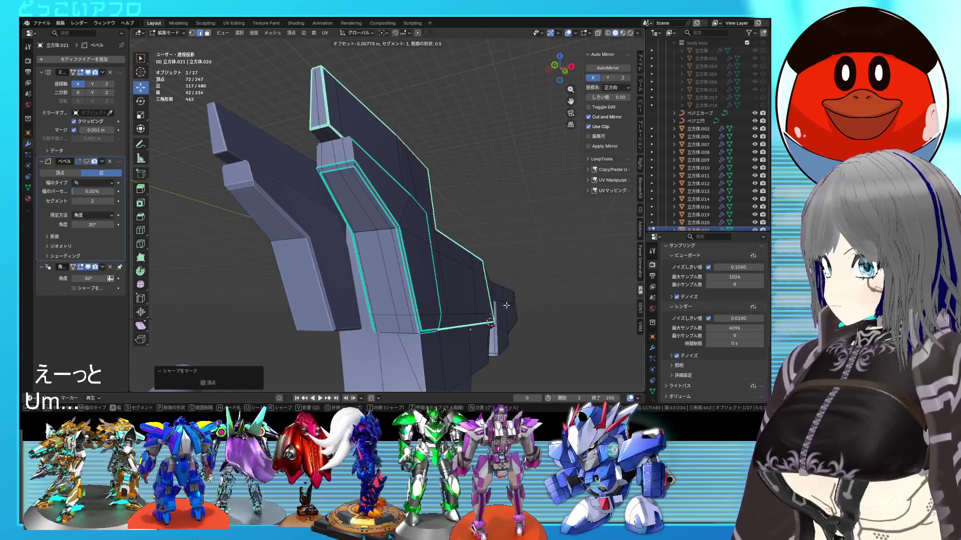
left_click(509, 310)
mouse_move(509, 310)
middle_mouse_down()
mouse_move(496, 300)
mouse_move(476, 309)
mouse_move(440, 280)
mouse_move(421, 245)
mouse_move(396, 242)
mouse_move(422, 257)
mouse_move(414, 260)
mouse_move(467, 261)
mouse_move(392, 207)
mouse_move(398, 189)
mouse_move(447, 192)
mouse_move(425, 205)
middle_mouse_up()
key("Tab")
key("Tab")
key("Tab")
key("Tab")
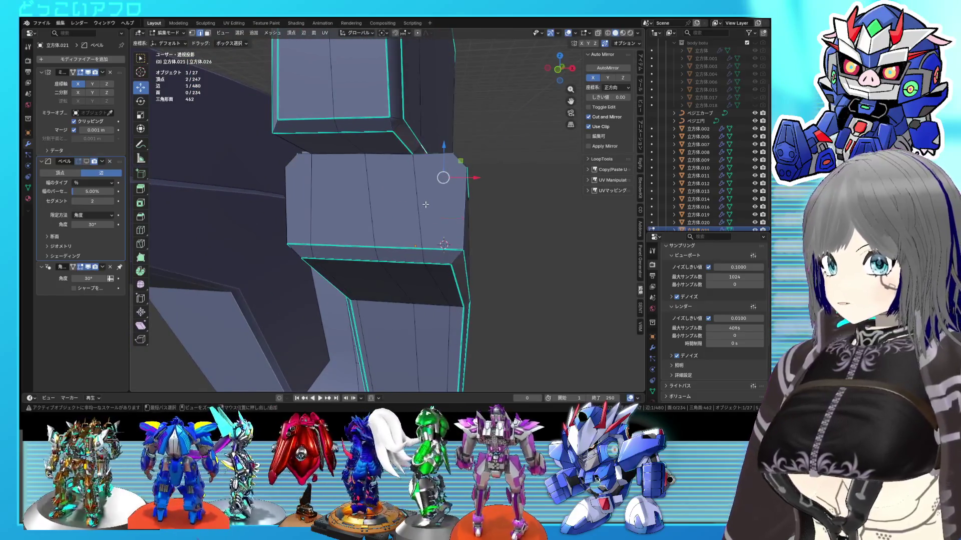
- Undo the bevels and refine the edge selection in wireframe view
key("ctrl+z")
key("ctrl+z")
key("ctrl+z")
mouse_move(425, 205)
middle_mouse_down()
mouse_move(329, 219)
mouse_move(510, 268)
middle_mouse_up()
key("shift+z")
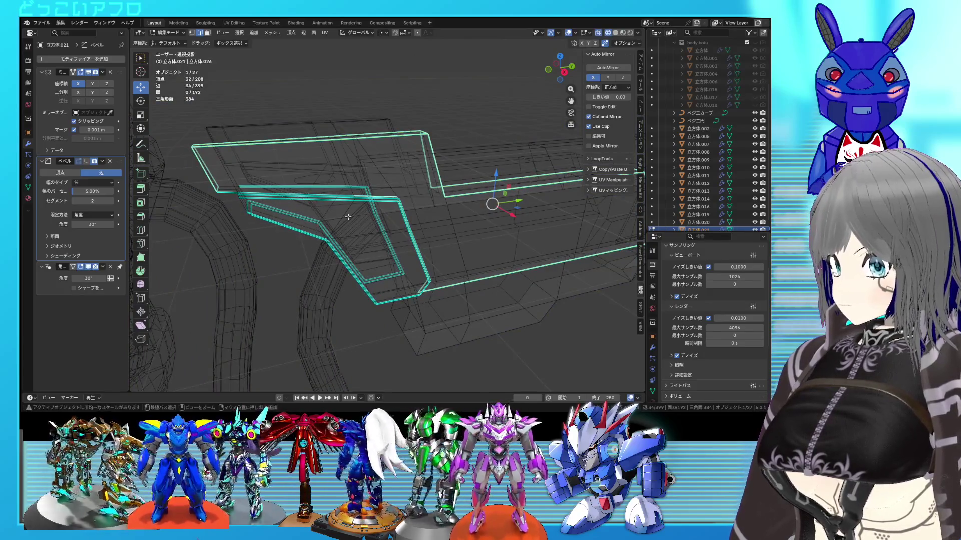
left_click_drag(311, 174, 311, 174, "ctrl")
mouse_move(320, 200)
middle_mouse_down()
mouse_move(343, 248)
mouse_move(356, 252)
middle_mouse_up()
key("shift+z")
left_click_drag(340, 221, 356, 253, "ctrl")
scroll(357, 253, "up", 3)
- Add more top box edges to the selection and bevel them
left_click(356, 253, "shift")
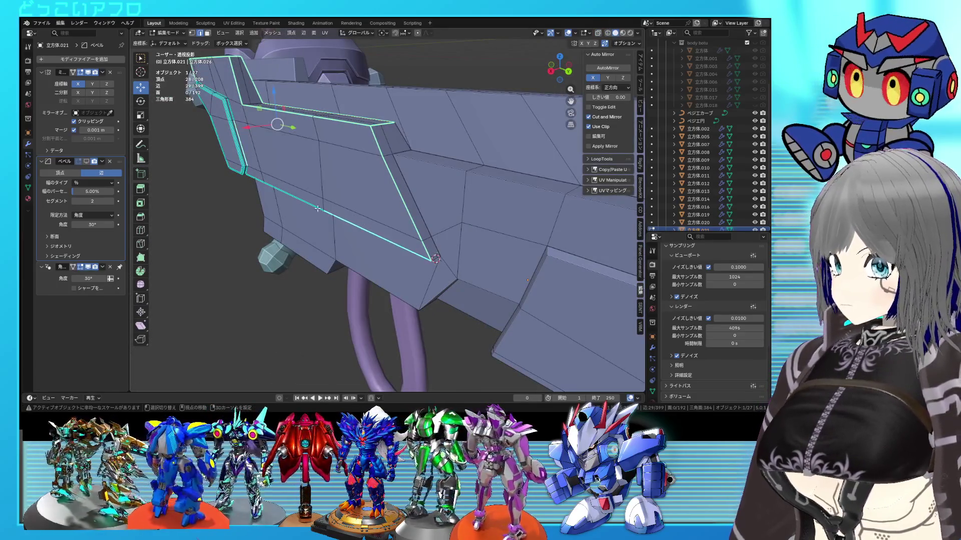
mouse_move(356, 252)
middle_mouse_down()
mouse_move(515, 205)
mouse_move(351, 174)
middle_mouse_up()
scroll(350, 174, "down", 3)
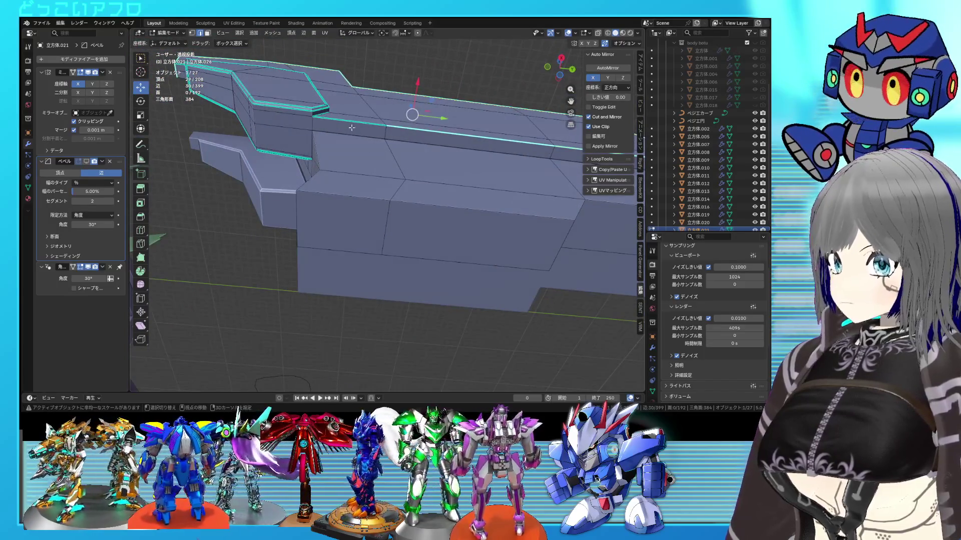
left_click(350, 173, "shift")
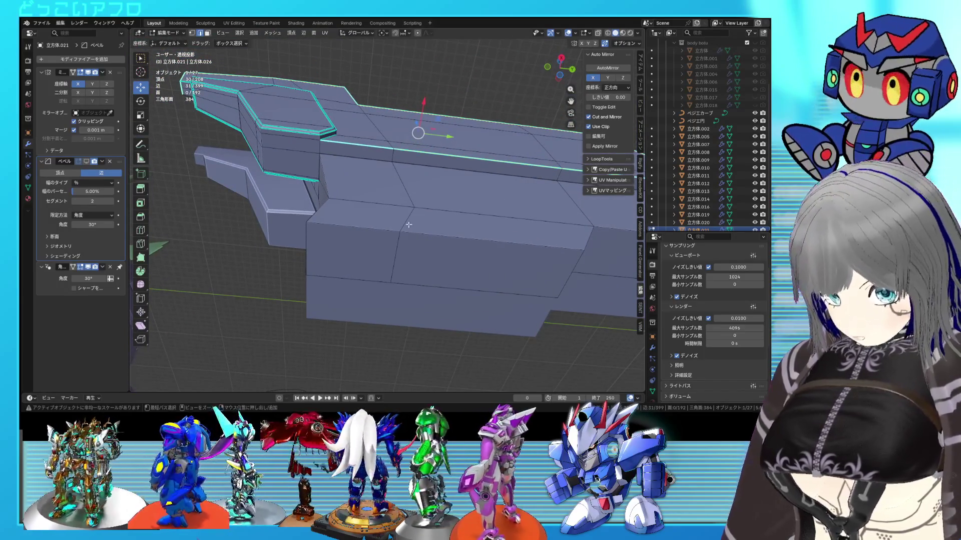
key("ctrl+b")
left_click(422, 235)
- Add another edge, finish the bevel at 0.0201 m with 1 segment, and return to object mode
key("alt+z")
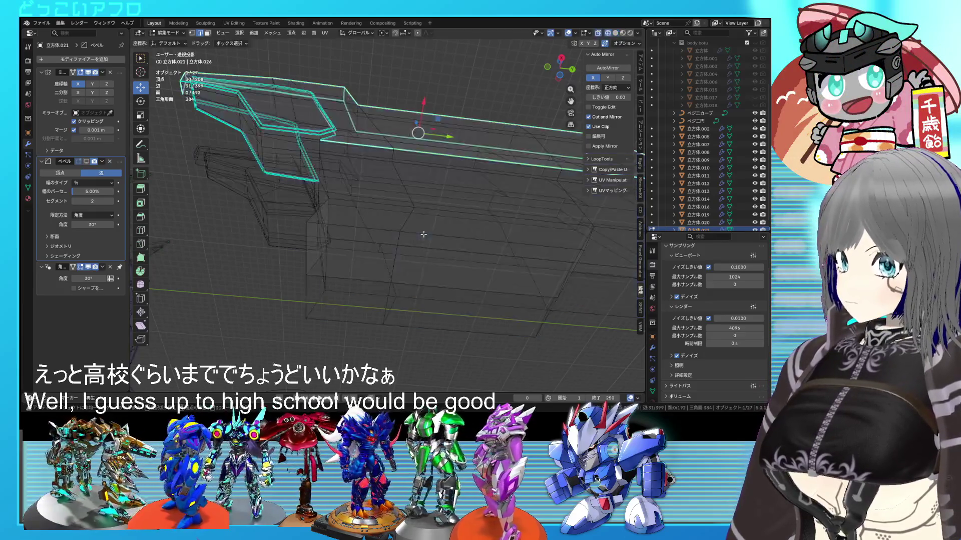
scroll(391, 224, "up", 2)
key("alt+z")
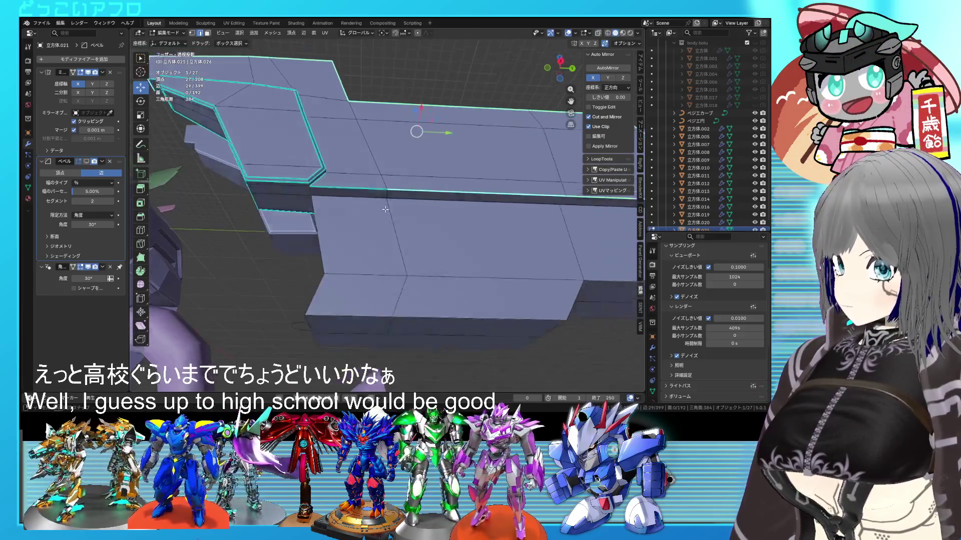
middle_click_drag(372, 213, 415, 226)
left_click(368, 177, "shift")
middle_click_drag(367, 176, 384, 189)
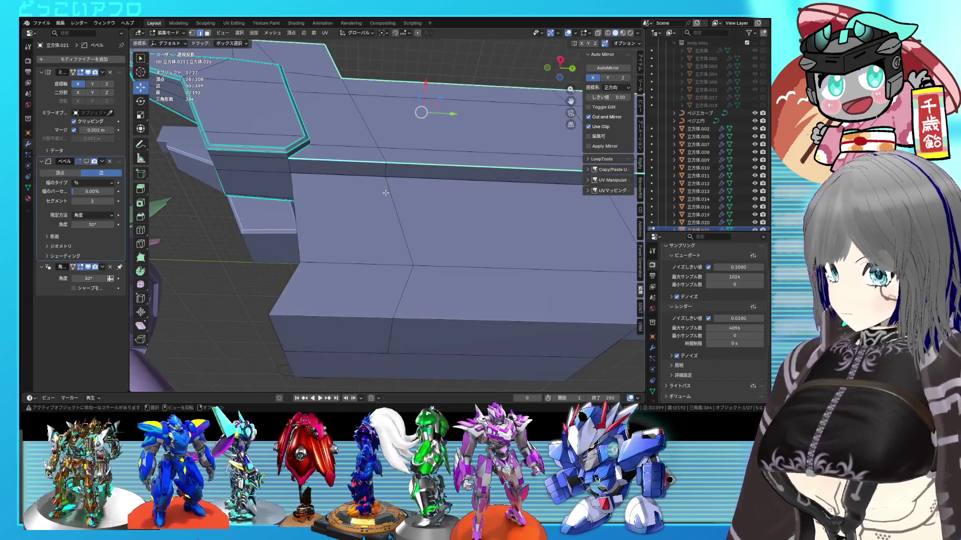
left_click(413, 225)
scroll(413, 225, "down", 3)
mouse_move(413, 225)
middle_mouse_down()
mouse_move(441, 225)
mouse_move(411, 243)
mouse_move(364, 207)
mouse_move(409, 230)
mouse_move(388, 224)
mouse_move(422, 225)
mouse_move(364, 223)
middle_mouse_up()
key("Tab")
scroll(365, 223, "up", 5)
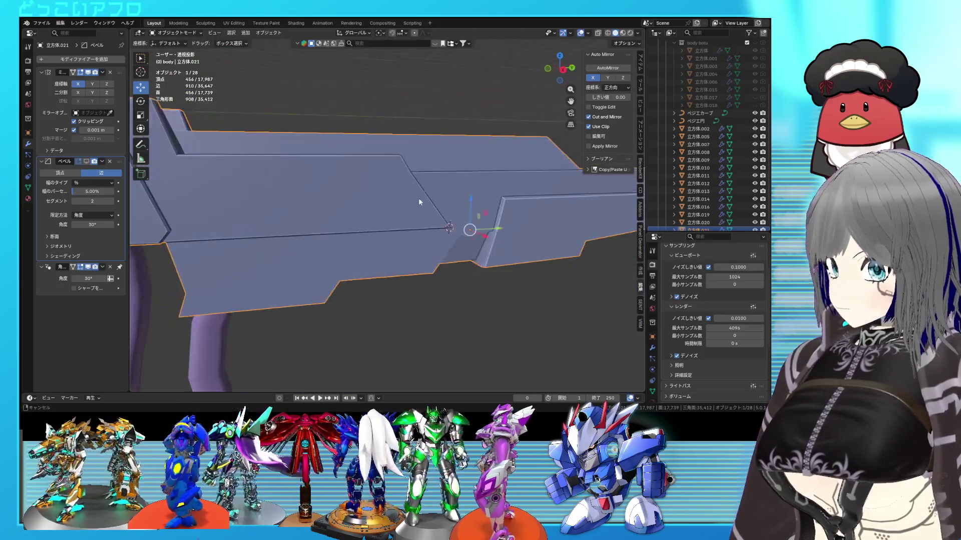
- Re-enter edit mode on the bar and slide a barrel edge onto its neighbouring loop
key("Tab")
middle_click_drag(318, 223, 385, 219)
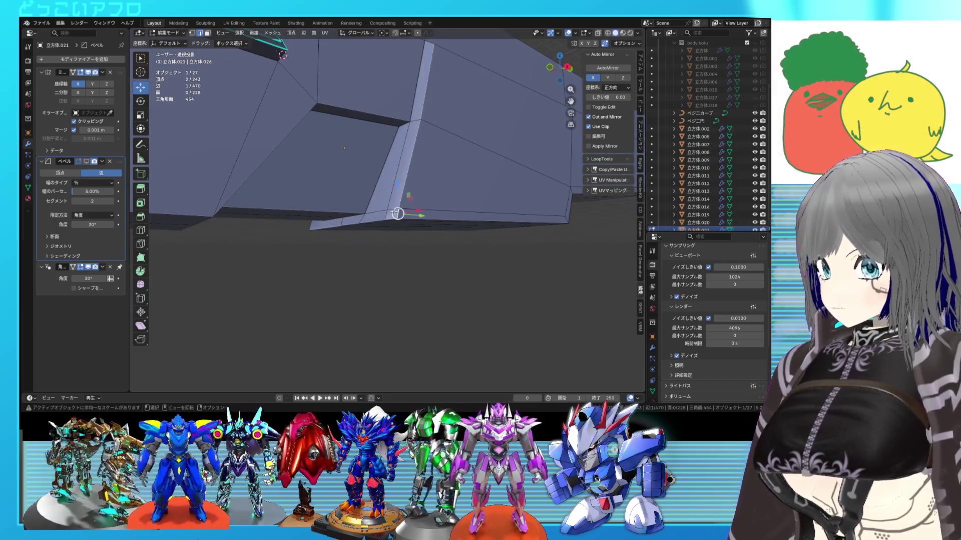
mouse_move(474, 217)
middle_mouse_down()
mouse_move(457, 234)
mouse_move(386, 235)
middle_mouse_up()
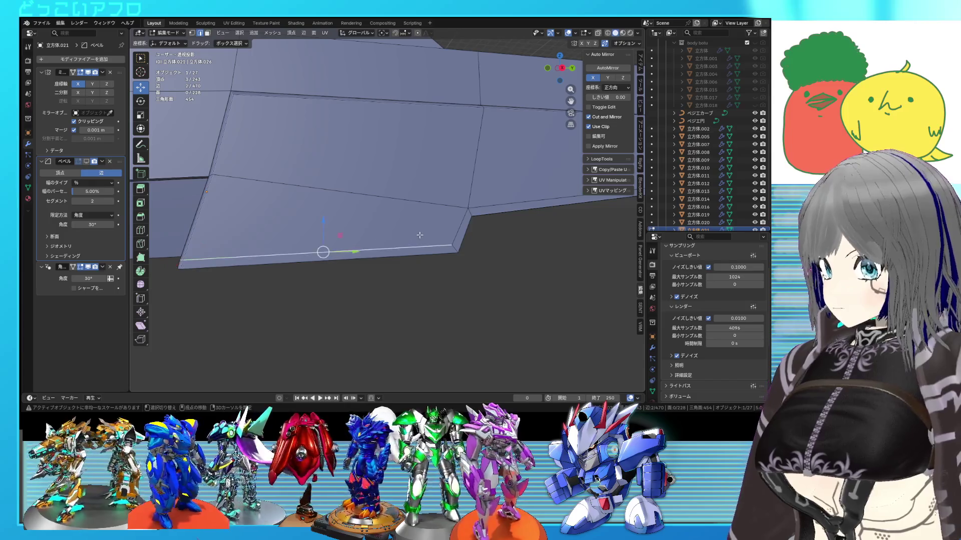
mouse_move(481, 203)
middle_mouse_down()
mouse_move(390, 220)
mouse_move(358, 208)
mouse_move(427, 220)
mouse_move(315, 221)
middle_mouse_up()
left_click(315, 222, "shift")
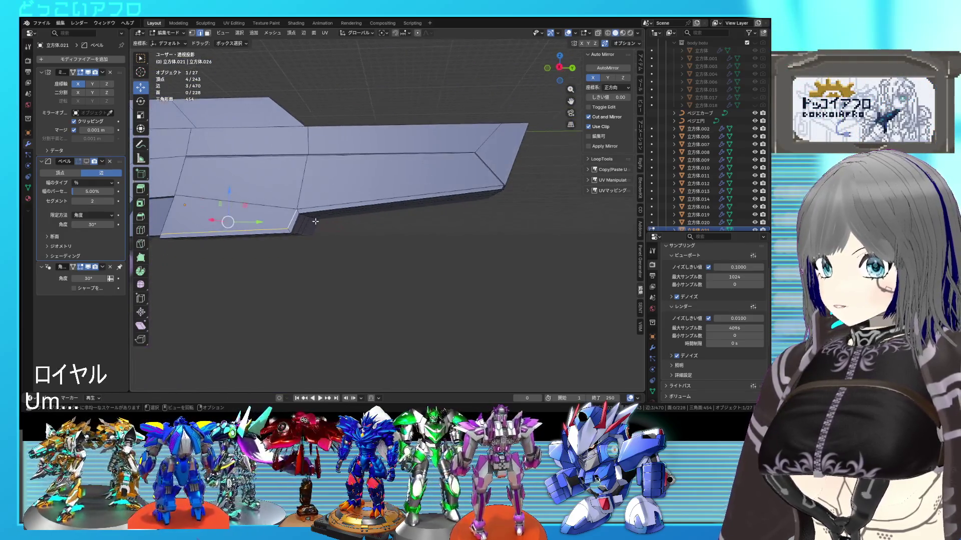
left_click(418, 301)
mouse_move(418, 301)
middle_mouse_down()
mouse_move(382, 253)
mouse_move(465, 214)
mouse_move(439, 182)
middle_mouse_up()
- Slide more single barrel edges fully onto neighbouring loops, bringing the mesh to 230 vertices
left_click(436, 181)
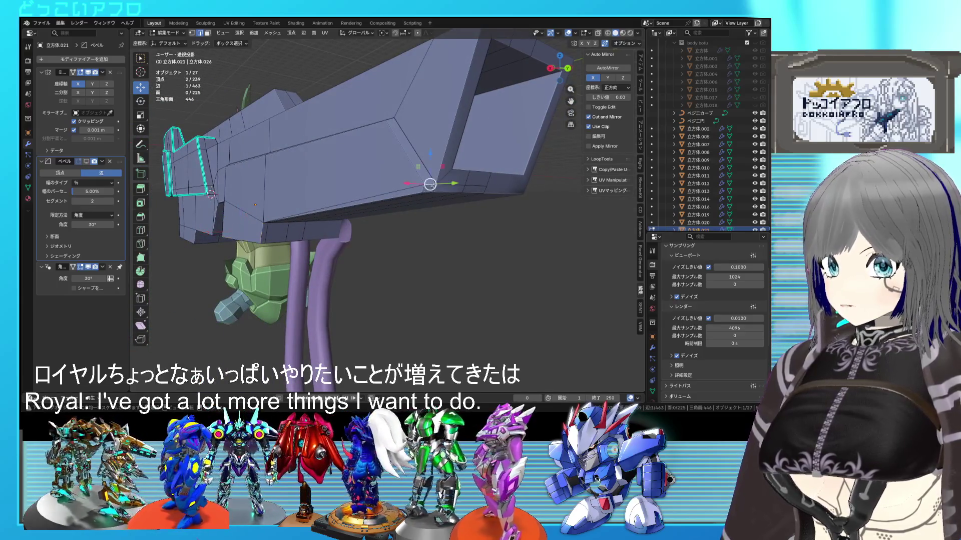
left_click(475, 227)
mouse_move(439, 218)
middle_mouse_down()
mouse_move(450, 200)
mouse_move(443, 181)
mouse_move(390, 173)
mouse_move(387, 160)
middle_mouse_up()
left_click(344, 183)
mouse_move(345, 183)
middle_mouse_down()
mouse_move(297, 243)
mouse_move(375, 250)
mouse_move(455, 239)
mouse_move(387, 258)
mouse_move(373, 258)
mouse_move(399, 254)
mouse_move(323, 254)
mouse_move(386, 235)
mouse_move(393, 165)
mouse_move(350, 245)
mouse_move(366, 325)
mouse_move(354, 250)
mouse_move(351, 344)
middle_mouse_up()
left_click(444, 248)
left_click(376, 249)
left_click(361, 304, "ctrl")
- Raise the single underside notch edge slightly on Z, after undoing a trial edge slide
key("g")
right_click(352, 249)
left_click(349, 264, "ctrl")
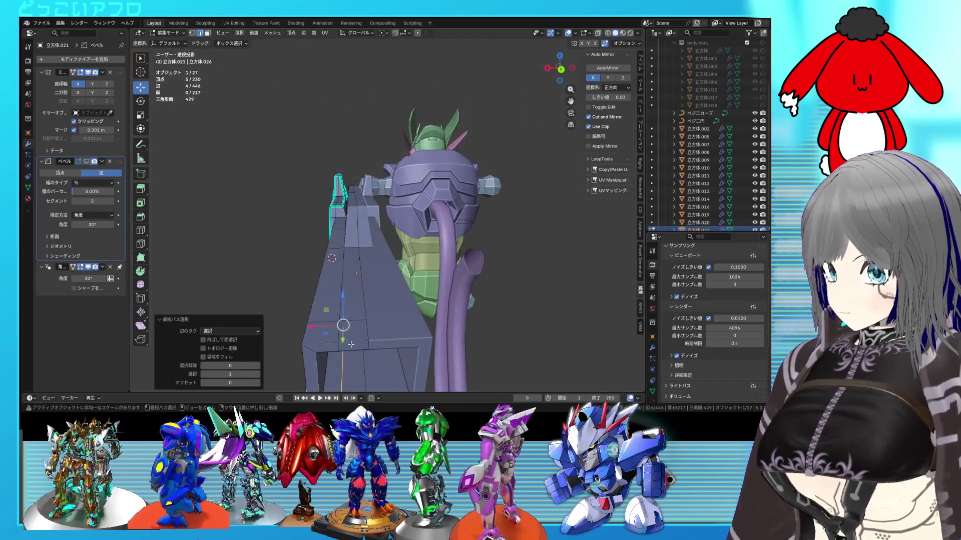
key("g")
key("g")
left_click(407, 307)
mouse_move(408, 306)
middle_mouse_down()
mouse_move(407, 217)
mouse_move(365, 273)
mouse_move(280, 278)
mouse_move(359, 282)
mouse_move(459, 227)
middle_mouse_up()
key("ctrl+z")
left_click(280, 278)
scroll(359, 282, "up", 2)
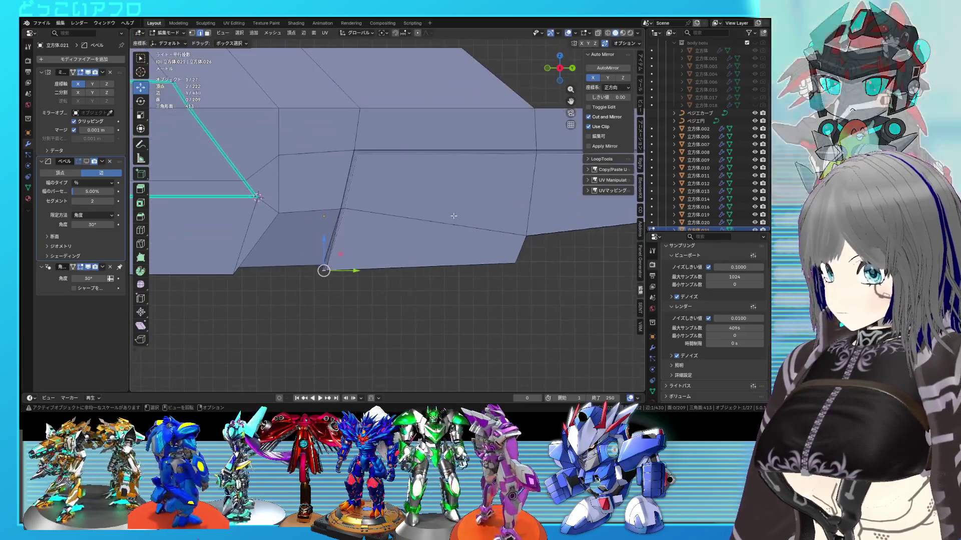
left_click(459, 227)
- Inspect the notch corner from below, trying a vertex move but cancelling it
middle_click_drag(335, 262, 335, 262)
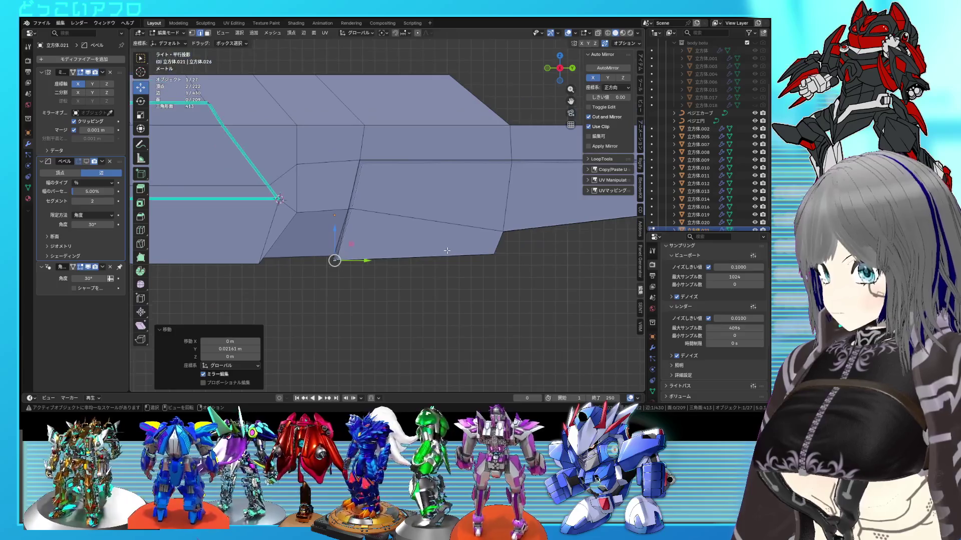
middle_click_drag(413, 255, 457, 241)
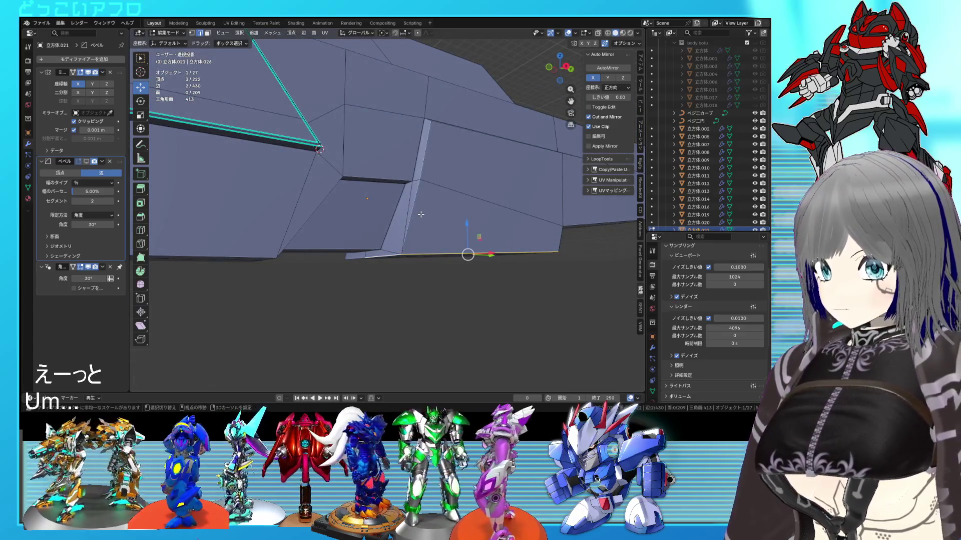
mouse_move(491, 164)
middle_mouse_down()
mouse_move(451, 190)
mouse_move(410, 193)
middle_mouse_up()
left_click(407, 199)
key("g")
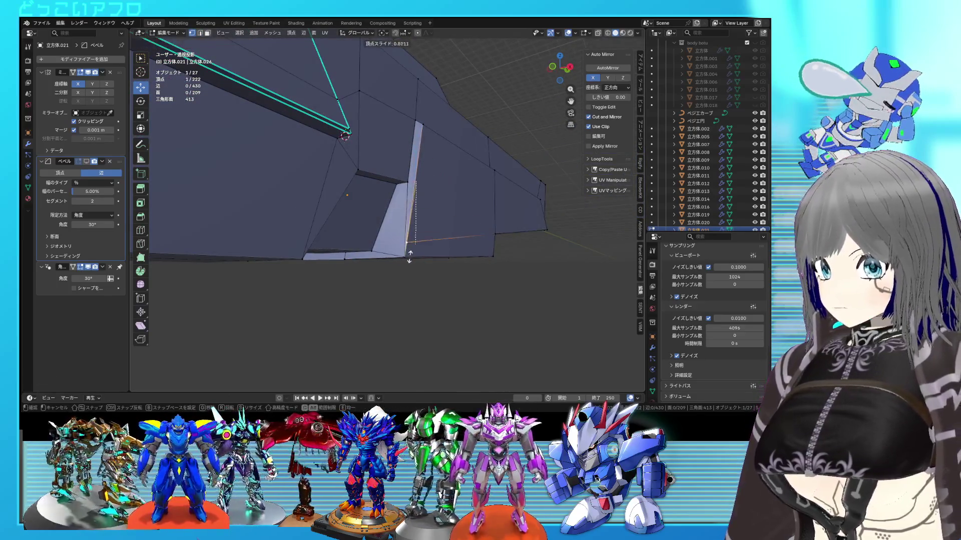
right_click(448, 252)
middle_click_drag(502, 216, 419, 253)
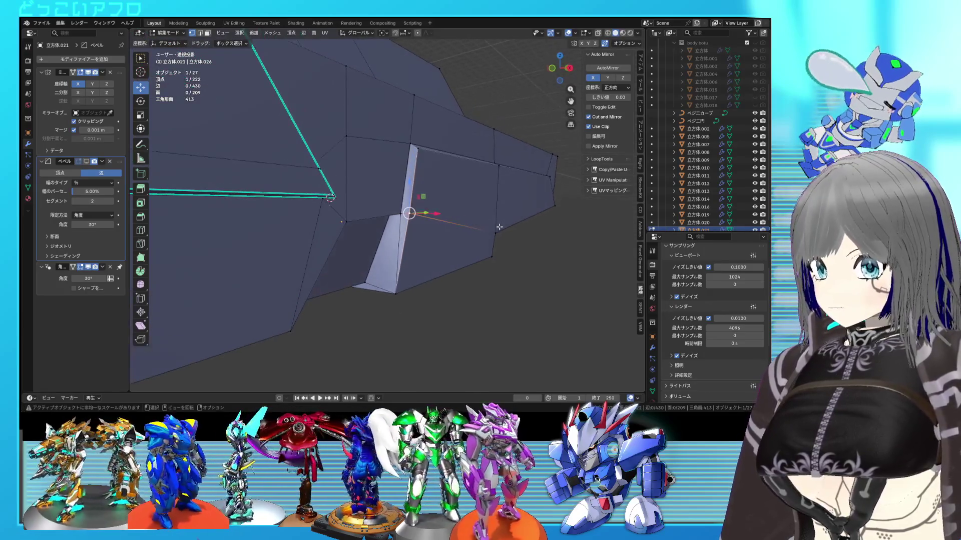
- Bevel the bottom rim edge loop at 0.0249 m with 1 segment and mark it sharp
left_click(375, 292, "alt")
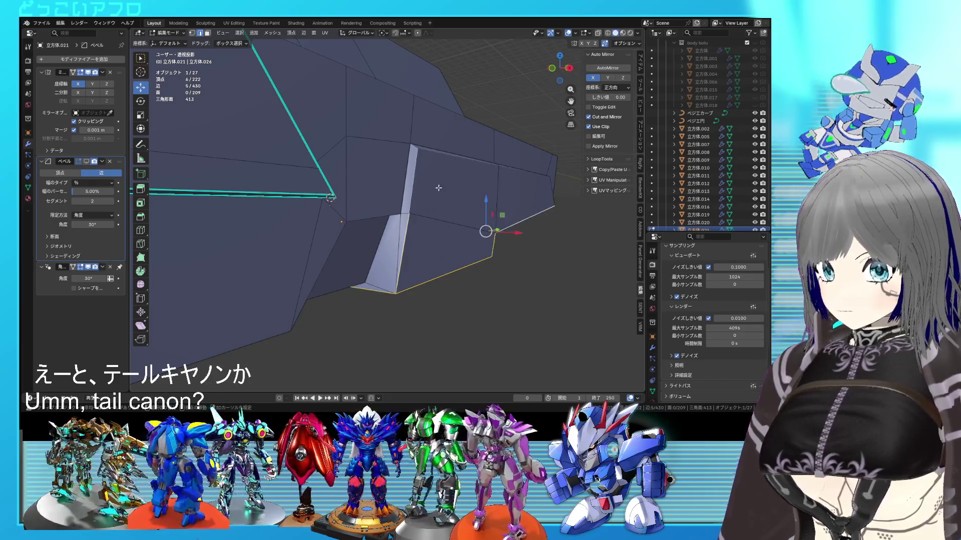
mouse_move(501, 175)
middle_mouse_down()
mouse_move(513, 206)
mouse_move(428, 221)
mouse_move(505, 208)
mouse_move(489, 214)
middle_mouse_up()
left_click(513, 205, "shift")
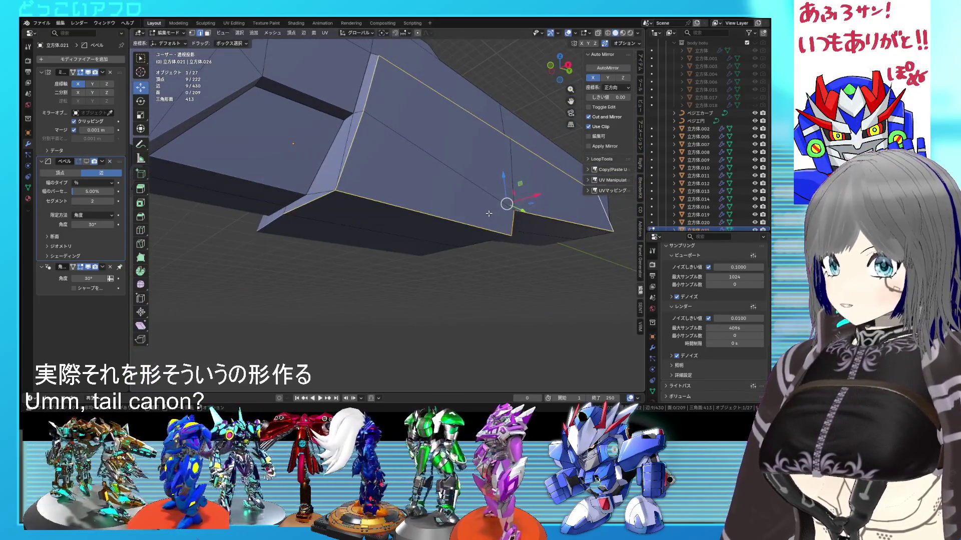
key("ctrl+b")
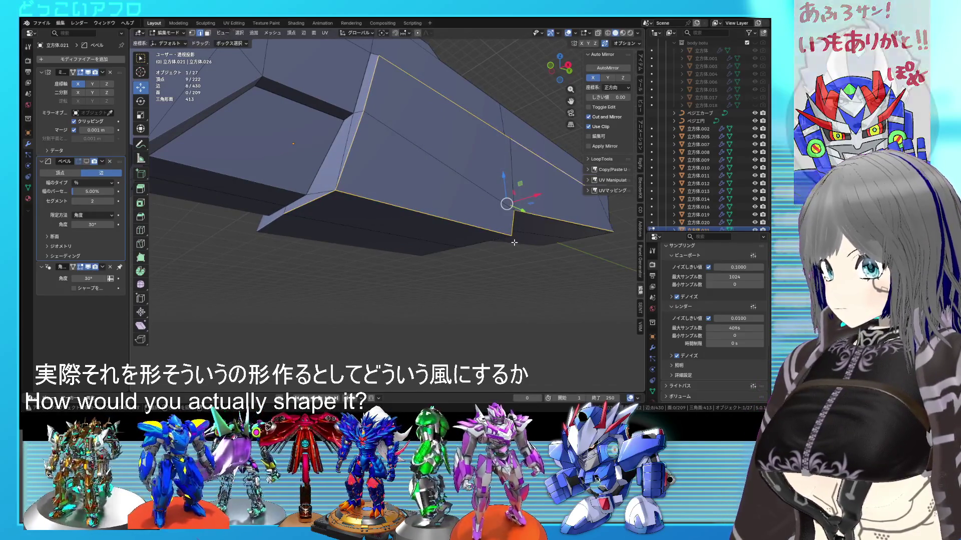
right_click(513, 242)
left_click(513, 243)
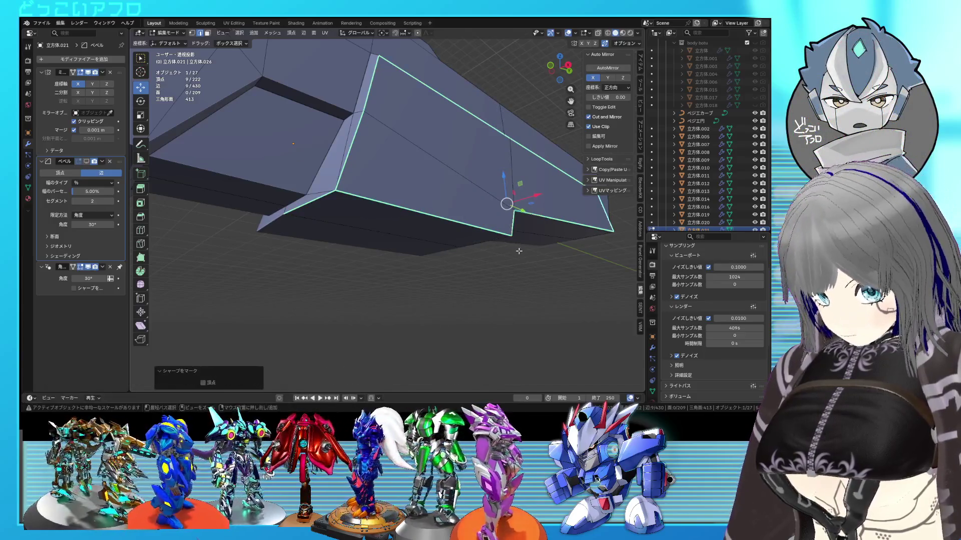
left_click(510, 212)
- Select the edges outlining the box's open end, including the front rim edge
mouse_move(509, 208)
middle_mouse_down()
mouse_move(494, 229)
mouse_move(354, 229)
mouse_move(441, 215)
mouse_move(432, 190)
mouse_move(372, 211)
middle_mouse_up()
scroll(355, 229, "down", 3)
key("Tab")
scroll(442, 215, "up", 3)
key("Tab")
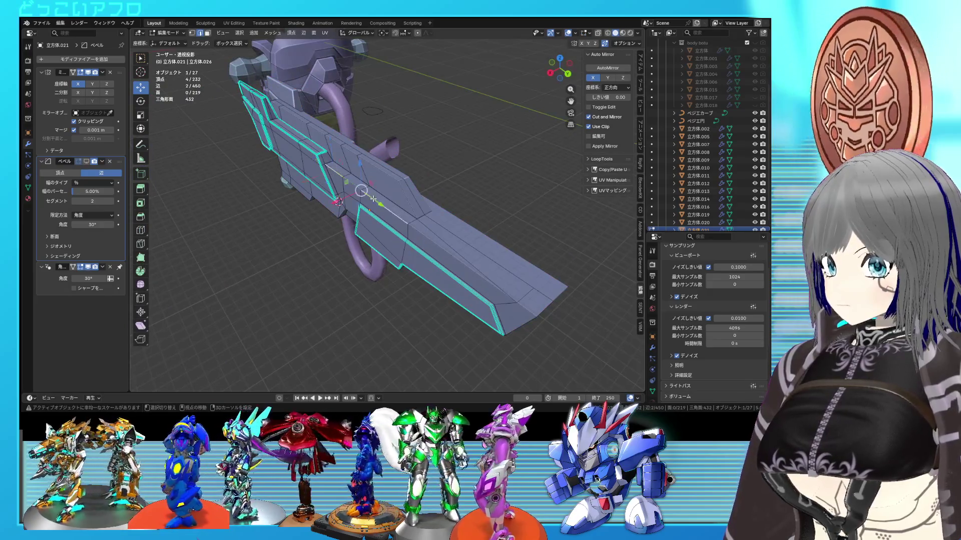
left_click(437, 234, "shift")
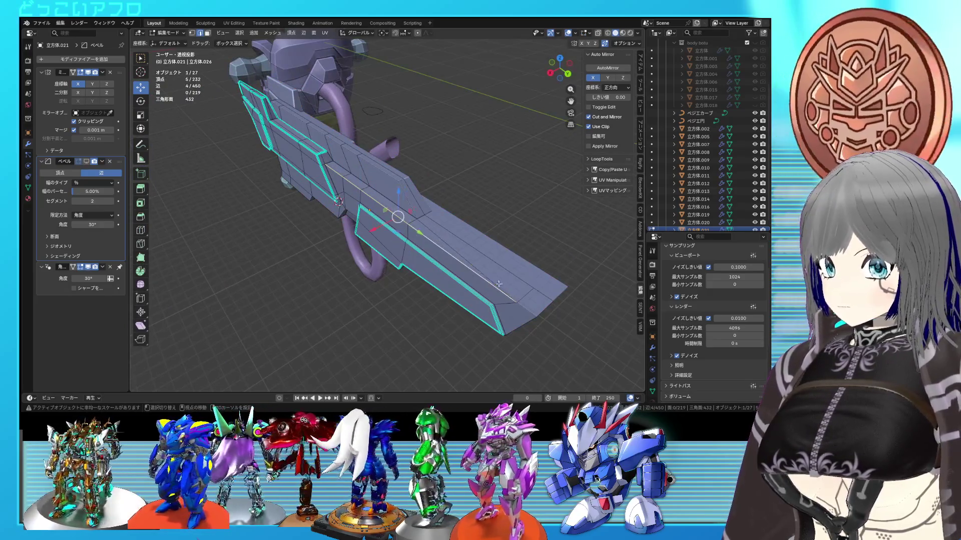
middle_click_drag(540, 308, 511, 253)
left_click(463, 215, "shift")
middle_click_drag(463, 215, 471, 253)
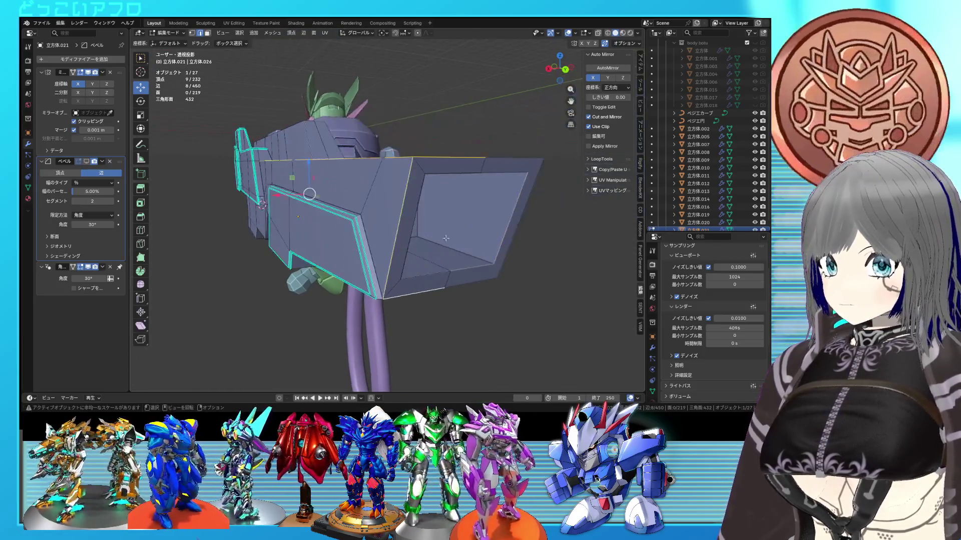
left_click(472, 255, "shift")
- Mark the rim edges sharp and give them a 0.0074 m, 1-segment bevel
key("ctrl+b")
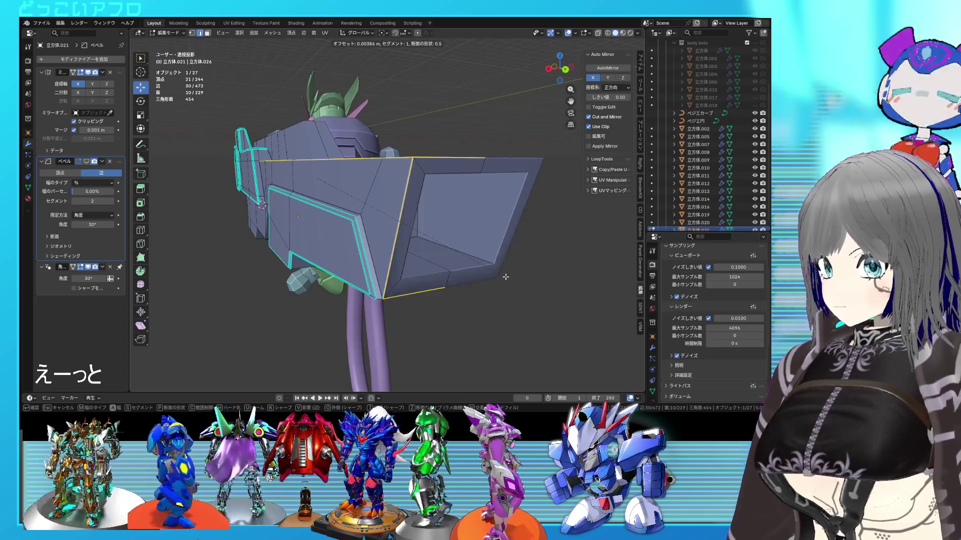
left_click(505, 277)
key("ctrl+z")
right_click(505, 277)
left_click(505, 278)
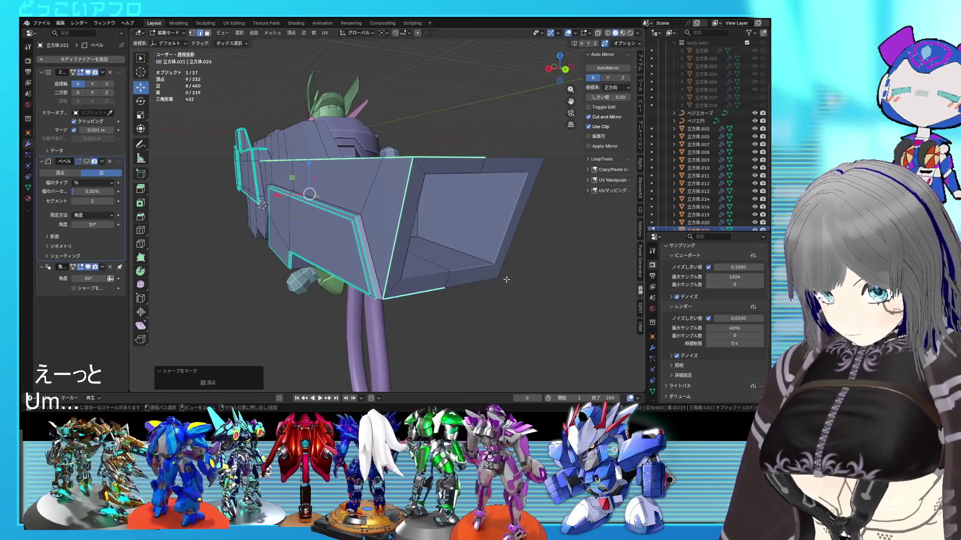
left_click(509, 283)
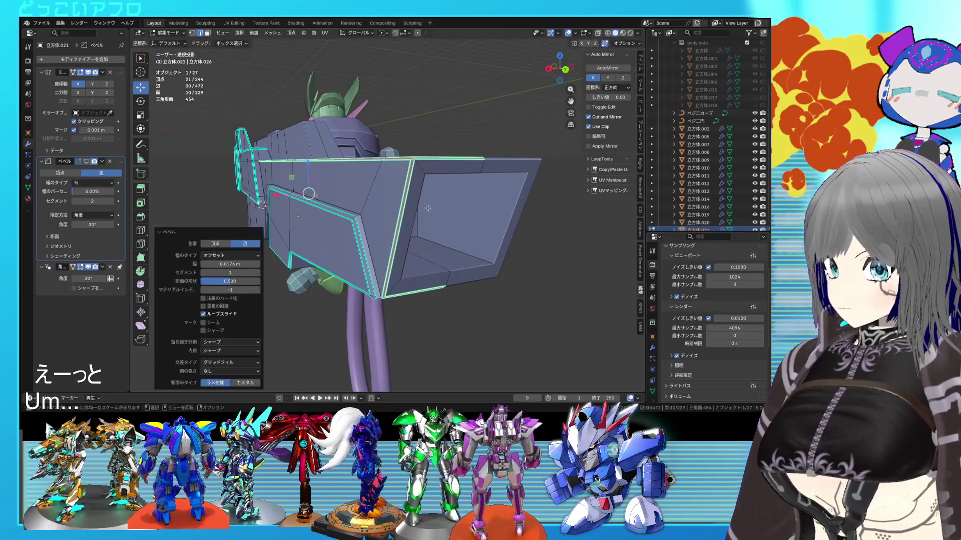
- Select a diagonal edge on the rifle's side and view it around the gun
scroll(509, 283, "up", 3)
middle_click_drag(510, 284, 421, 208)
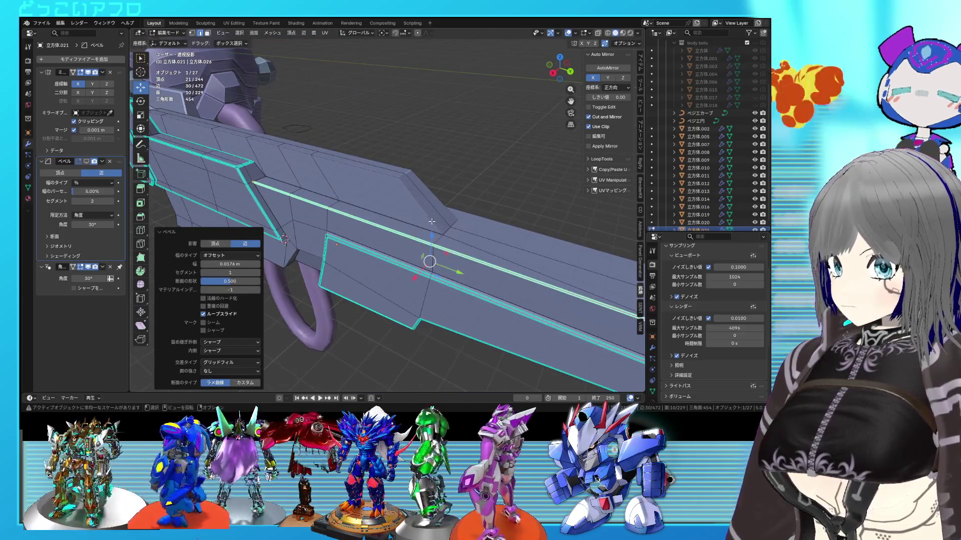
left_click(387, 187)
middle_click_drag(350, 178, 411, 190, "shift")
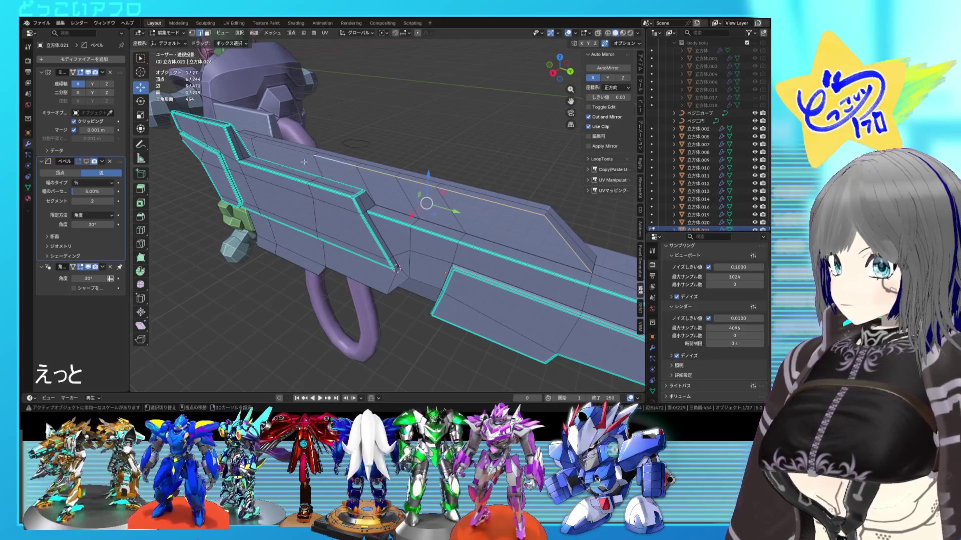
mouse_move(310, 169)
middle_mouse_down()
mouse_move(487, 193)
mouse_move(477, 212)
mouse_move(413, 227)
middle_mouse_up()
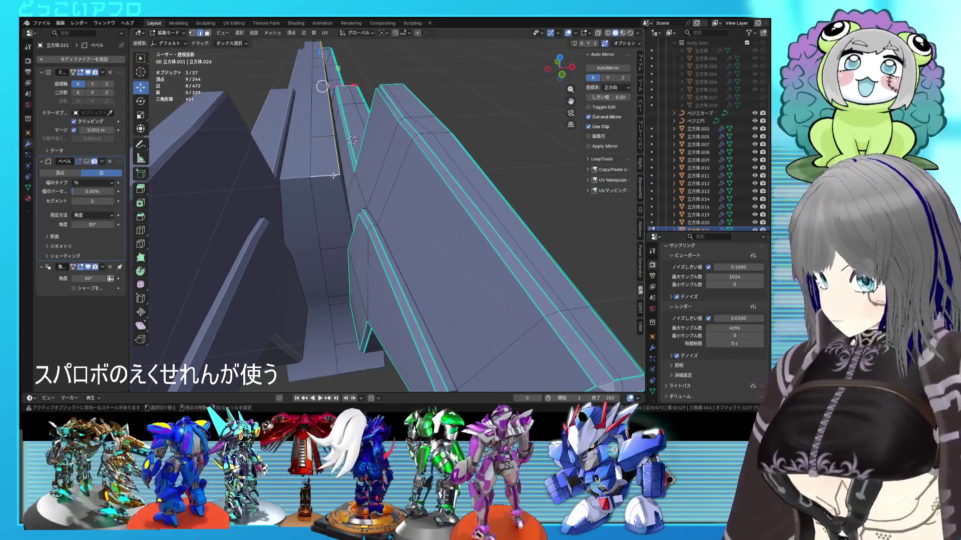
- Try a bevel on the selected edges, then undo it and dismiss the edge menu
left_click(494, 252)
key("ctrl+z")
right_click(470, 232)
key("Escape")
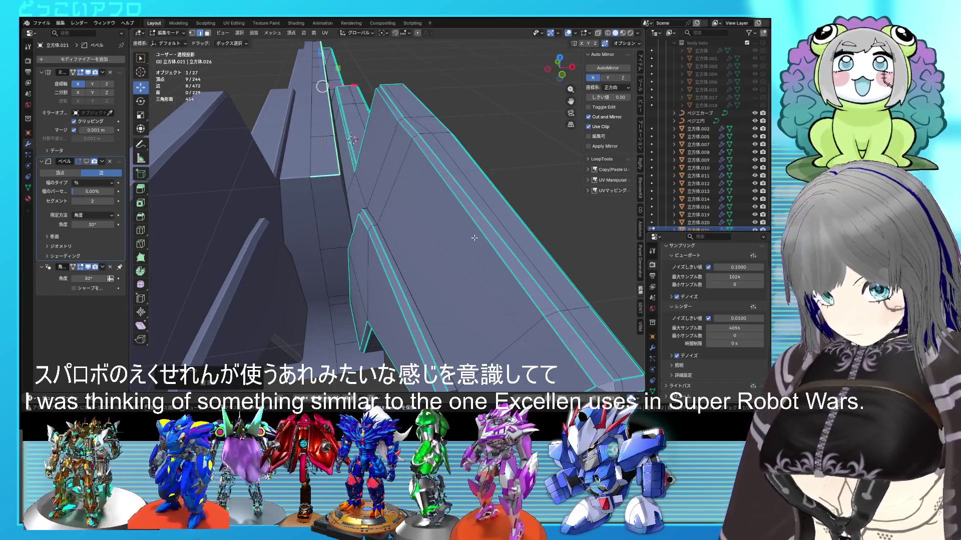
- Check the whole gun in object mode and save the file as 18.blend
key("Tab")
mouse_move(476, 239)
middle_mouse_down()
mouse_move(406, 259)
mouse_move(266, 239)
mouse_move(376, 212)
mouse_move(356, 205)
mouse_move(409, 211)
mouse_move(428, 226)
mouse_move(415, 222)
mouse_move(407, 242)
middle_mouse_up()
key("Tab")
scroll(407, 242, "up", 3)
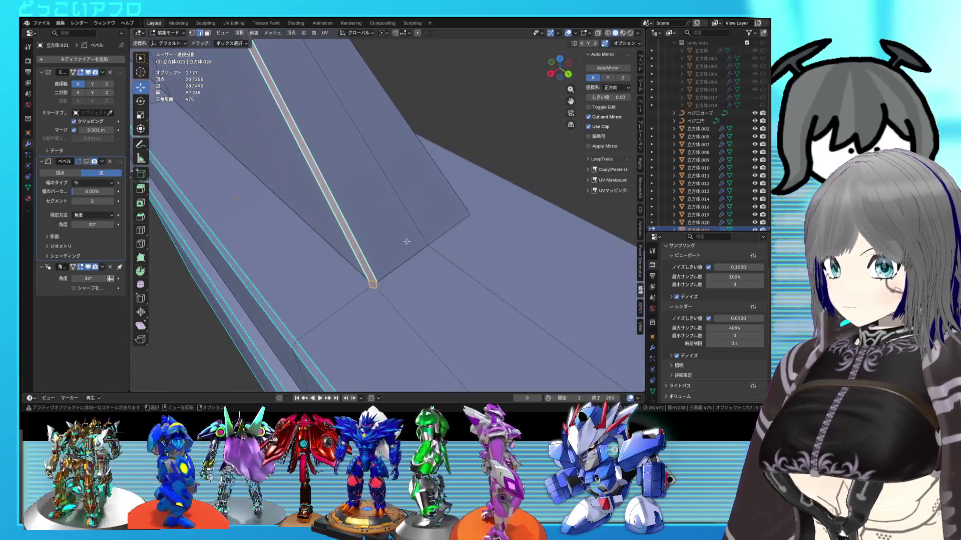
scroll(393, 275, "down", 2)
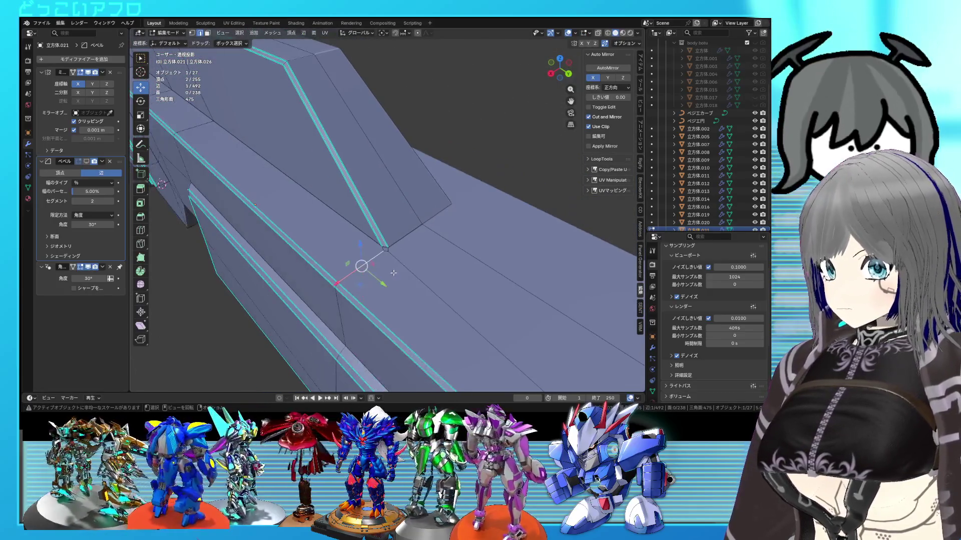
key("Tab")
scroll(386, 248, "down", 5)
mouse_move(386, 249)
middle_mouse_down()
mouse_move(494, 271)
mouse_move(469, 268)
mouse_move(479, 251)
mouse_move(477, 150)
mouse_move(418, 201)
mouse_move(428, 225)
middle_mouse_up()
key("Tab")
scroll(476, 150, "up", 3)
key("ctrl+s")
scroll(435, 248, "up", 2)
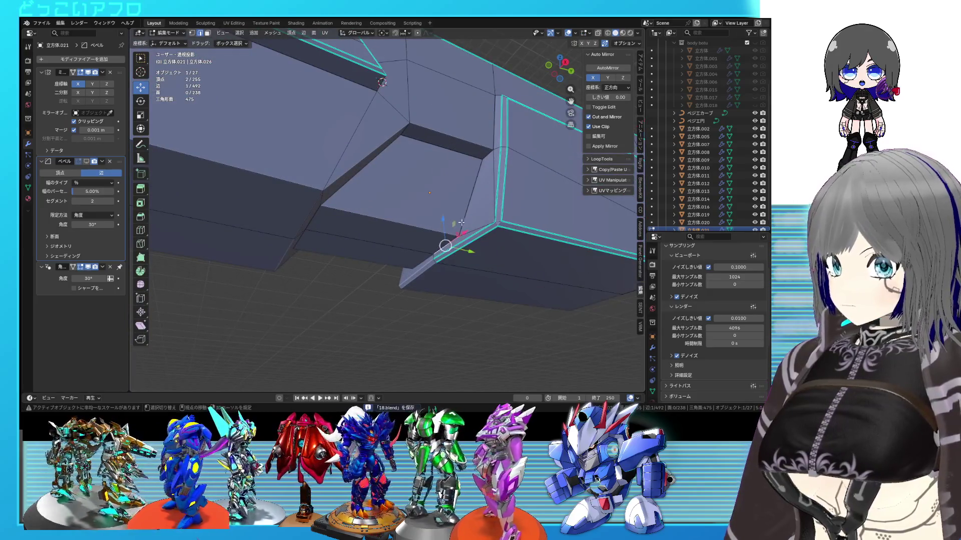
- Mark the stepped edges sharp and bevel them at 0.00177 m with 1 segment
left_click(315, 223, "shift")
right_click(379, 216)
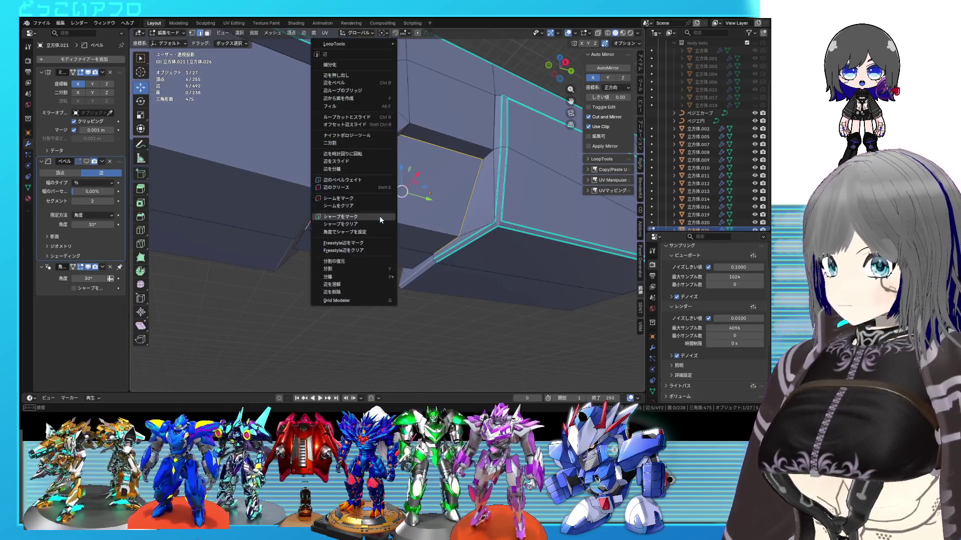
left_click(379, 215)
mouse_move(379, 215)
middle_mouse_down()
mouse_move(419, 238)
mouse_move(413, 246)
mouse_move(477, 244)
mouse_move(422, 225)
mouse_move(418, 203)
mouse_move(375, 211)
mouse_move(464, 199)
mouse_move(400, 187)
mouse_move(447, 243)
middle_mouse_up()
left_click(423, 240)
- Switch between object and edit mode to check the stepped notch edges
key("Tab")
scroll(487, 253, "up", 3)
key("Tab")
scroll(418, 203, "down", 3)
key("Tab")
key("Tab")
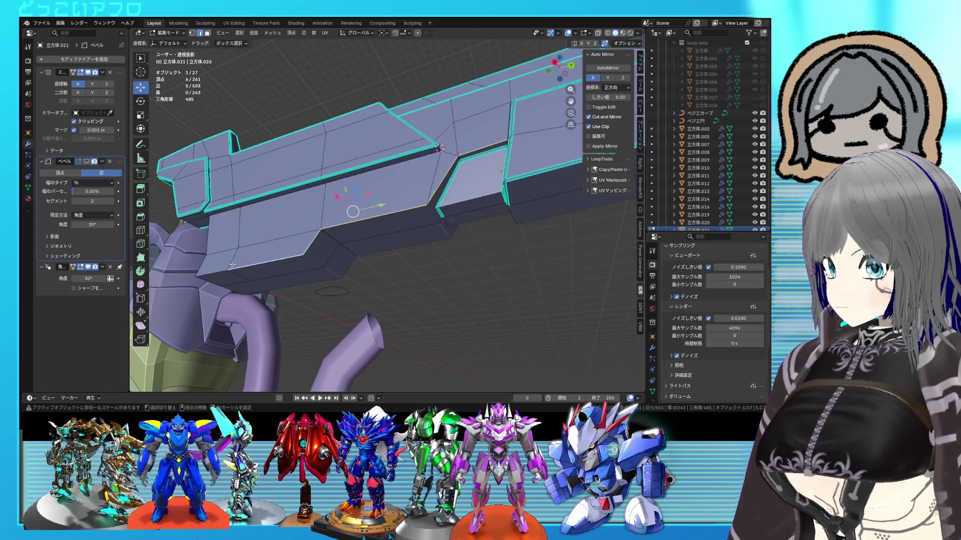
- Mark the box corner edges sharp and bevel them
mouse_move(209, 248)
middle_mouse_down()
mouse_move(345, 257)
mouse_move(369, 240)
middle_mouse_up()
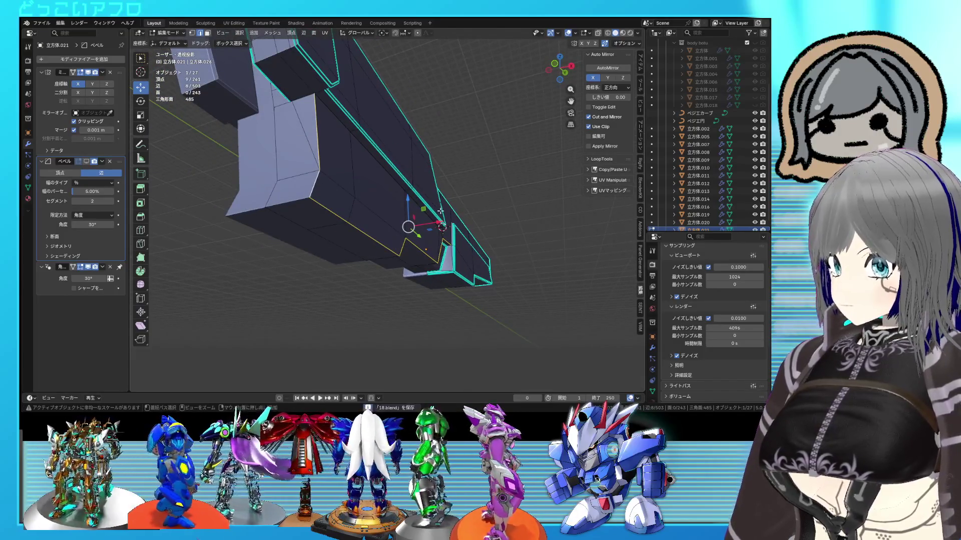
middle_click_drag(440, 211, 401, 206)
scroll(495, 215, "up", 4)
key("ctrl+e")
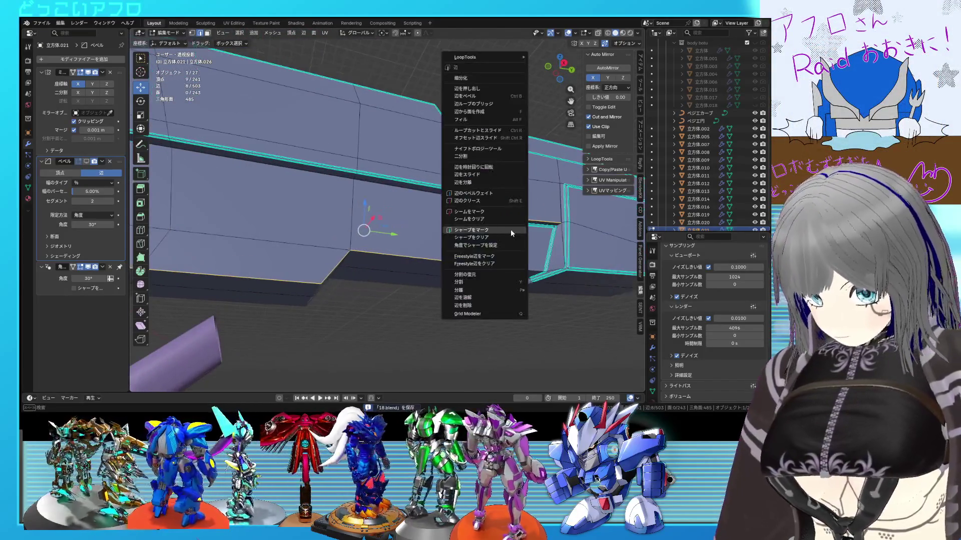
left_click(511, 231)
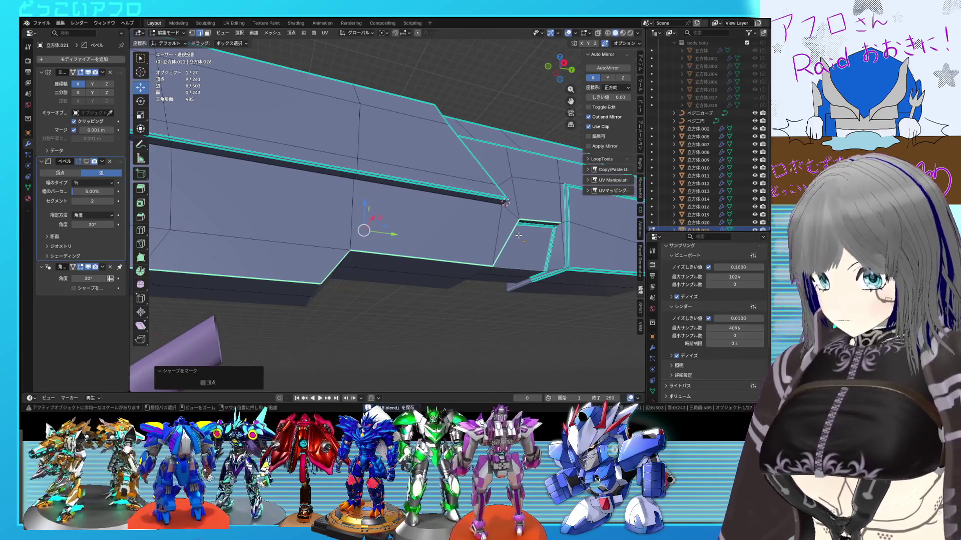
left_click(523, 238)
- Frame the bevelled corner in face mode, select its corner edge, and save
middle_click_drag(520, 238, 431, 228)
key("3")
key("ctrl+s")
key("KP_Decimal")
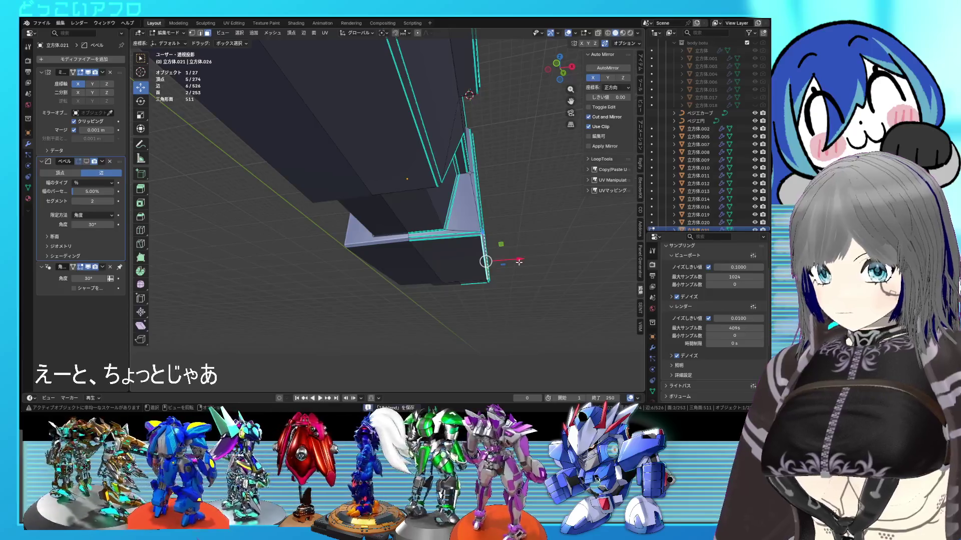
key("Escape")
mouse_move(506, 269)
middle_mouse_down()
mouse_move(474, 185)
mouse_move(516, 226)
mouse_move(455, 215)
mouse_move(453, 205)
mouse_move(441, 213)
mouse_move(464, 210)
mouse_move(456, 219)
mouse_move(385, 233)
mouse_move(331, 217)
mouse_move(433, 209)
mouse_move(317, 200)
mouse_move(393, 177)
mouse_move(466, 182)
mouse_move(436, 181)
mouse_move(536, 169)
mouse_move(536, 184)
middle_mouse_up()
left_click(476, 183)
scroll(516, 226, "down", 3)
key("ctrl+s")
- Return to object mode and view the robot and rifle from the front
key("Tab")
mouse_move(478, 204)
middle_mouse_down()
mouse_move(542, 226)
mouse_move(408, 228)
middle_mouse_up()
key("ctrl+s")
- In the right side view, scale the rifle down slightly
key("KP_3")
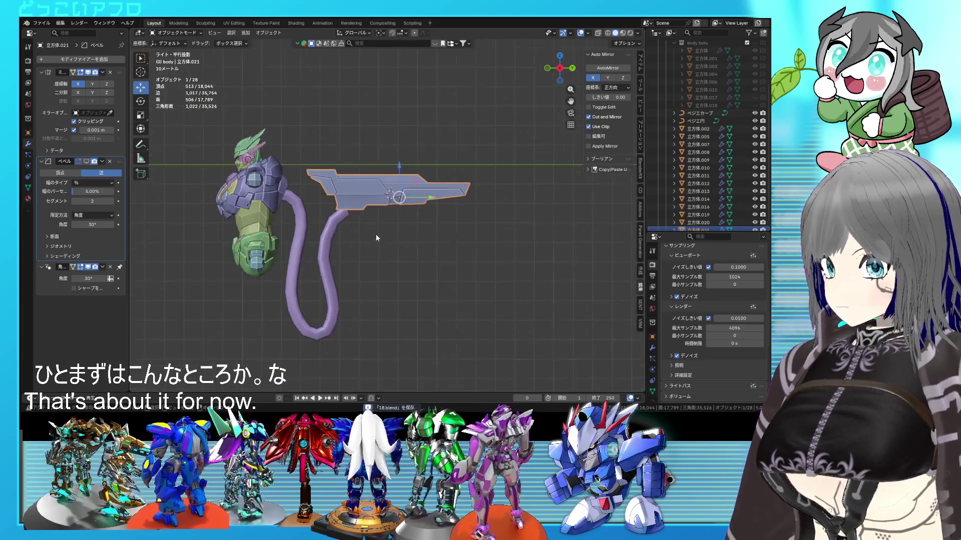
key("s")
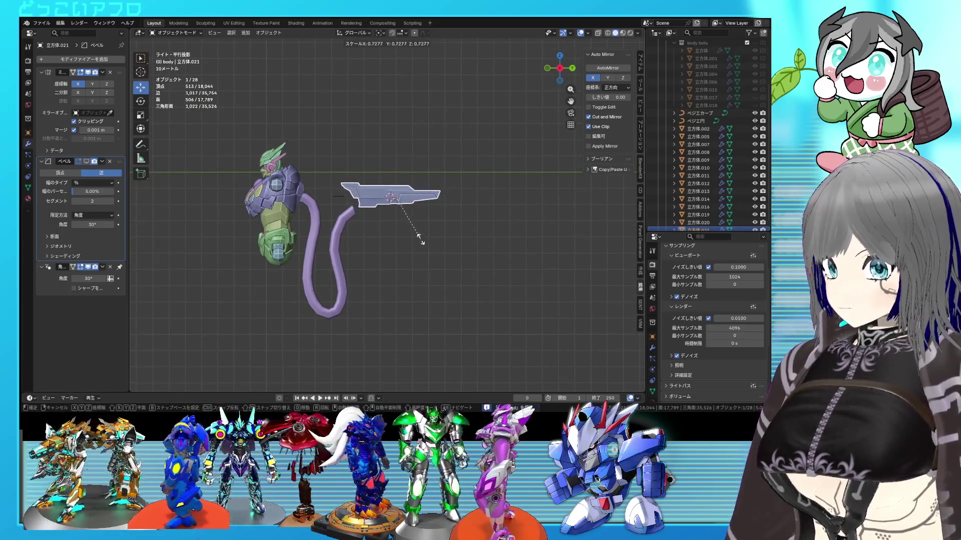
left_click(420, 240)
scroll(441, 259, "up", 3)
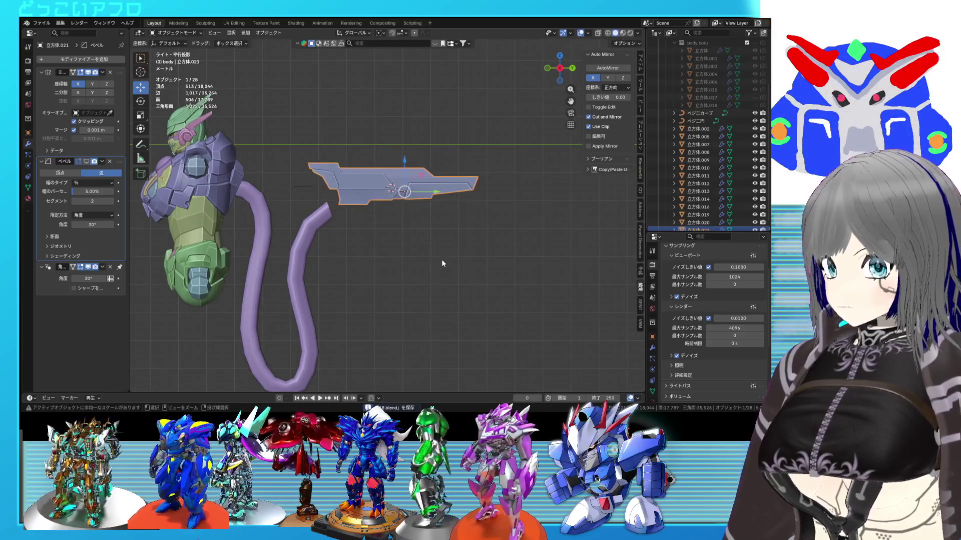
- Rotate the rifle about -21.4° so it tilts upward beside the robot's arm
key("r")
left_click(461, 238)
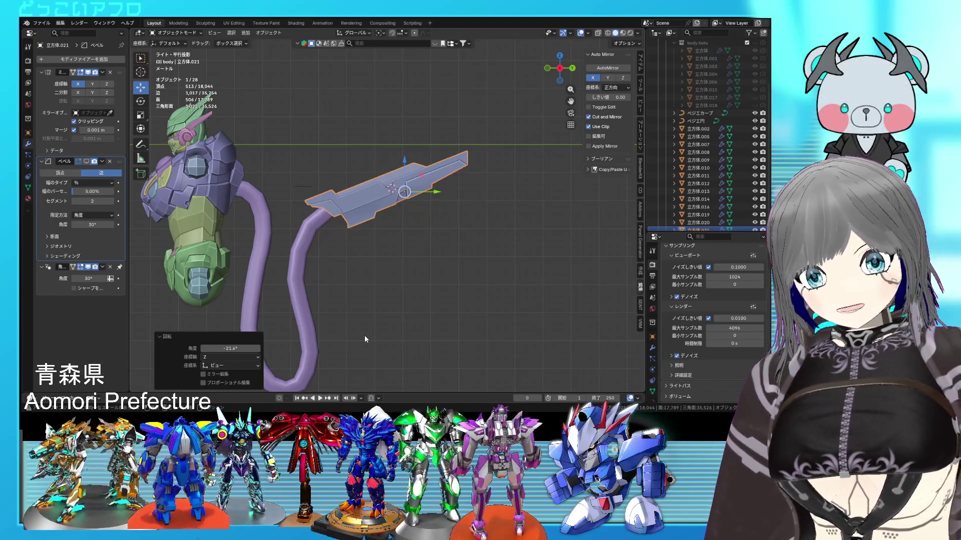
scroll(390, 209, "up", 1)
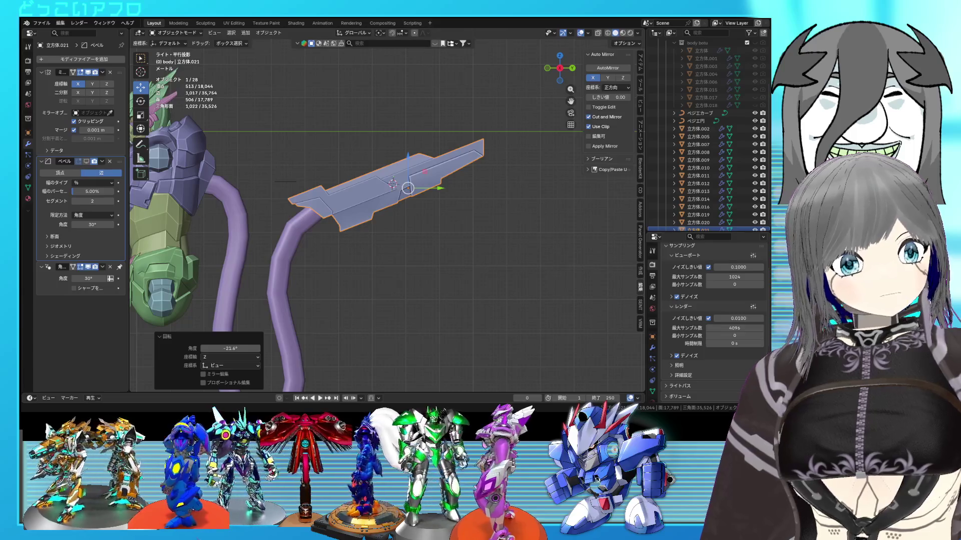
mouse_move(491, 220)
middle_mouse_down()
mouse_move(496, 251)
mouse_move(384, 256)
middle_mouse_up()
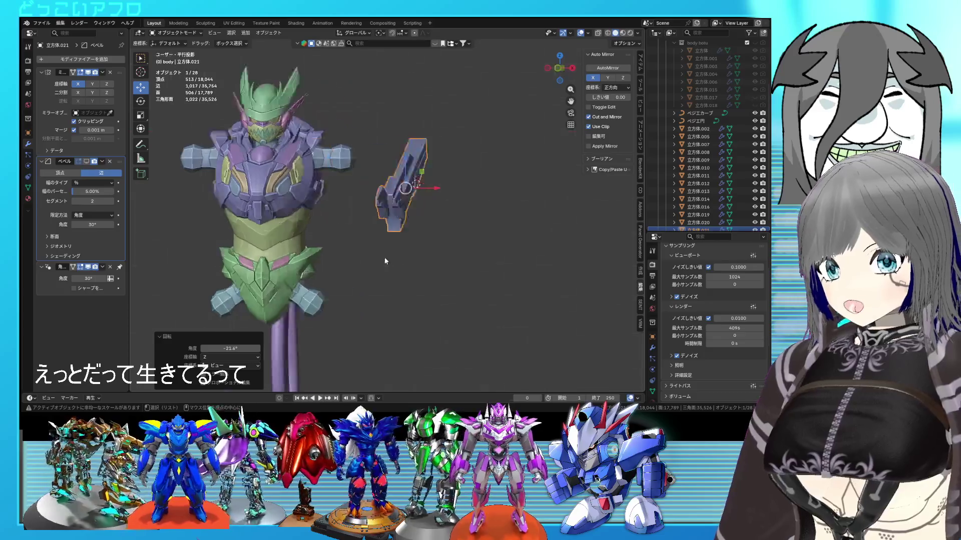
key("KP_3")
scroll(435, 262, "up", 5)
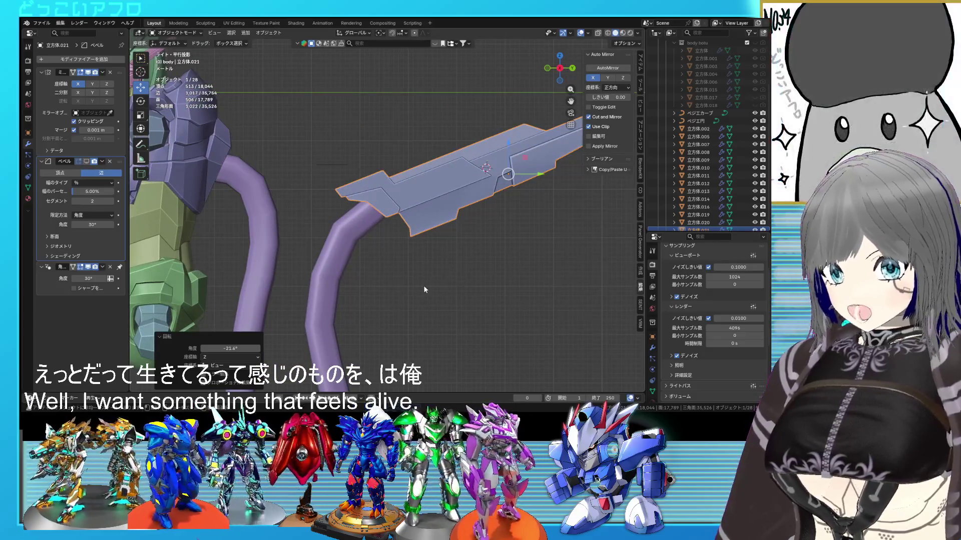
scroll(419, 312, "down", 5)
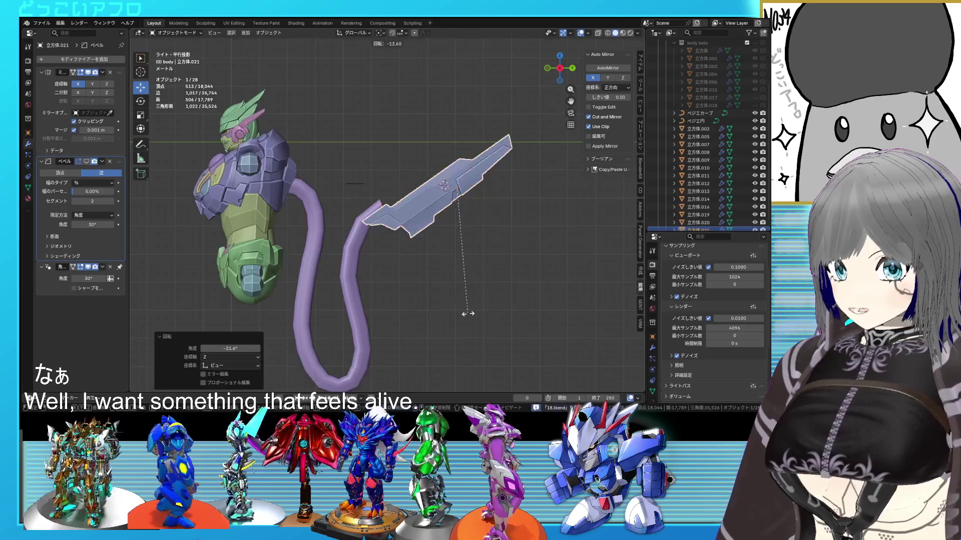
key("r")
key("Escape")
scroll(511, 248, "down", 1)
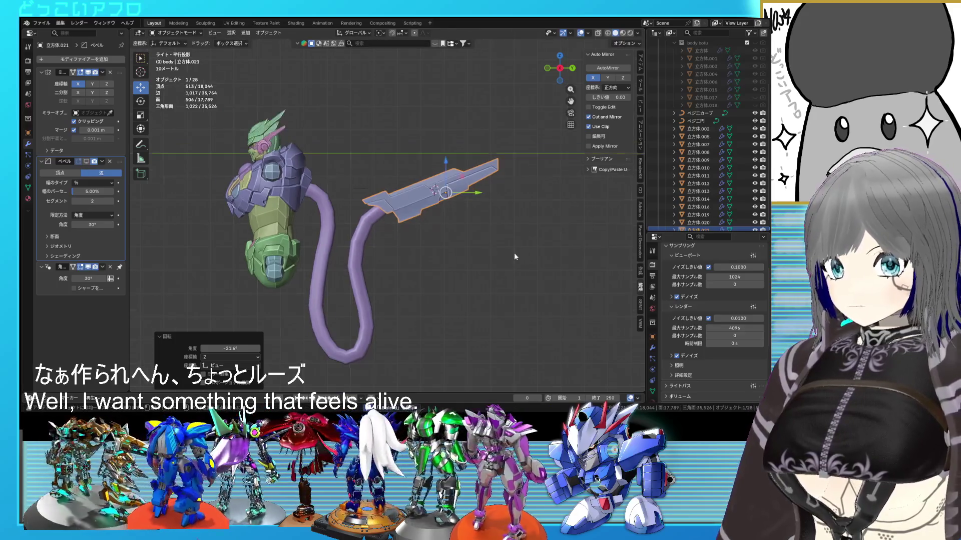
- Undo the rifle's tilt, then box-select its upper edges in X-ray and move them
key("ctrl+z")
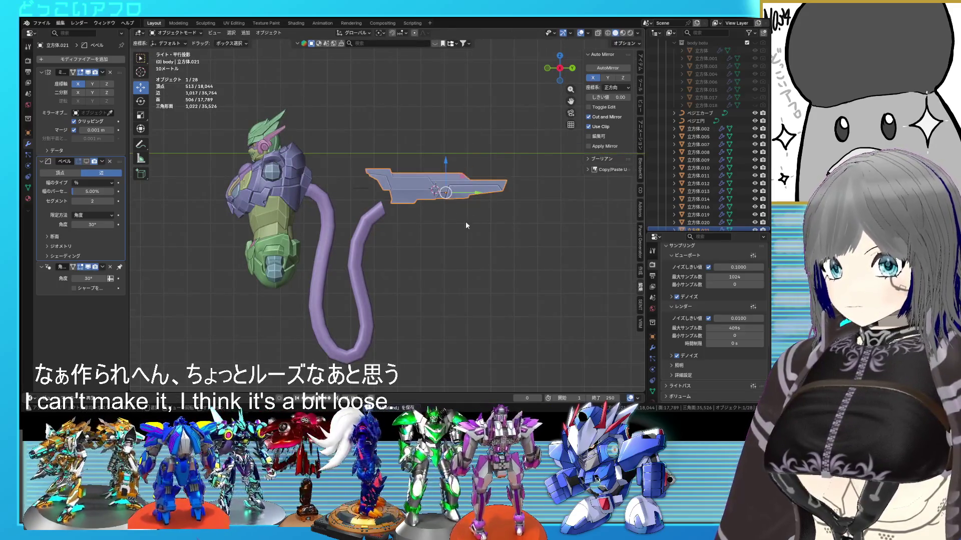
key("Tab")
scroll(465, 221, "up", 4)
scroll(365, 230, "up", 2)
key("alt+z")
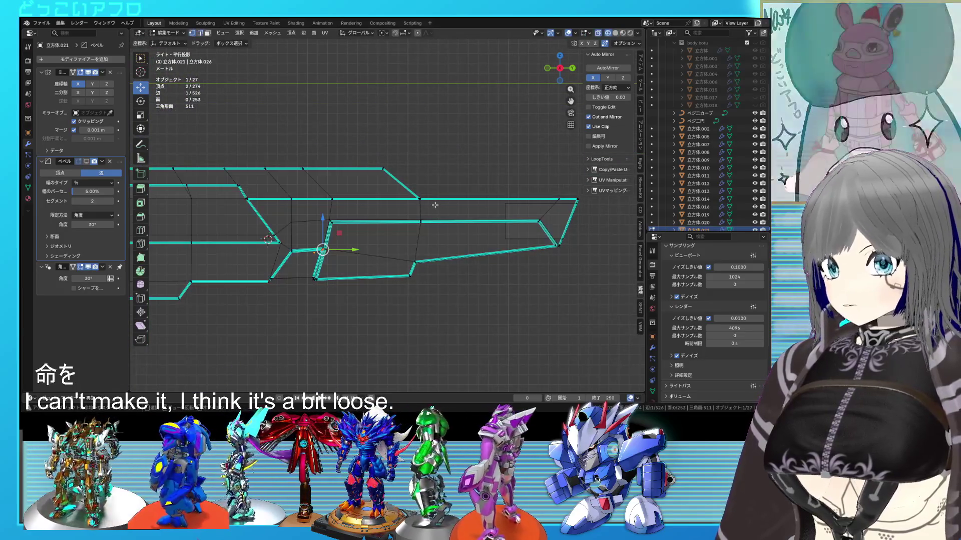
left_click_drag(436, 205, 411, 191)
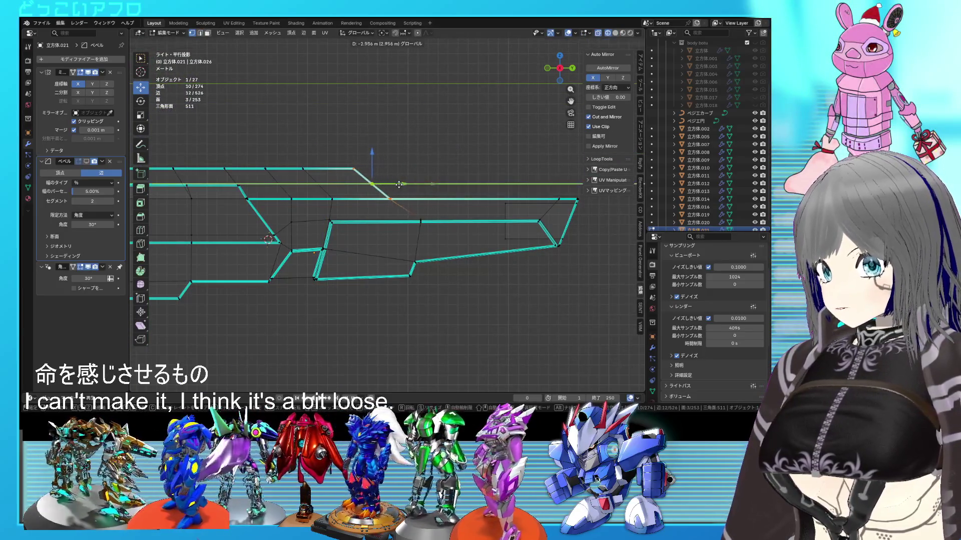
left_click_drag(409, 184, 410, 184)
mouse_move(409, 184)
middle_mouse_down("shift")
mouse_move(418, 183)
mouse_move(396, 216)
mouse_move(456, 255)
mouse_move(438, 231)
mouse_move(394, 260)
mouse_move(398, 236)
mouse_move(515, 183)
mouse_move(454, 197)
mouse_move(428, 220)
middle_mouse_up("shift")
key("alt+z")
- Shift the vertices near the rifle box's corner sideways along X
left_click_drag(420, 233, 410, 200)
key("g")
right_click(427, 237)
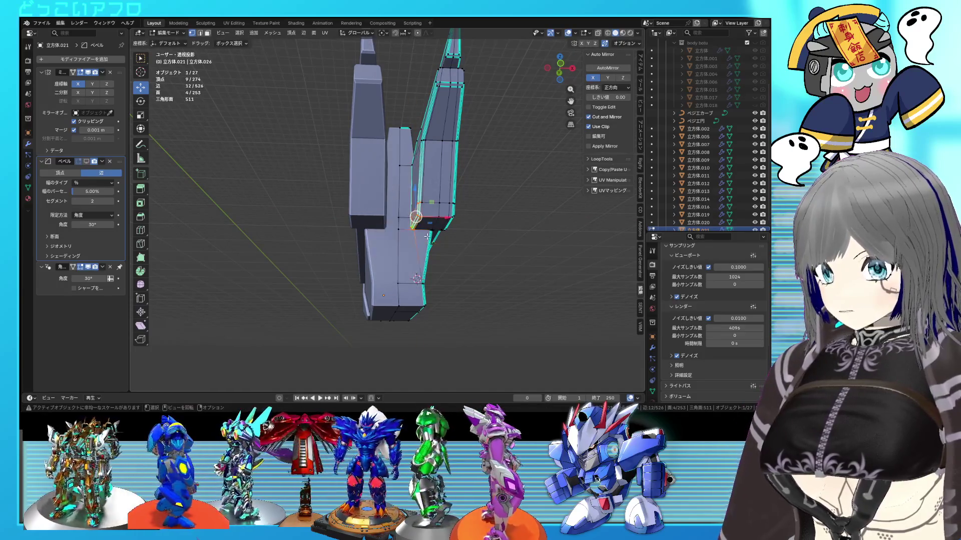
scroll(429, 229, "up", 2)
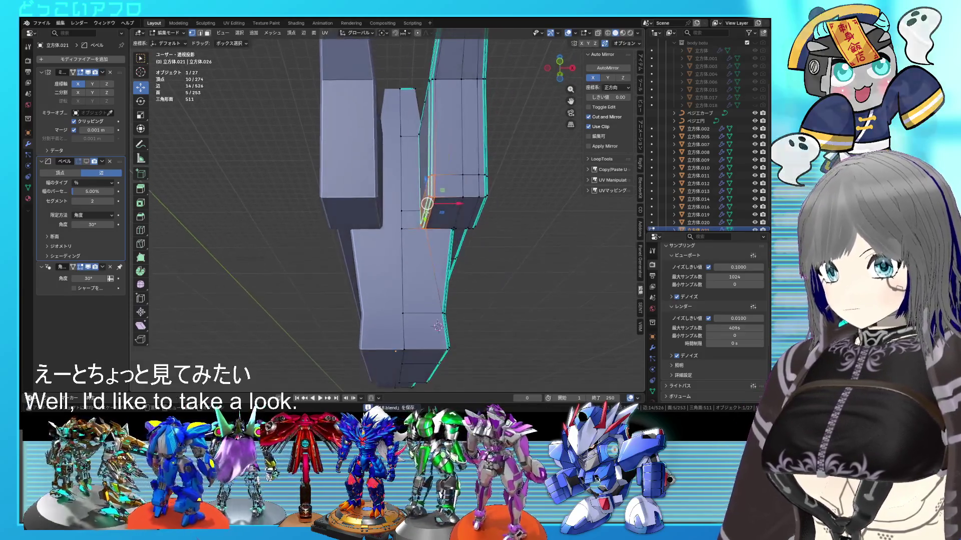
key("g")
key("x")
left_click(476, 203)
- Check the mesh in wireframe, save, and move the vertices to 0.9786 m along X
key("shift+z")
mouse_move(476, 210)
middle_mouse_down()
mouse_move(417, 250)
mouse_move(411, 276)
middle_mouse_up()
key("ctrl+s")
mouse_move(388, 224)
middle_mouse_down()
mouse_move(440, 215)
mouse_move(450, 240)
mouse_move(439, 266)
middle_mouse_up()
key("shift+z")
key("g")
key("x")
left_click(479, 211)
- Return to object mode and view the rifle from the left side
key("Tab")
key("ctrl+KP_3")
middle_click_drag(581, 270, 338, 253)
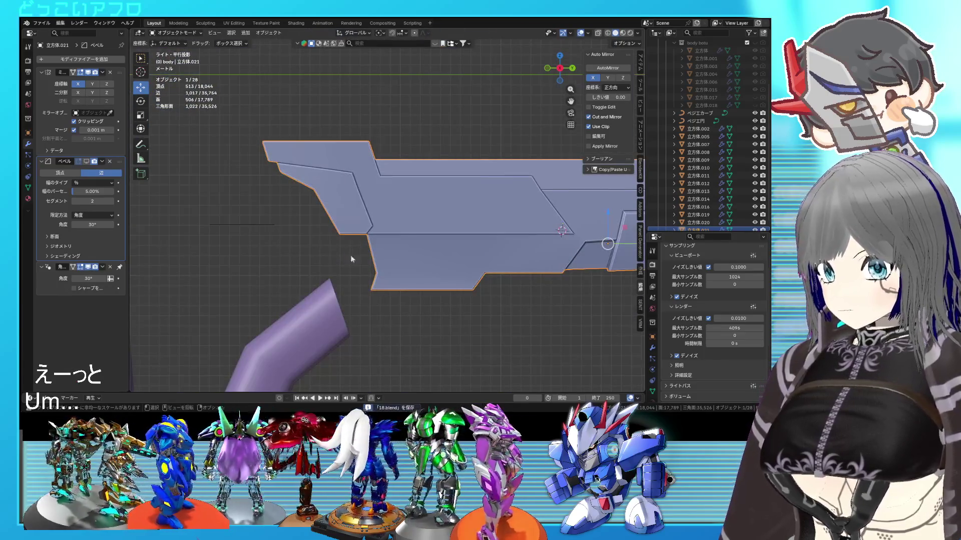
- Try rotating the tube curve's end handle toward the rifle in edit mode, then undo it
key("shift+z")
middle_click_drag(412, 285, 411, 229)
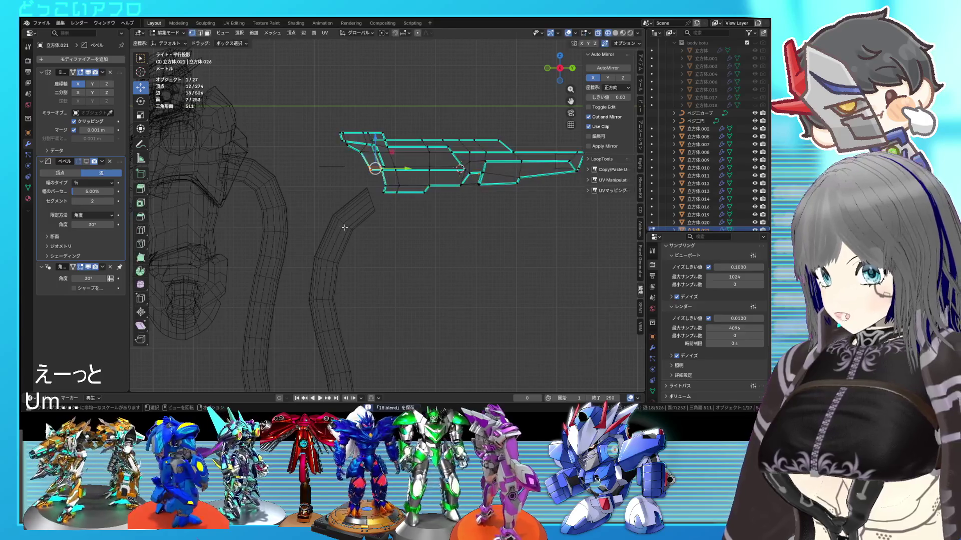
left_click(344, 227)
key("Tab")
middle_click_drag(354, 255, 402, 192, "shift")
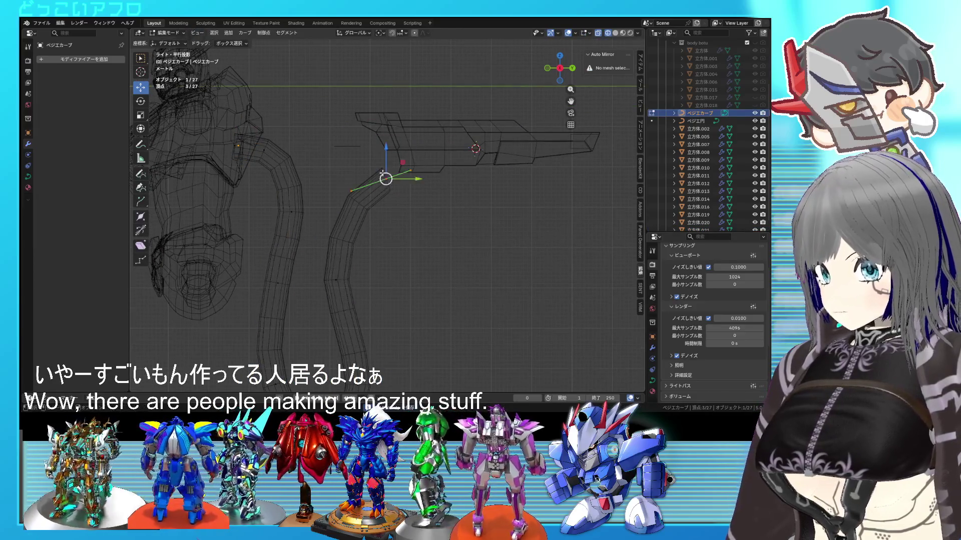
scroll(385, 190, "down", 2)
key("r")
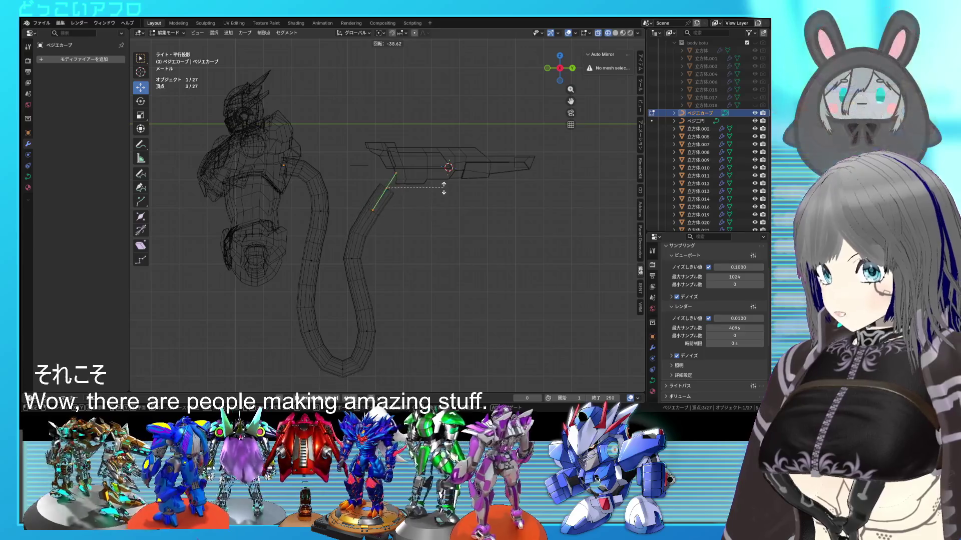
left_click(444, 185)
key("g")
key("Escape")
key("ctrl+z")
key("Tab")
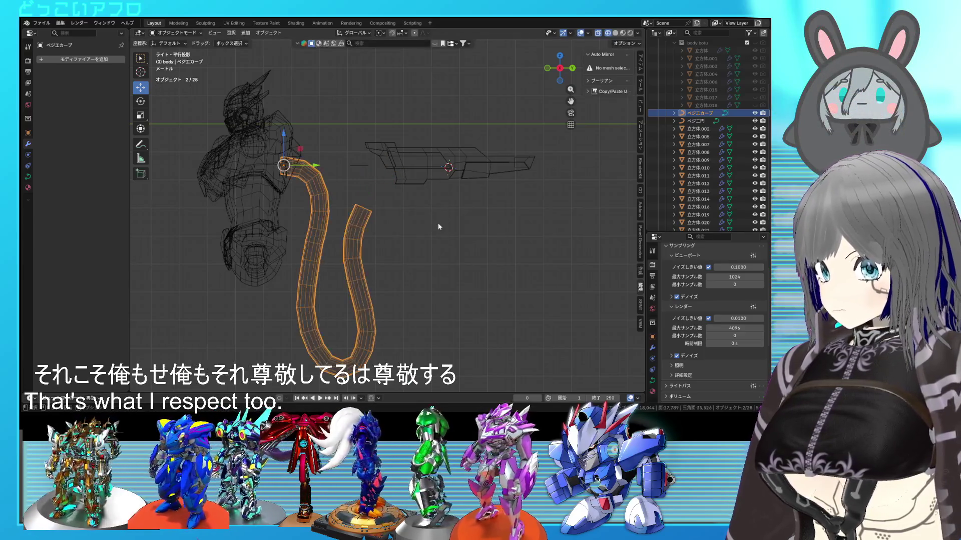
- Set the rifle's origin to the 3D cursor
left_click(431, 178)
key("r")
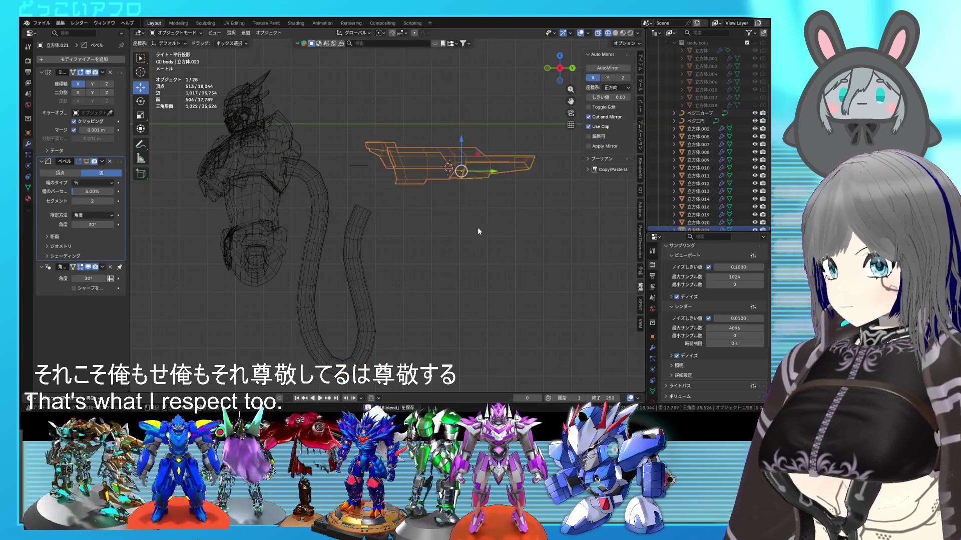
key("Tab")
scroll(401, 198, "up", 3)
middle_click_drag(402, 198, 398, 131)
key("shift+z")
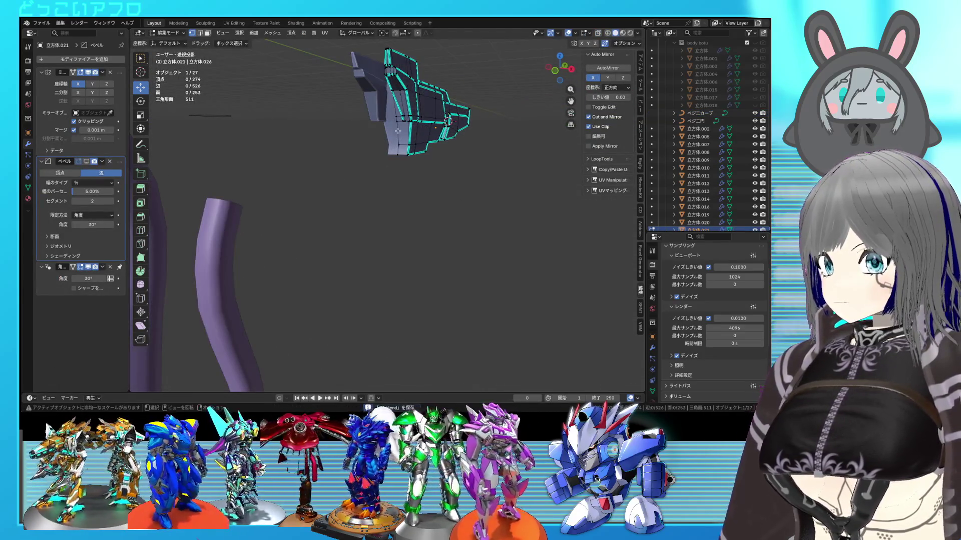
key("Tab")
right_click(415, 146)
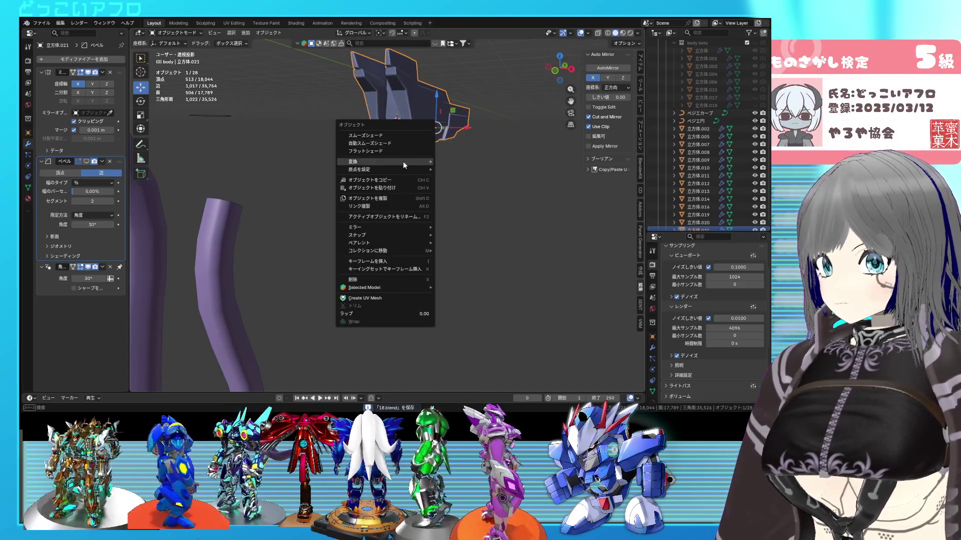
mouse_move(405, 168)
left_click(458, 184)
- Rotate the rifle about 59 degrees in the right view and move it into place
key("KP_3")
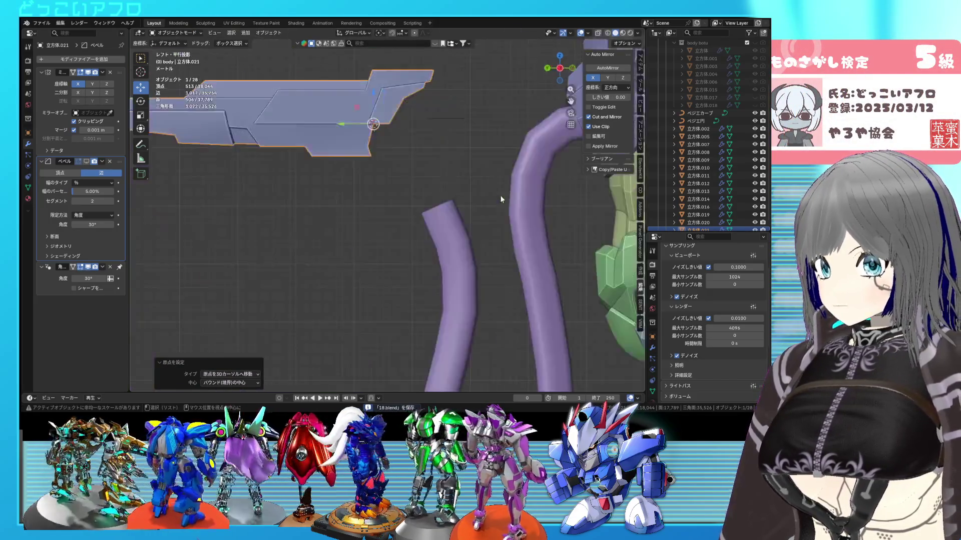
key("shift+z")
key("r")
left_click(477, 186)
key("g")
left_click(434, 248)
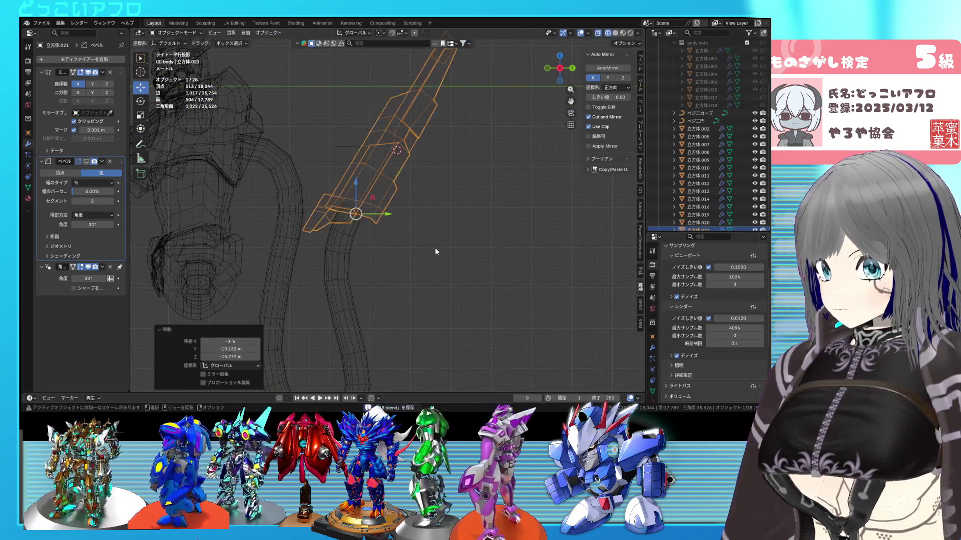
middle_click_drag(430, 262, 299, 253)
key("ctrl+KP_1")
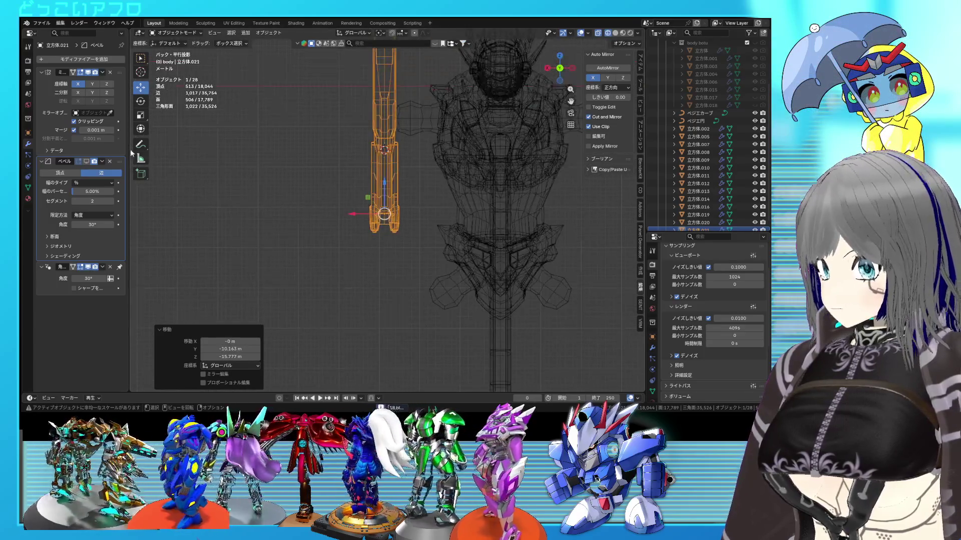
- Set the rifle's X location to 0 and check it from the front and side
left_click(652, 337)
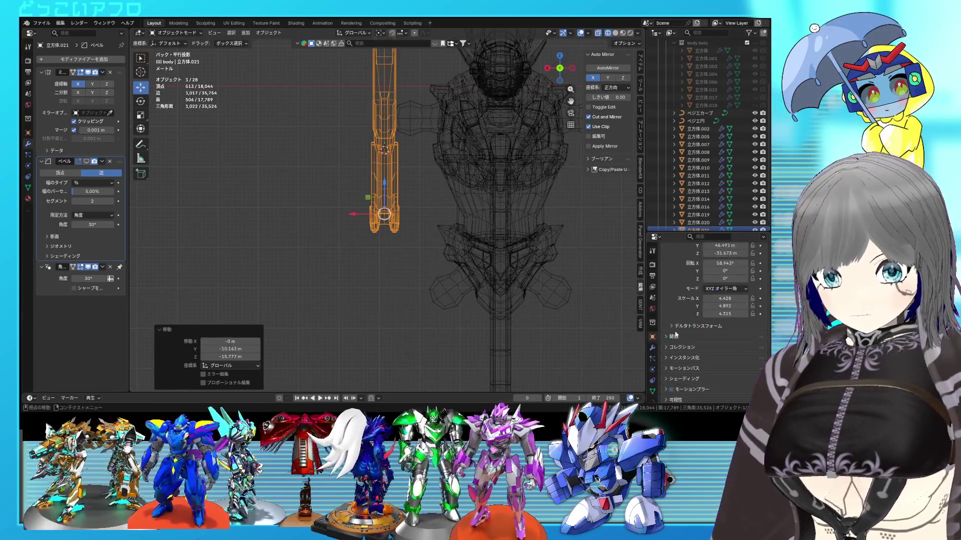
scroll(731, 262, "up", 3)
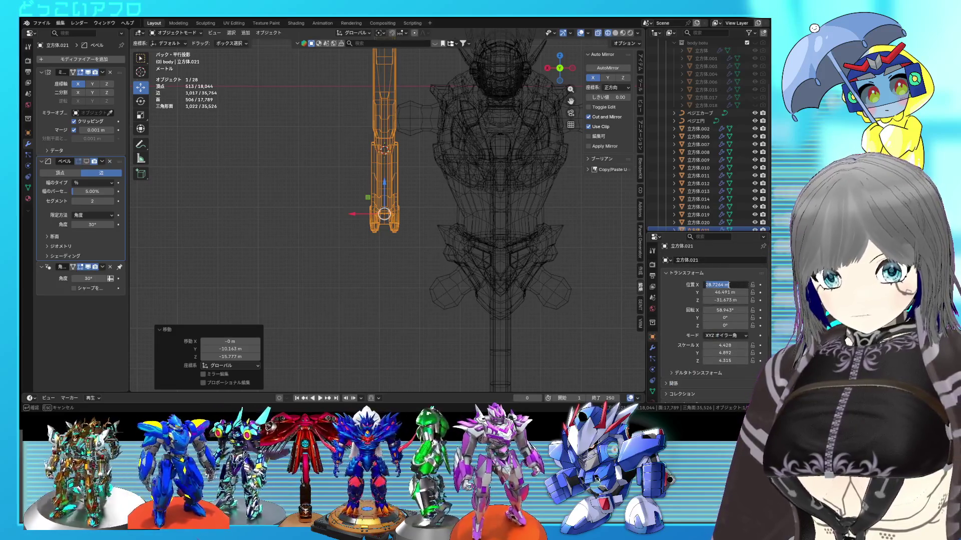
key("Return")
key("KP_3")
key("shift+z")
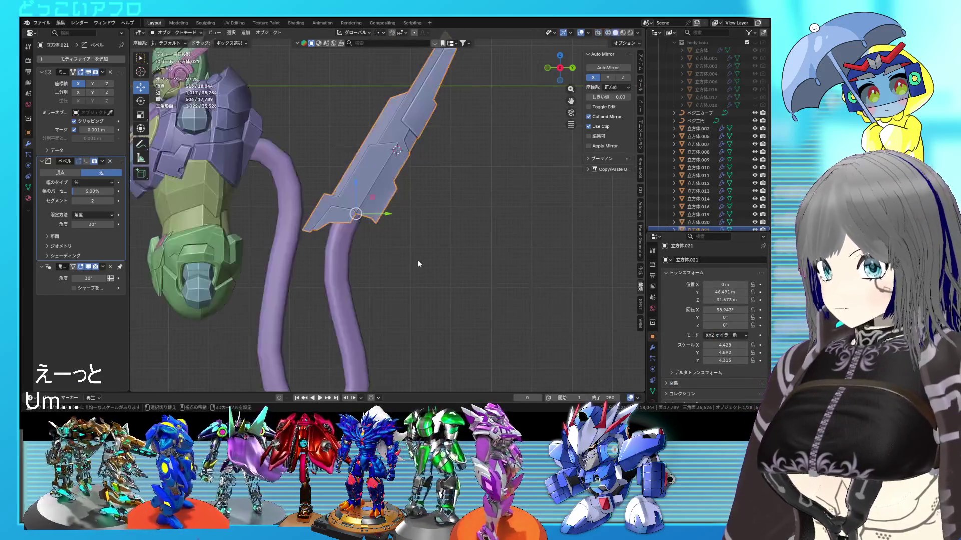
key("KP_1")
key("shift+z")
mouse_move(372, 241)
middle_mouse_down()
mouse_move(518, 278)
mouse_move(395, 238)
middle_mouse_up()
key("shift+z")
- Move the blade in the side view and rotate it about 9.28°
left_click(416, 239)
scroll(415, 240, "up", 2)
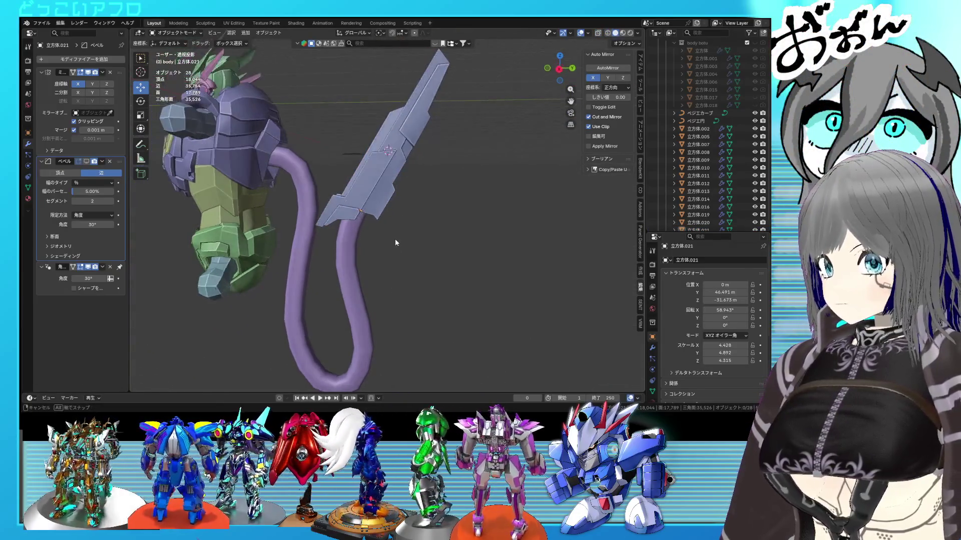
key("KP_1")
key("KP_3")
key("shift+z")
left_click(382, 218)
key("g")
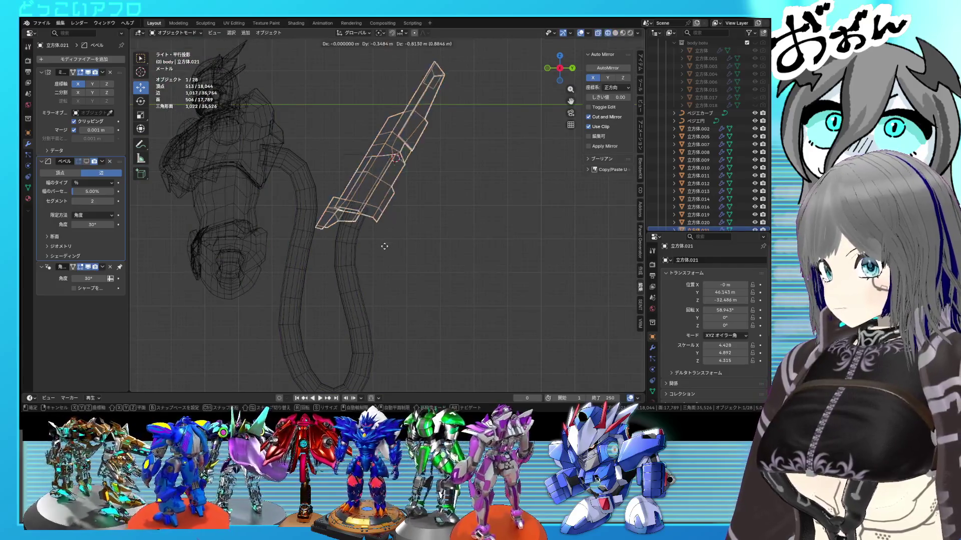
left_click(380, 243)
key("r")
left_click(388, 244)
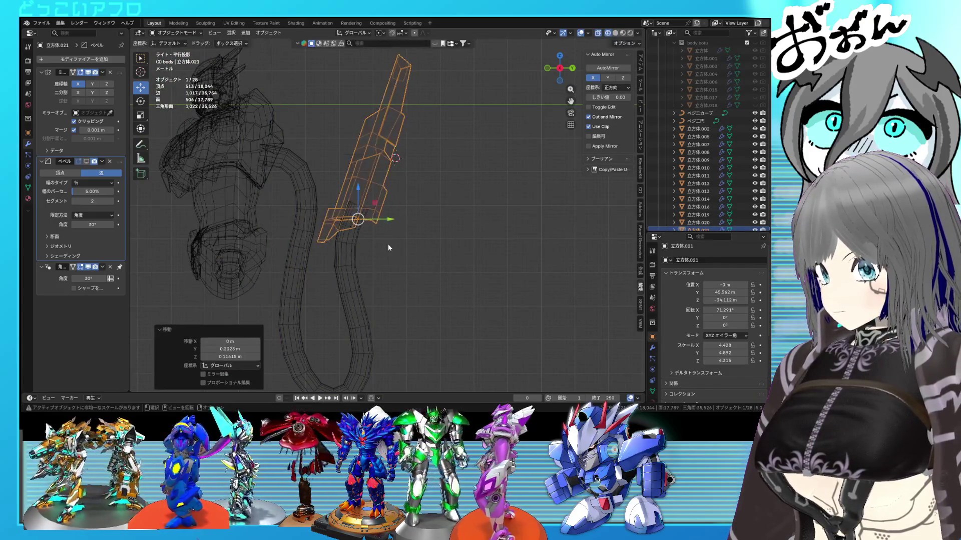
left_click(398, 269)
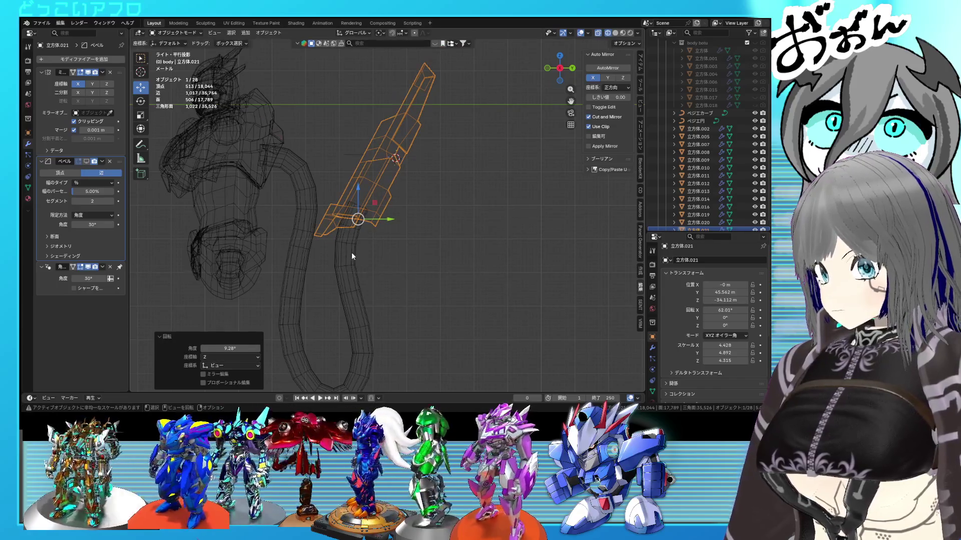
- Move the tube curve's end point, then reposition the blade onto it
left_click(348, 236)
key("Tab")
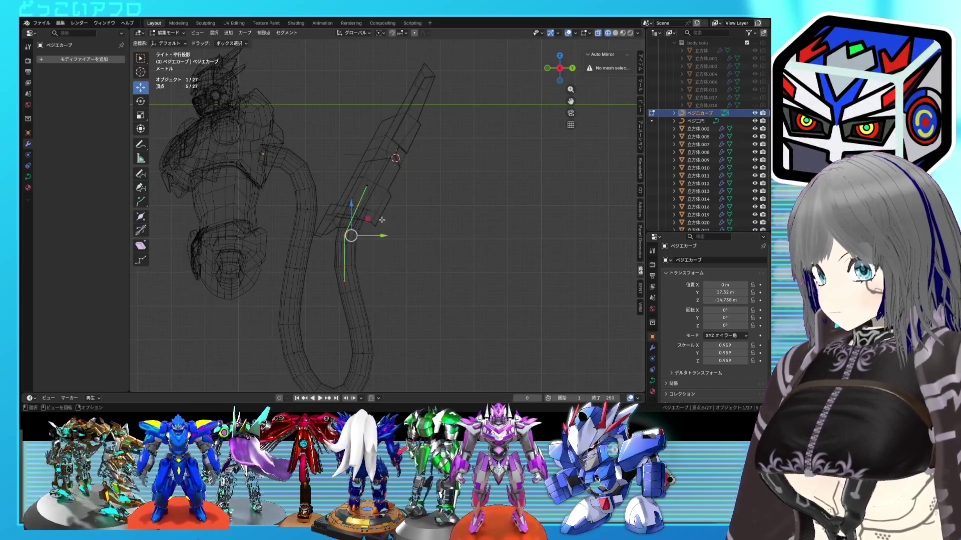
left_click(378, 225)
key("Tab")
left_click(375, 220)
key("g")
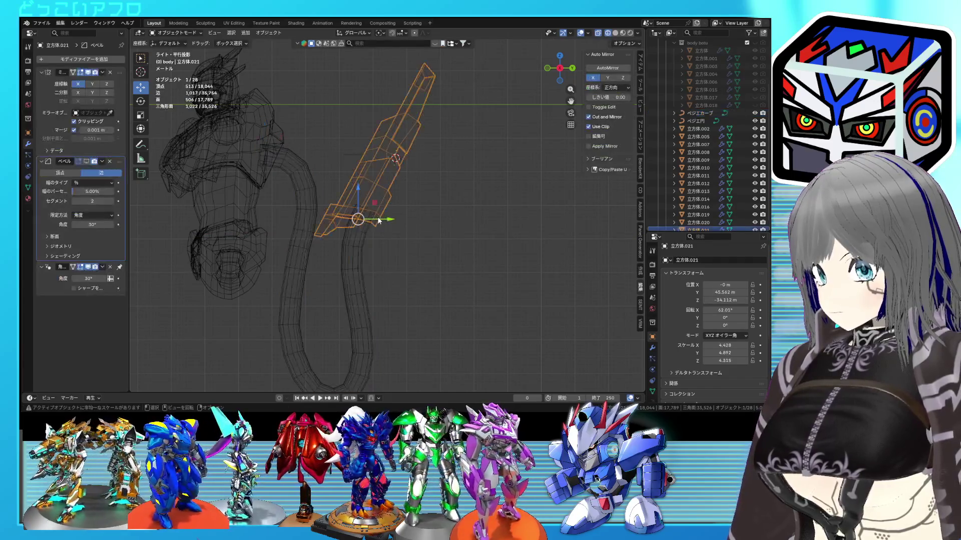
left_click(390, 224)
key("shift+z")
mouse_move(380, 225)
middle_mouse_down()
mouse_move(350, 271)
mouse_move(435, 256)
mouse_move(241, 237)
mouse_move(444, 218)
mouse_move(256, 223)
mouse_move(305, 216)
middle_mouse_up()
- Orbit around the robot and blade to inspect them from all sides
left_click(435, 251)
scroll(369, 216, "up", 3)
mouse_move(368, 216)
middle_mouse_down()
mouse_move(406, 200)
mouse_move(369, 226)
mouse_move(371, 209)
mouse_move(387, 267)
mouse_move(435, 263)
mouse_move(433, 235)
mouse_move(455, 179)
mouse_move(475, 176)
mouse_move(512, 142)
mouse_move(482, 159)
mouse_move(508, 150)
mouse_move(509, 180)
middle_mouse_up()
scroll(507, 148, "down", 4)
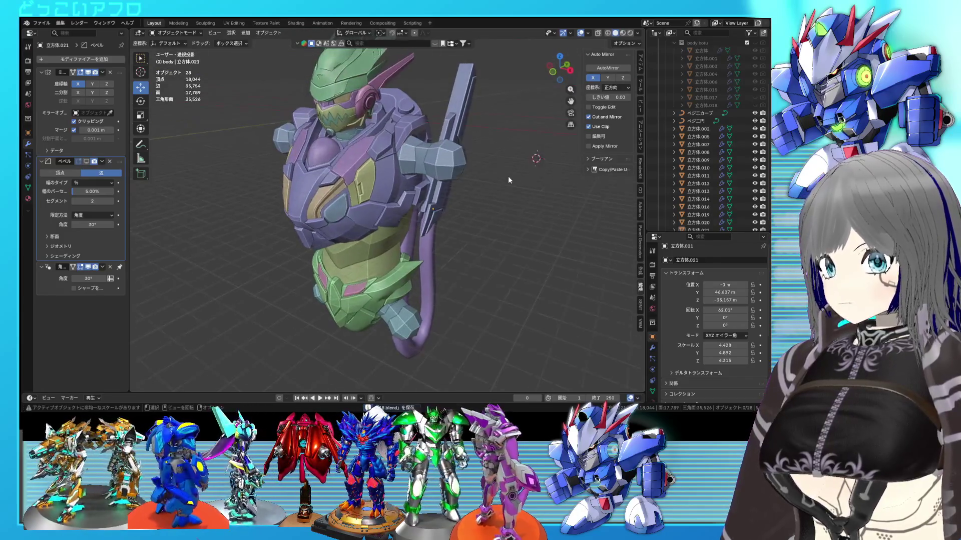
mouse_move(470, 230)
middle_mouse_down()
mouse_move(441, 239)
mouse_move(491, 234)
mouse_move(479, 243)
mouse_move(391, 241)
mouse_move(423, 240)
mouse_move(394, 259)
mouse_move(454, 247)
middle_mouse_up()
scroll(478, 240, "up", 3)
scroll(423, 239, "down", 3)
scroll(458, 236, "up", 3)
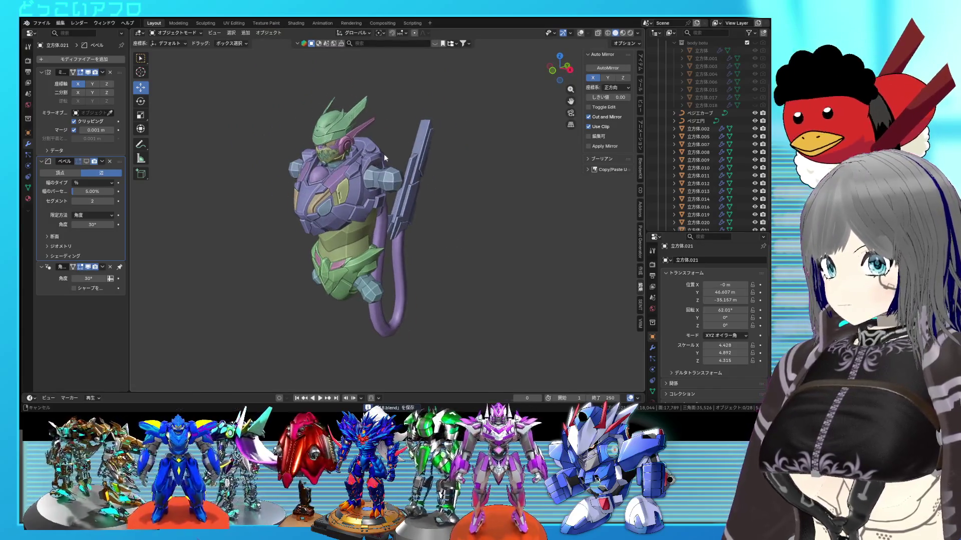
mouse_move(460, 232)
middle_mouse_down()
mouse_move(518, 172)
mouse_move(455, 167)
mouse_move(382, 213)
mouse_move(438, 188)
middle_mouse_up()
scroll(438, 188, "down", 2)
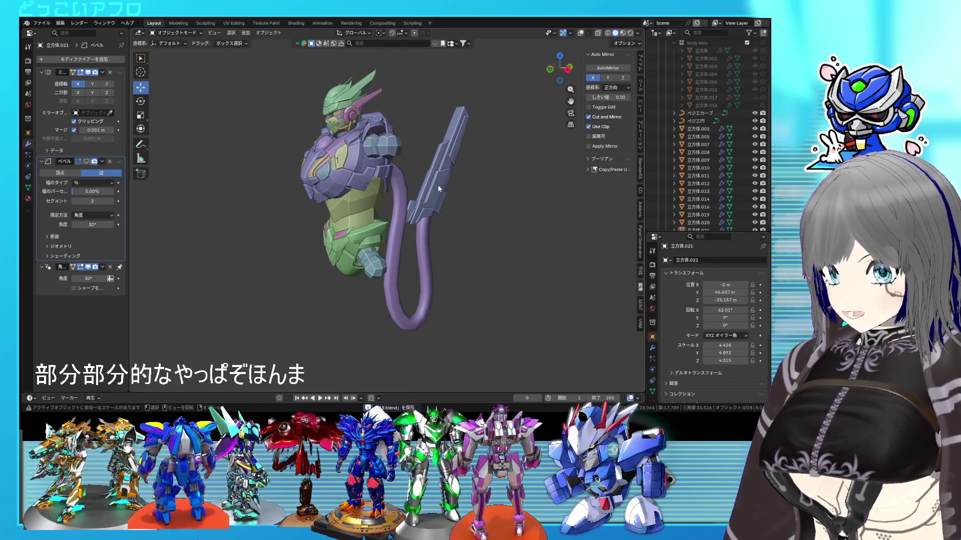
mouse_move(437, 191)
middle_mouse_down()
mouse_move(471, 214)
mouse_move(298, 211)
mouse_move(298, 191)
mouse_move(340, 138)
mouse_move(463, 166)
mouse_move(461, 192)
mouse_move(530, 202)
mouse_move(423, 199)
mouse_move(432, 275)
mouse_move(434, 208)
mouse_move(468, 208)
mouse_move(428, 214)
middle_mouse_up()
scroll(457, 215, "up", 3)
- Rotate the blade by about -0.504° and deselect it
left_click(440, 214)
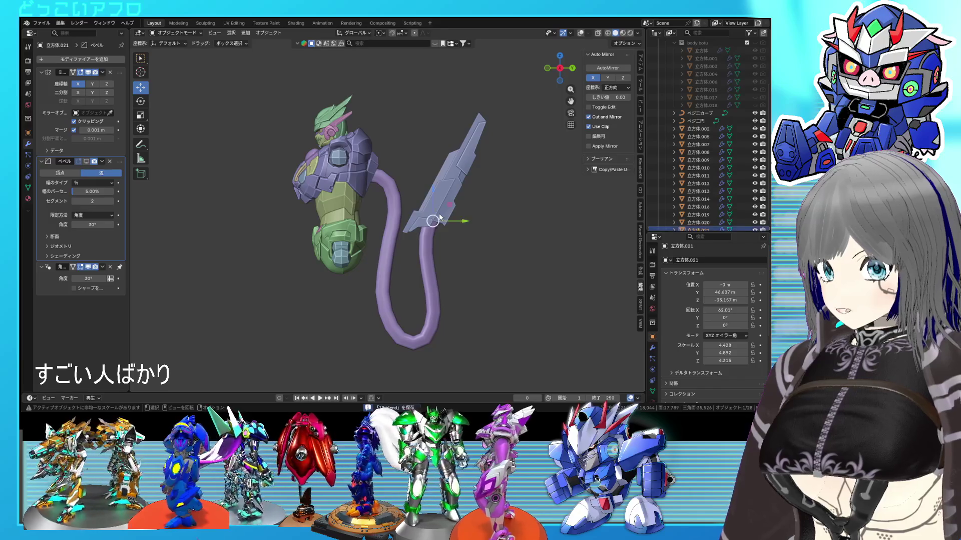
key("shift+z")
key("r")
left_click(476, 279)
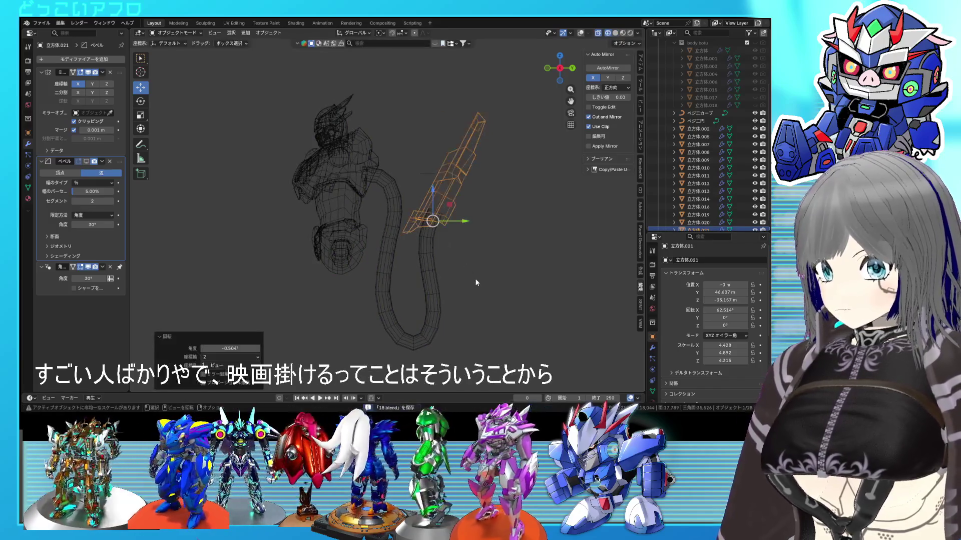
key("shift+z")
mouse_move(474, 272)
middle_mouse_down()
mouse_move(425, 309)
mouse_move(517, 303)
mouse_move(521, 289)
mouse_move(473, 284)
mouse_move(522, 268)
mouse_move(491, 289)
mouse_move(501, 279)
mouse_move(281, 270)
mouse_move(310, 260)
mouse_move(455, 273)
mouse_move(454, 261)
mouse_move(456, 275)
middle_mouse_up()
left_click(426, 311)
scroll(519, 284, "up", 3)
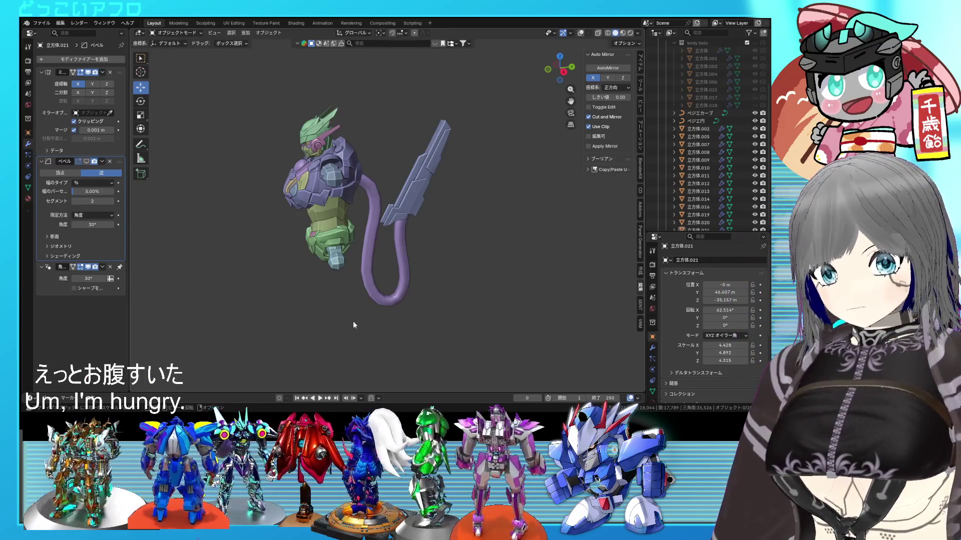
- Save 18.blend after zooming and orbiting around the robot
mouse_move(326, 216)
middle_mouse_down("ctrl")
mouse_move(374, 222)
mouse_move(381, 236)
mouse_move(531, 231)
mouse_move(343, 249)
mouse_move(391, 253)
mouse_move(229, 236)
mouse_move(266, 232)
mouse_move(301, 274)
mouse_move(404, 277)
mouse_move(346, 254)
mouse_move(371, 211)
mouse_move(420, 215)
mouse_move(422, 205)
mouse_move(434, 221)
middle_mouse_up("ctrl")
scroll(371, 211, "up", 3)
key("ctrl+s")
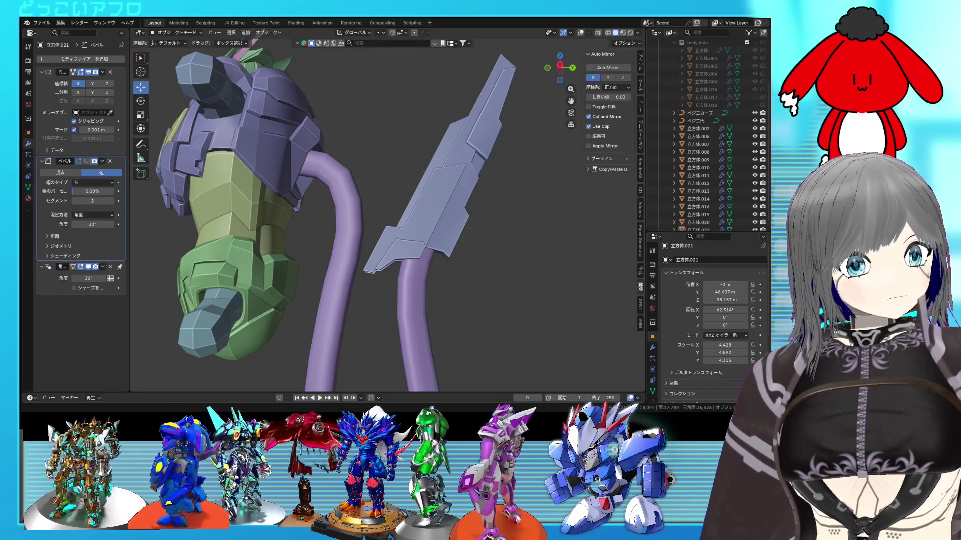
mouse_move(590, 190)
middle_mouse_down()
mouse_move(465, 193)
mouse_move(413, 207)
mouse_move(463, 196)
mouse_move(390, 188)
mouse_move(383, 197)
mouse_move(485, 179)
mouse_move(399, 188)
mouse_move(401, 177)
mouse_move(382, 194)
mouse_move(436, 155)
mouse_move(435, 140)
mouse_move(420, 143)
mouse_move(426, 100)
middle_mouse_up()
key("ctrl+s")
- Enter edit mode on the blade's mesh with see-through display turned on
scroll(419, 160, "up", 4)
scroll(406, 170, "up", 3)
key("Tab")
key("alt+z")
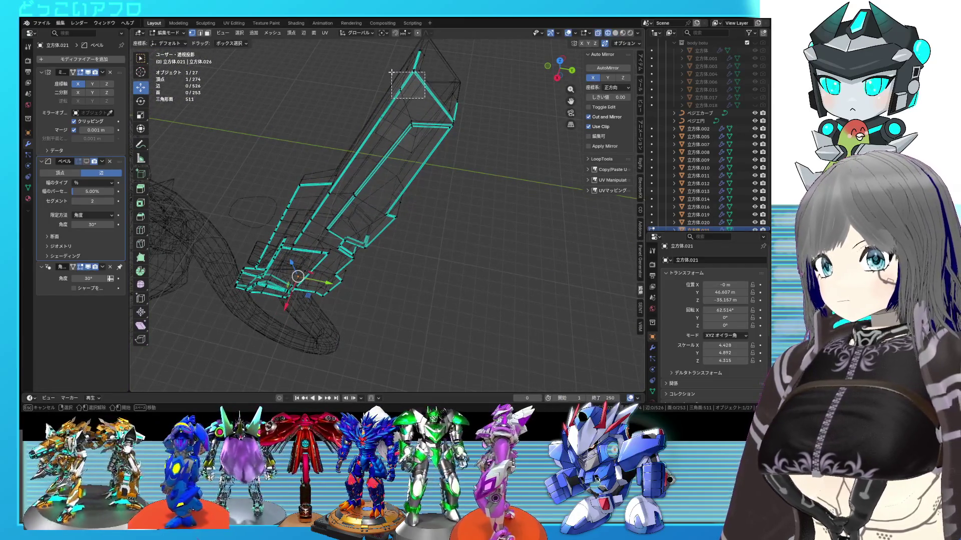
- Select the blade's tip edge and move it along X
left_click_drag(391, 73, 391, 72)
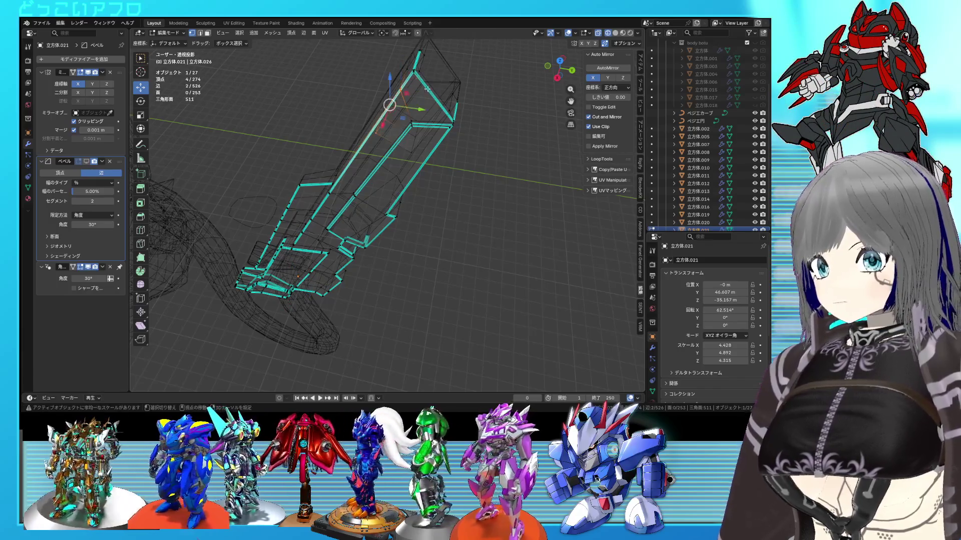
key("alt+z")
middle_click_drag(433, 85, 372, 158)
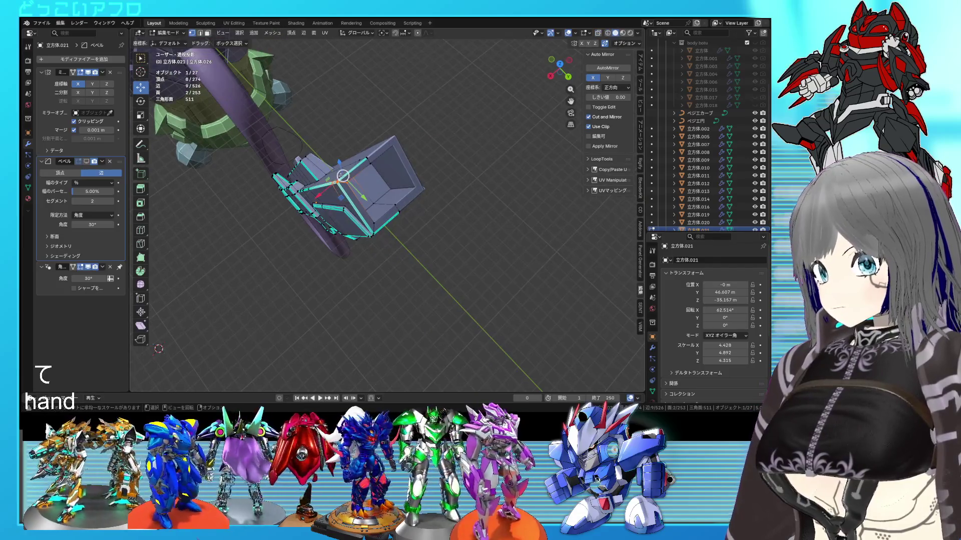
left_click(331, 184)
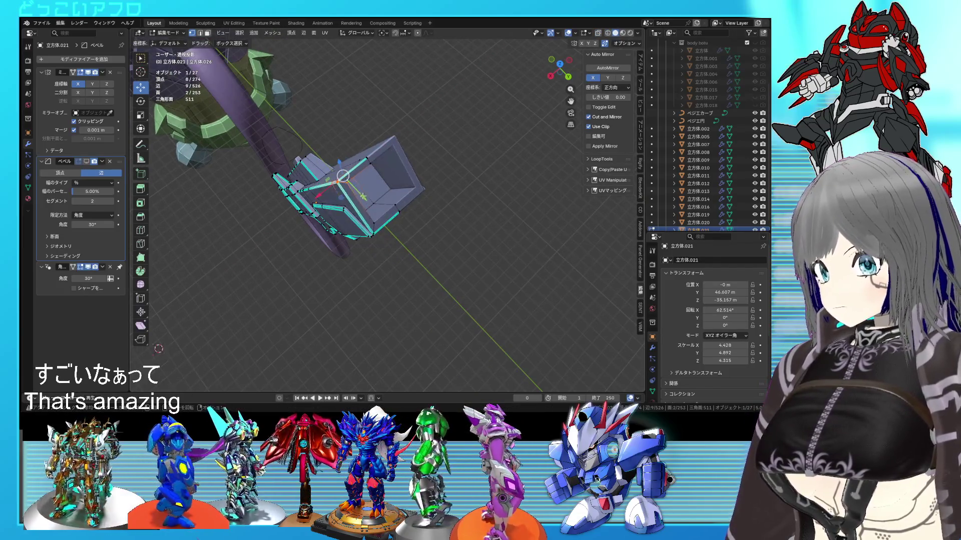
mouse_move(330, 193)
middle_mouse_down()
mouse_move(427, 217)
mouse_move(440, 229)
mouse_move(448, 208)
mouse_move(441, 192)
mouse_move(392, 187)
mouse_move(422, 165)
mouse_move(375, 188)
mouse_move(387, 233)
mouse_move(397, 225)
mouse_move(313, 237)
middle_mouse_up()
key("shift+z")
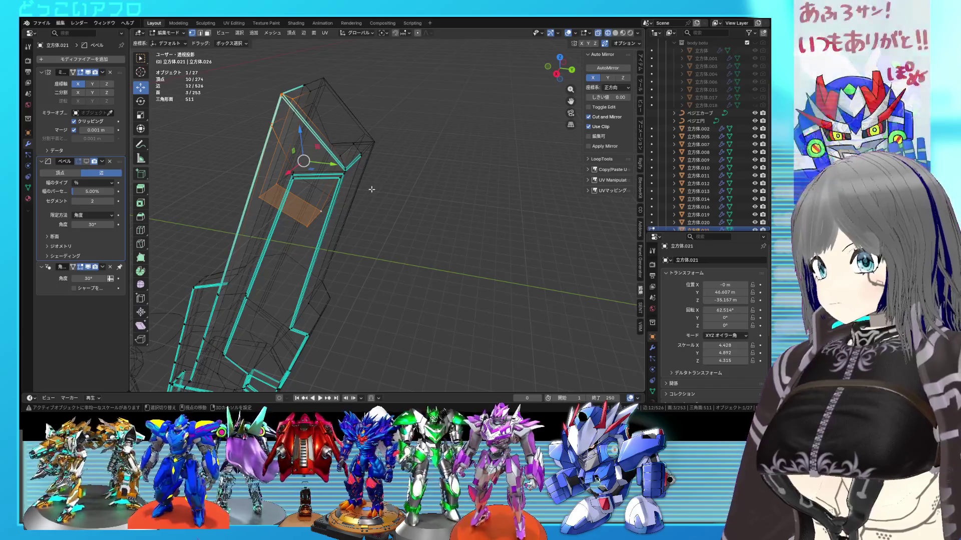
key("shift+z")
- Select part of the hollow top box and move it -0.416 m along X
mouse_move(393, 188)
middle_mouse_down()
mouse_move(348, 217)
mouse_move(401, 230)
mouse_move(391, 230)
middle_mouse_up()
key("shift+z")
middle_click_drag(380, 227, 321, 181)
key("shift+z")
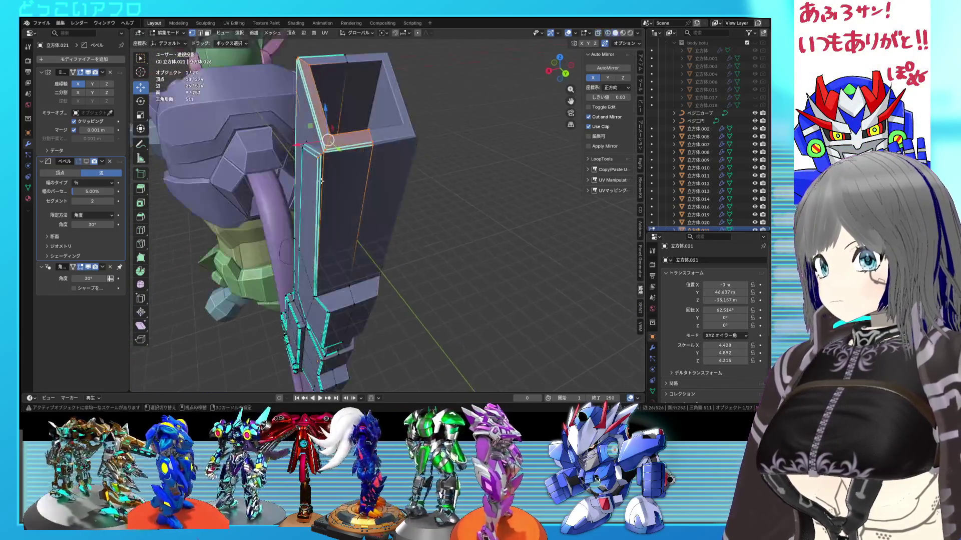
scroll(296, 148, "up", 2)
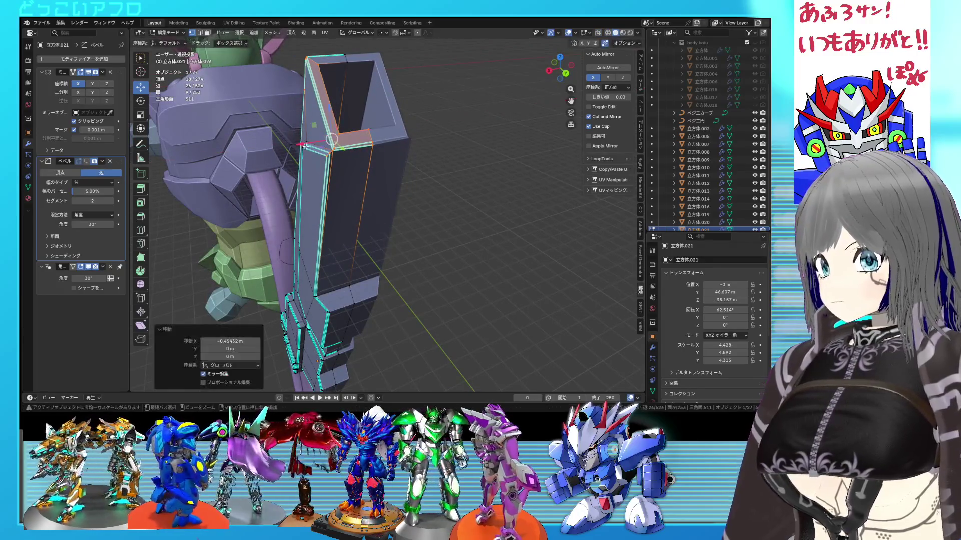
scroll(323, 168, "up", 1)
middle_click_drag(322, 169, 341, 200)
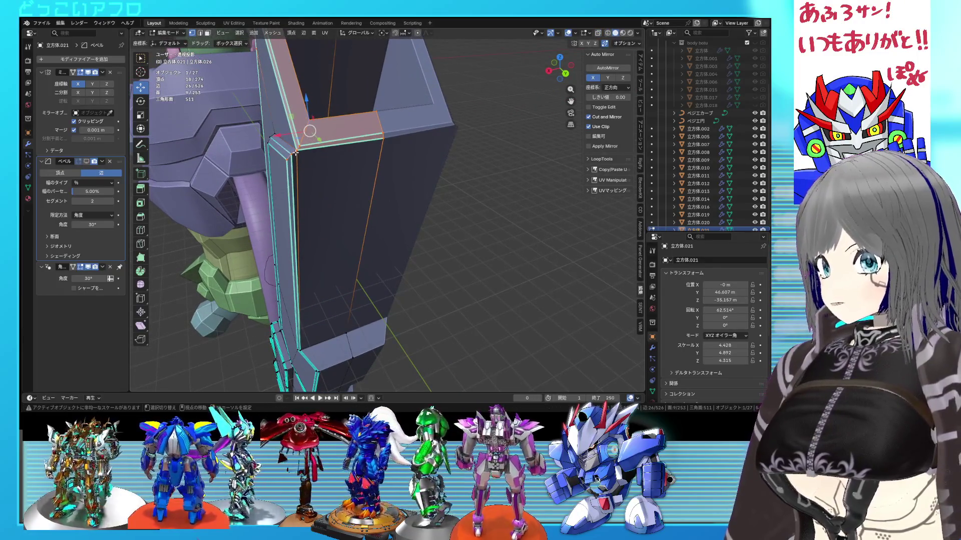
left_click(295, 152, "shift")
middle_click_drag(296, 153, 335, 165)
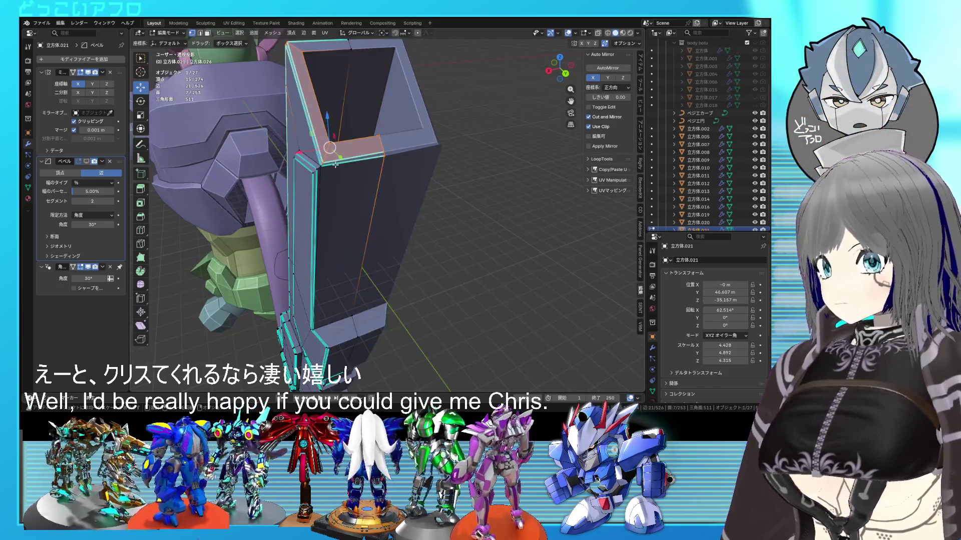
left_click(322, 167, "shift")
key("g")
key("x")
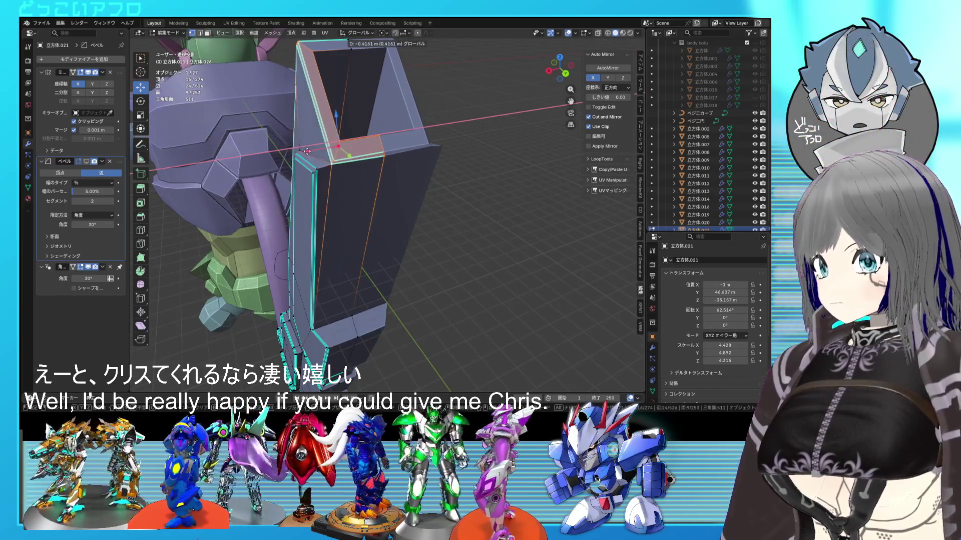
left_click(307, 151)
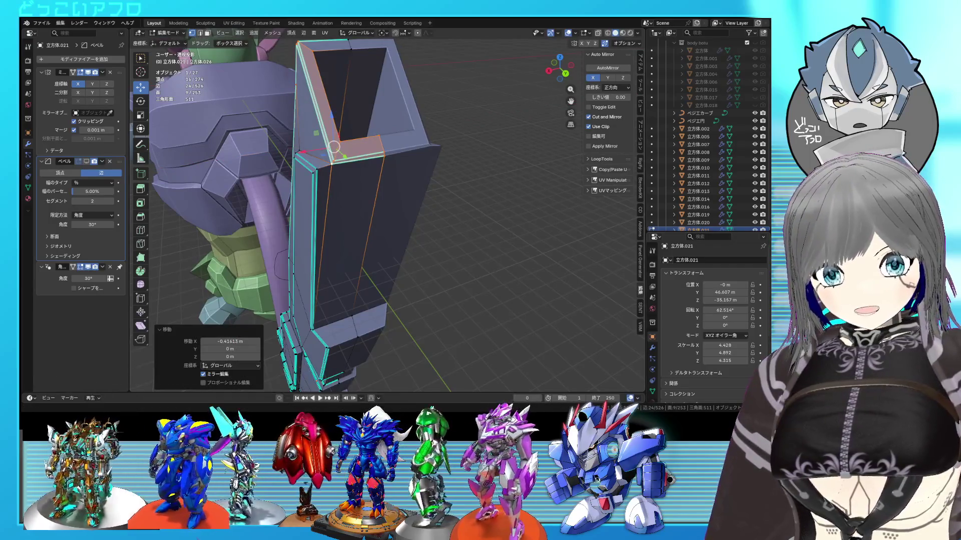
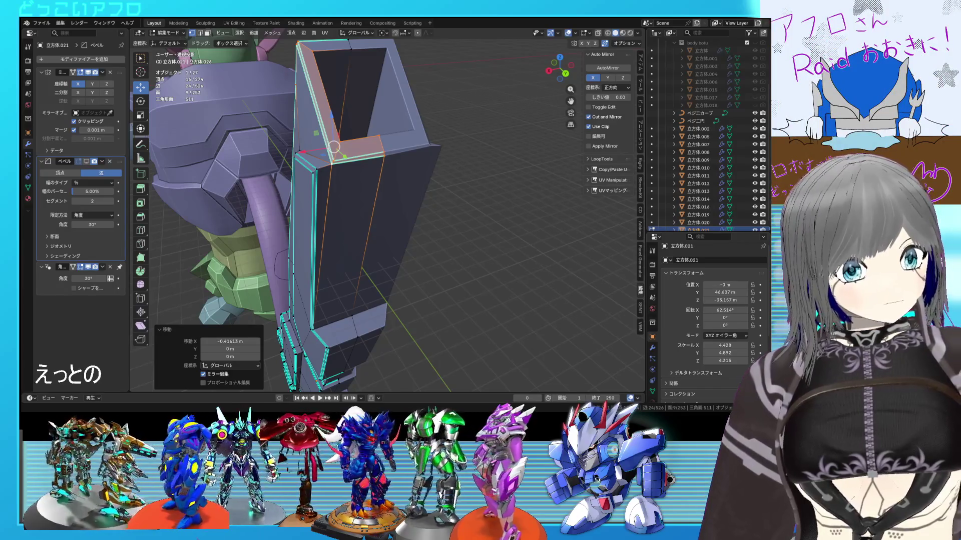
- Shift the selected blade edges sideways along X
mouse_move(330, 210)
middle_mouse_down()
mouse_move(310, 235)
mouse_move(442, 206)
mouse_move(469, 232)
mouse_move(443, 240)
mouse_move(456, 155)
mouse_move(391, 210)
mouse_move(344, 232)
middle_mouse_up()
key("Tab")
key("Tab")
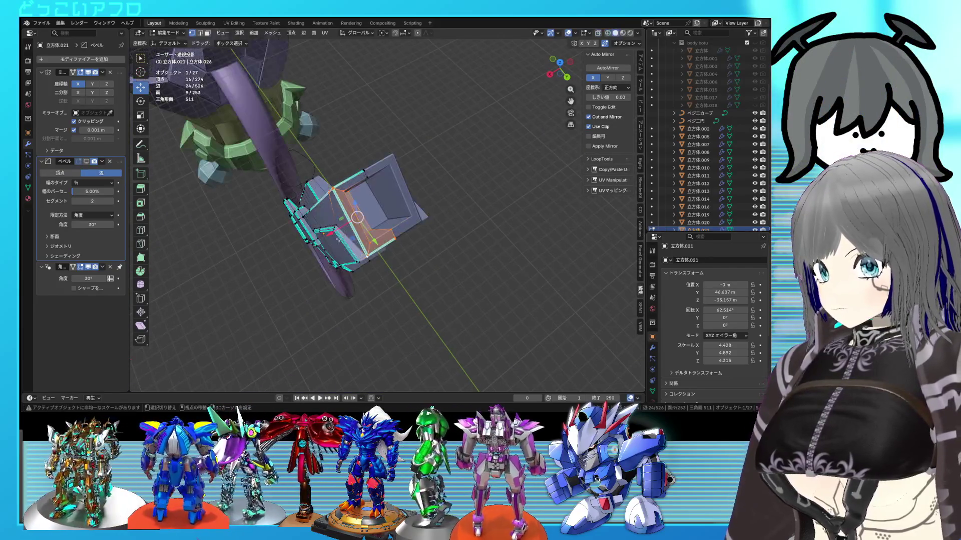
left_click_drag(331, 238, 335, 240)
mouse_move(335, 240)
middle_mouse_down()
mouse_move(370, 215)
mouse_move(380, 193)
mouse_move(374, 258)
middle_mouse_up()
scroll(355, 231, "up", 5)
left_click(365, 225)
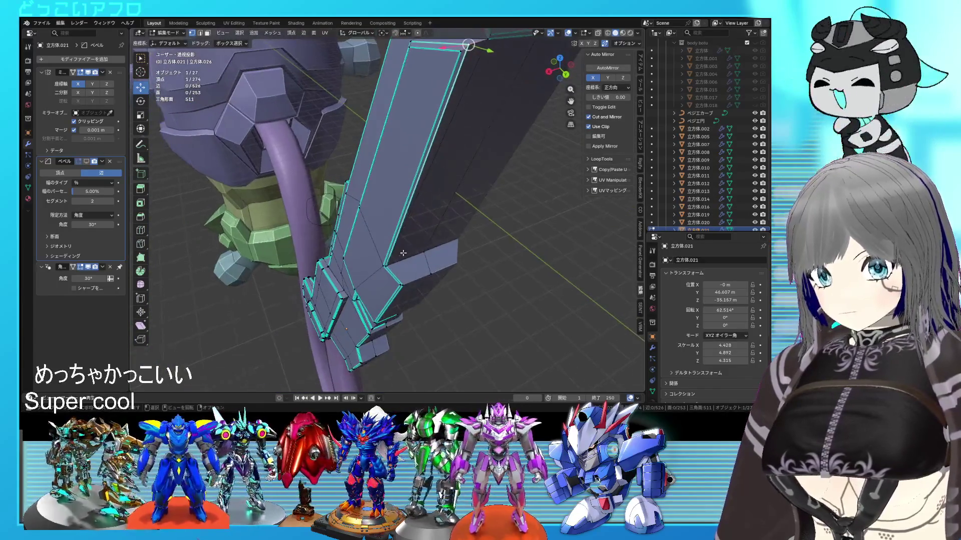
- Slide one blade face sideways along X
middle_click_drag(446, 176, 407, 223)
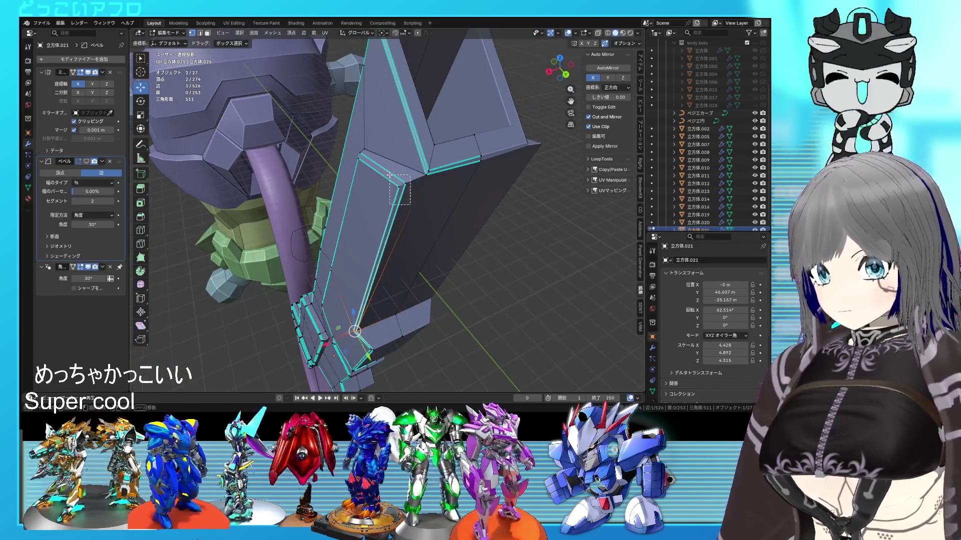
left_click(340, 295)
left_click_drag(340, 295, 356, 296)
mouse_move(356, 295)
middle_mouse_down()
mouse_move(380, 251)
mouse_move(443, 313)
mouse_move(396, 301)
mouse_move(458, 222)
mouse_move(483, 240)
mouse_move(490, 160)
mouse_move(510, 131)
mouse_move(447, 185)
mouse_move(439, 157)
mouse_move(431, 275)
mouse_move(455, 201)
mouse_move(489, 248)
mouse_move(538, 255)
mouse_move(480, 238)
mouse_move(378, 241)
mouse_move(382, 305)
middle_mouse_up()
key("Tab")
- Move two more single blade edges along X, using X-ray for the second
key("Tab")
left_click(430, 168)
key("g")
key("x")
left_click(447, 167)
key("Tab")
key("Tab")
key("alt+z")
key("g")
key("x")
left_click(431, 277)
key("alt+z")
key("Tab")
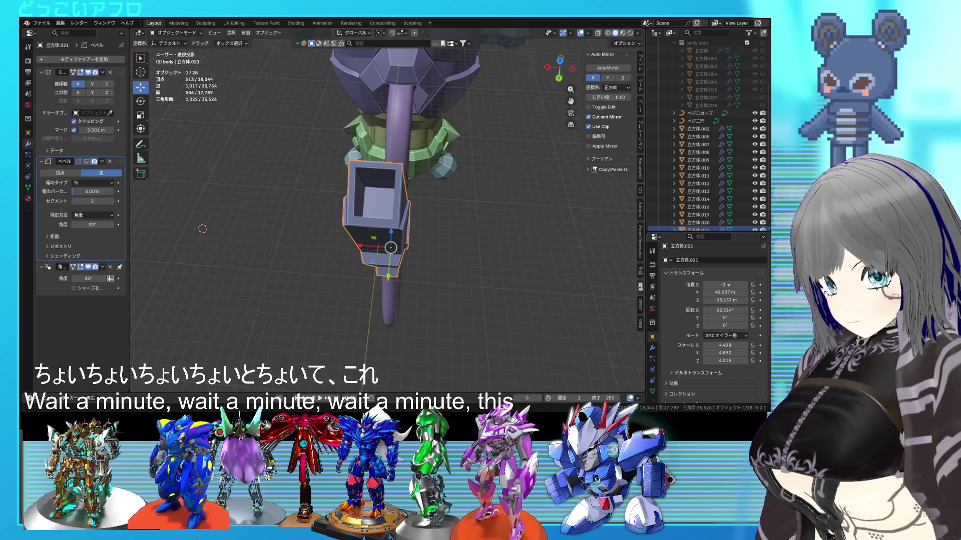
- Zoom in on the blade in Edit Mode and stand it upright in view
mouse_move(432, 216)
middle_mouse_down()
mouse_move(437, 229)
mouse_move(502, 217)
mouse_move(501, 230)
mouse_move(421, 255)
middle_mouse_up()
scroll(428, 218, "up", 5)
scroll(422, 232, "down", 2)
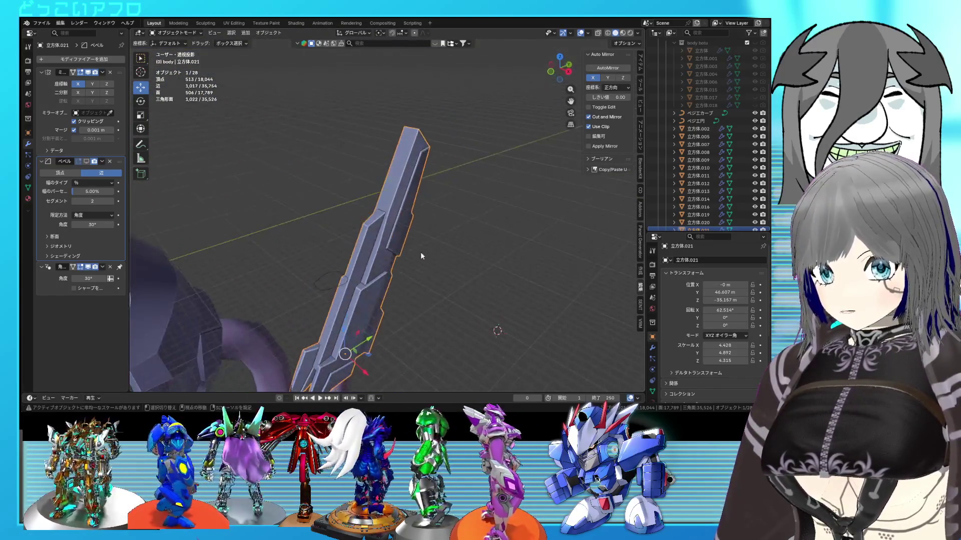
scroll(420, 256, "up", 3)
scroll(412, 184, "up", 2)
key("Tab")
middle_click_drag(383, 208, 396, 248)
mouse_move(393, 216)
middle_mouse_down()
mouse_move(419, 218)
mouse_move(408, 223)
mouse_move(384, 314)
mouse_move(403, 198)
middle_mouse_up()
- Select the blade's tip vertices with X-ray enabled
key("alt+z")
mouse_move(412, 194)
left_mouse_down()
mouse_move(379, 148)
mouse_move(391, 154)
left_mouse_up()
mouse_move(391, 154)
middle_mouse_down()
mouse_move(445, 188)
mouse_move(372, 209)
middle_mouse_up()
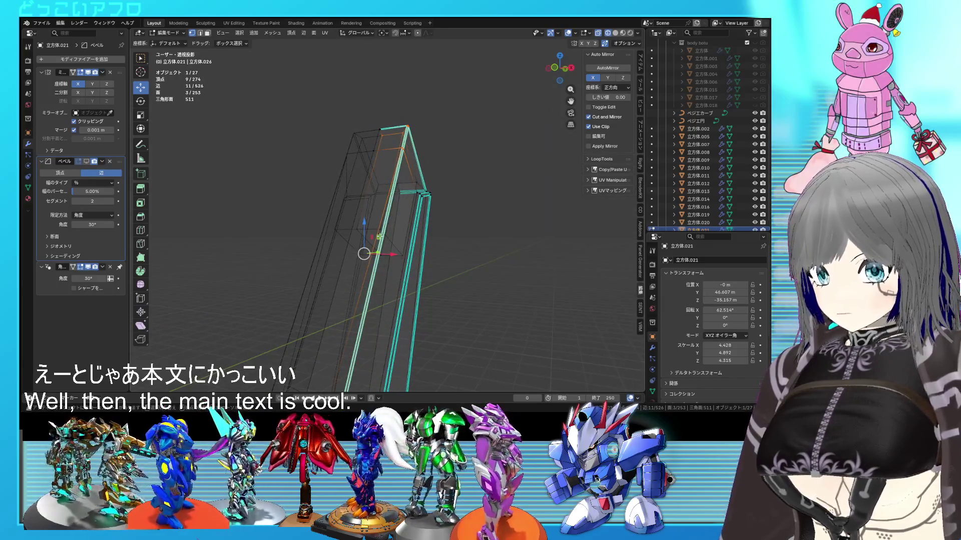
left_click(391, 256, "shift")
mouse_move(388, 260)
middle_mouse_down()
mouse_move(407, 279)
mouse_move(438, 266)
middle_mouse_up()
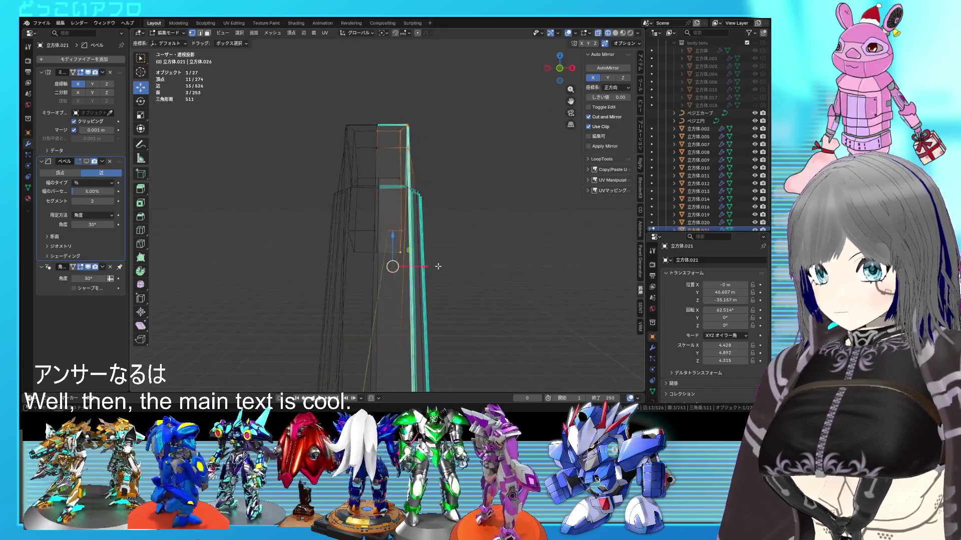
- Move the tip vertices slightly along X, then leave Edit Mode and deselect
left_click_drag(430, 266, 425, 269)
mouse_move(424, 269)
middle_mouse_down()
mouse_move(345, 286)
mouse_move(433, 286)
mouse_move(489, 324)
mouse_move(454, 319)
mouse_move(433, 262)
mouse_move(449, 226)
mouse_move(350, 193)
middle_mouse_up()
key("Tab")
left_click(434, 287)
scroll(452, 293, "down", 5)
scroll(445, 306, "up", 4)
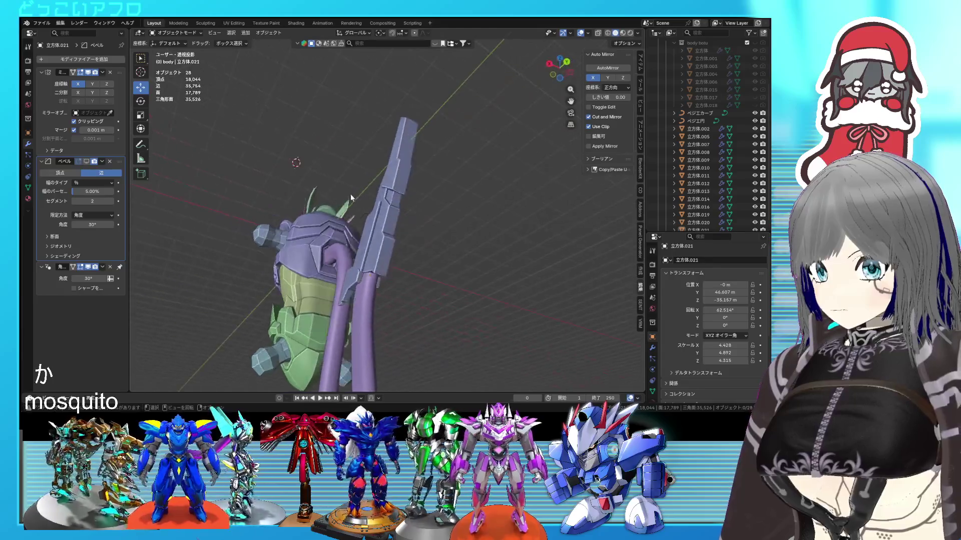
scroll(350, 193, "up", 3)
key("Tab")
middle_click_drag(398, 255, 398, 241)
- Move one lower blade face along the X axis
left_click(409, 214)
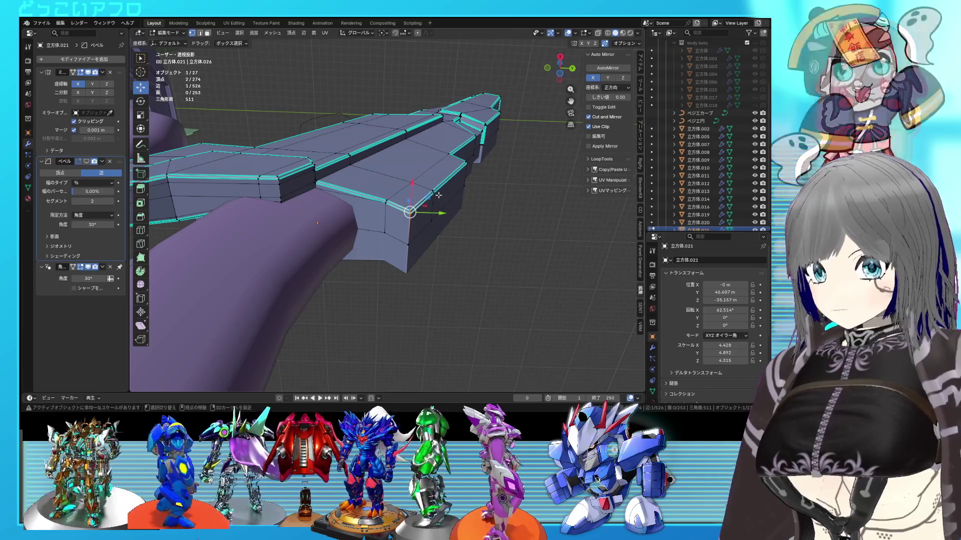
middle_click_drag(431, 190, 350, 335)
left_click(350, 334)
key("g")
key("x")
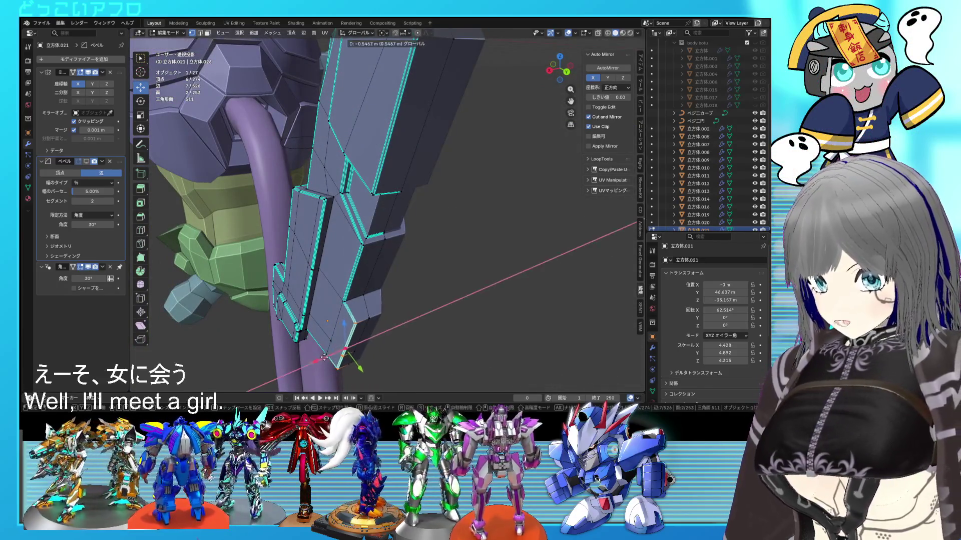
left_click(325, 356)
- Add a second edge to the selection, return to Object Mode and save
middle_click_drag(343, 350, 394, 164)
scroll(381, 205, "up", 3)
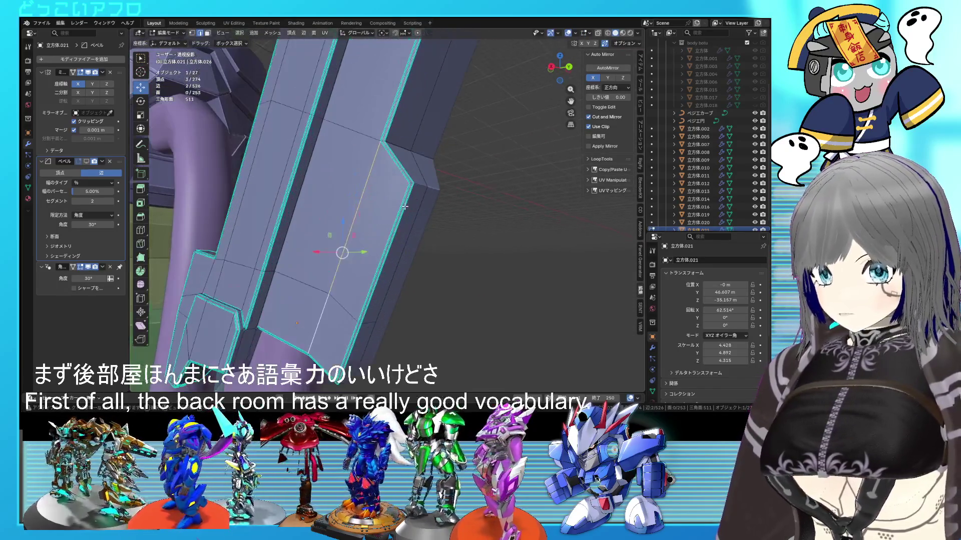
left_click(381, 210, "shift")
right_click(380, 210)
key("Escape")
key("Tab")
mouse_move(399, 243)
middle_mouse_down()
mouse_move(452, 244)
mouse_move(396, 244)
mouse_move(384, 256)
middle_mouse_up()
key("ctrl+s")
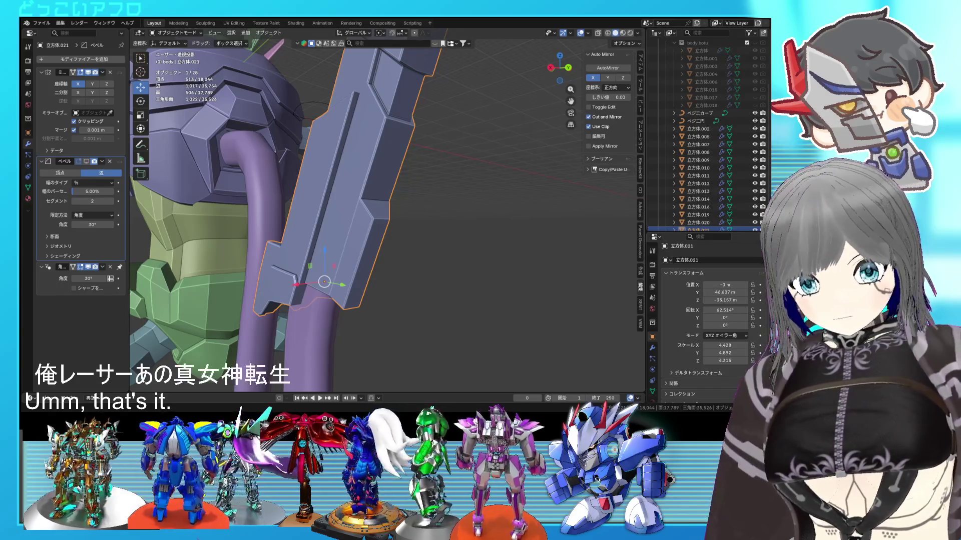
- Select a vertical blade edge and inspect the mesh in wireframe view
scroll(356, 242, "up", 3)
key("Tab")
mouse_move(358, 239)
middle_mouse_down()
mouse_move(441, 234)
mouse_move(409, 245)
mouse_move(433, 196)
middle_mouse_up()
left_click(442, 234)
key("shift+z")
key("shift+z")
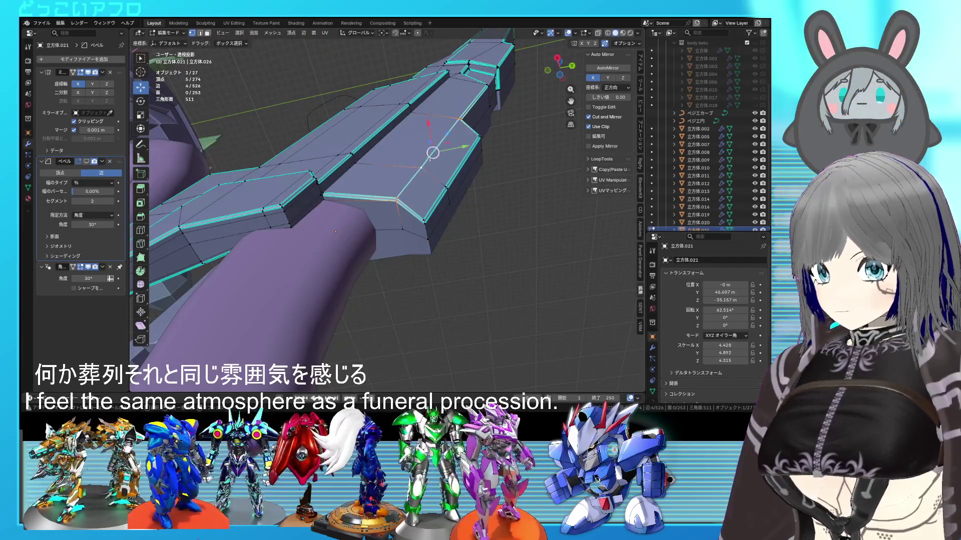
mouse_move(427, 130)
middle_mouse_down()
mouse_move(372, 140)
mouse_move(358, 154)
middle_mouse_up()
key("shift+z")
key("shift+z")
key("Tab")
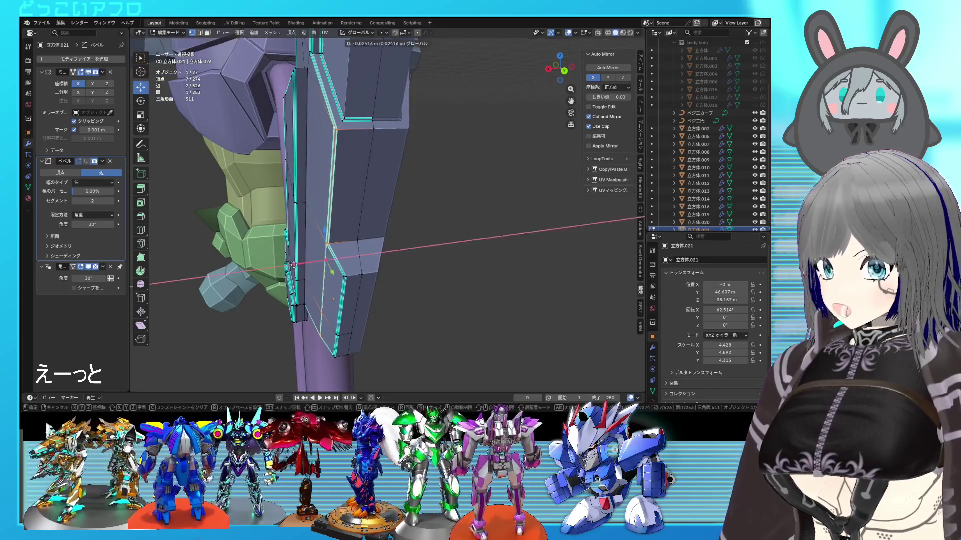
mouse_move(330, 265)
middle_mouse_down()
mouse_move(462, 259)
mouse_move(434, 247)
mouse_move(459, 257)
mouse_move(450, 279)
mouse_move(428, 290)
mouse_move(443, 224)
mouse_move(400, 259)
middle_mouse_up()
- Add a loop cut across the lower blade and slide it into place
key("Tab")
scroll(400, 259, "up", 5)
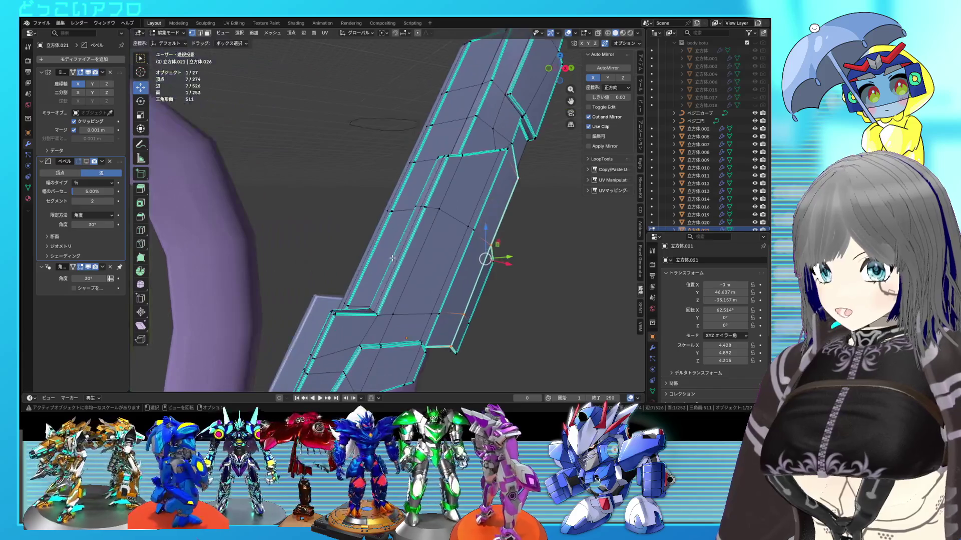
key("ctrl+r")
left_click(364, 257)
left_click(357, 327)
mouse_move(357, 327)
middle_mouse_down()
mouse_move(459, 244)
mouse_move(485, 296)
mouse_move(450, 275)
mouse_move(377, 275)
mouse_move(416, 285)
mouse_move(401, 276)
middle_mouse_up()
- Select the notch faces and move them outward in see-through side view
left_click(459, 244)
left_click(481, 277, "shift")
key("alt+z")
key("g")
left_click(358, 270)
key("alt+z")
key("alt+z")
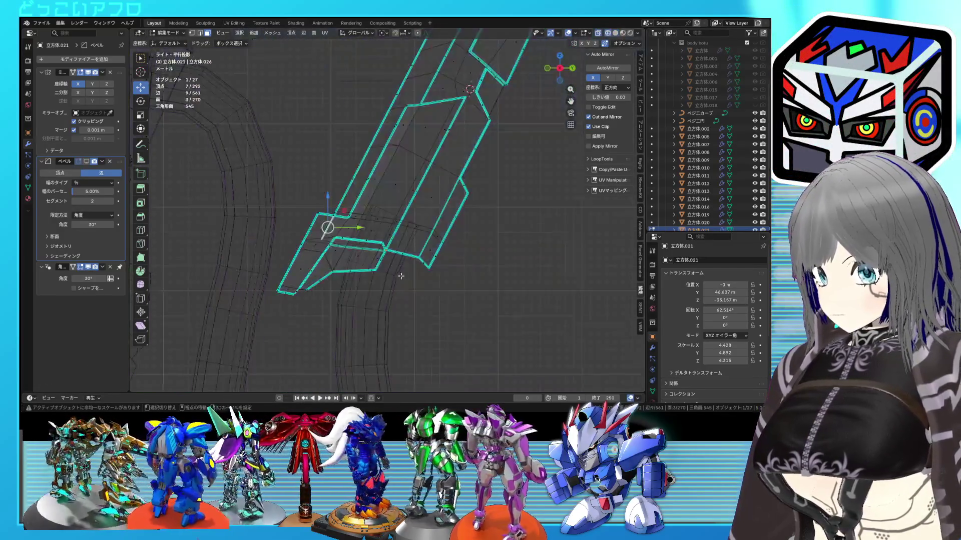
- Shift the faces further to finish the stepped notch, then save the file
key("g")
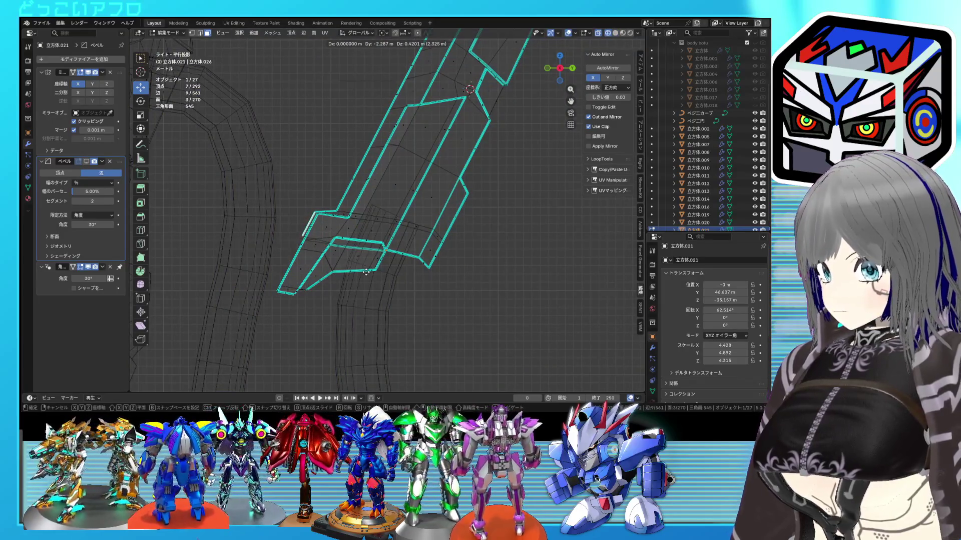
left_click(366, 271)
key("alt+z")
key("Tab")
mouse_move(400, 275)
middle_mouse_down()
mouse_move(448, 286)
mouse_move(487, 350)
middle_mouse_up()
key("ctrl+s")
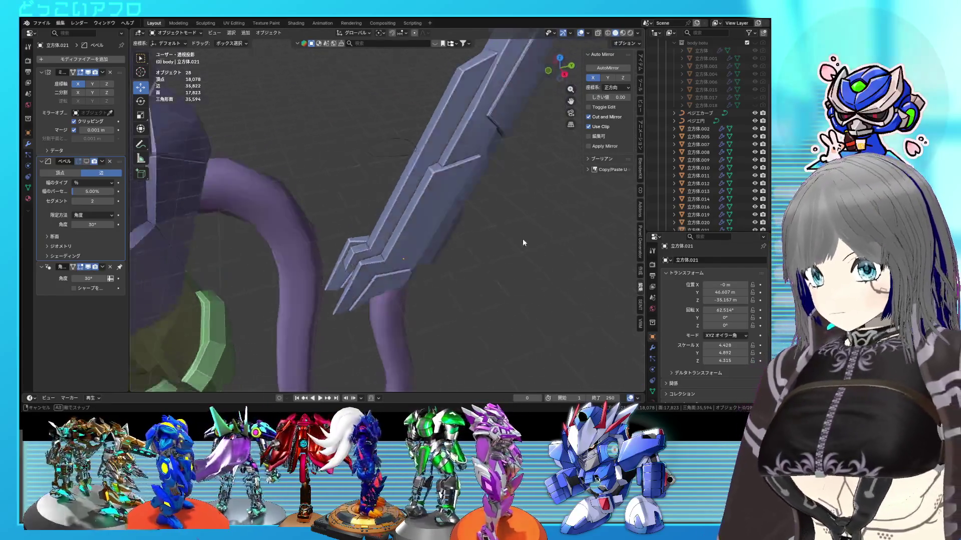
- Enter Edit Mode on the blade and save the file
scroll(513, 212, "down", 6)
key("Tab")
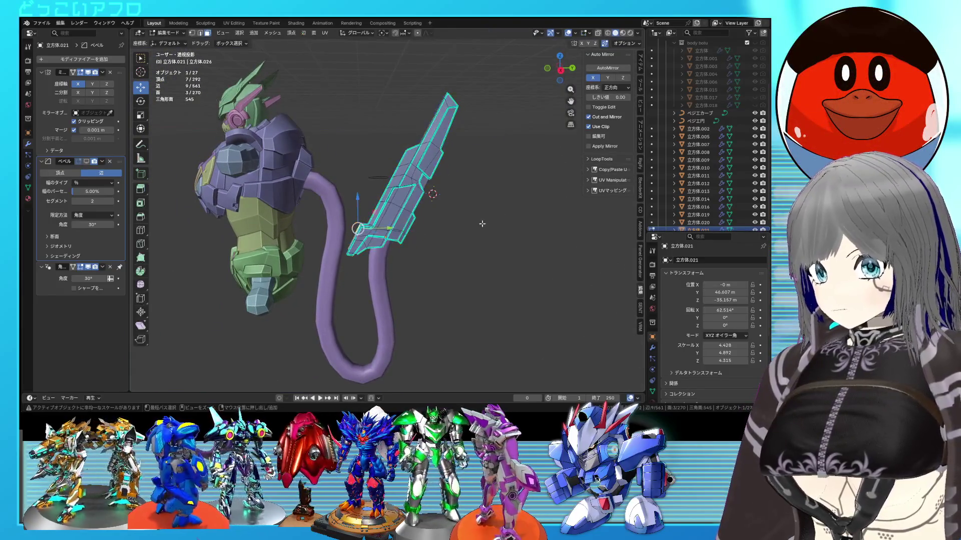
scroll(480, 225, "up", 8)
scroll(538, 248, "down", 5)
middle_click_drag(538, 248, 413, 243)
key("ctrl+s")
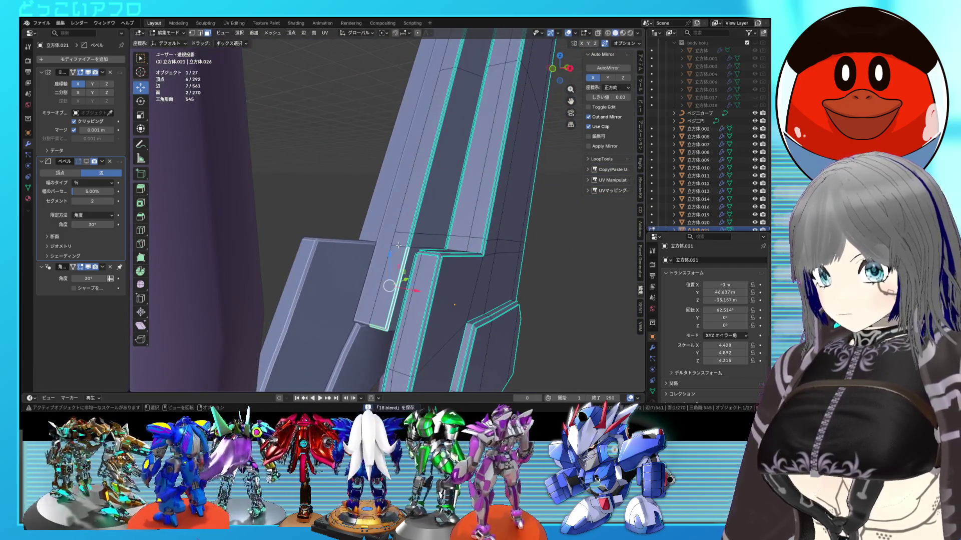
scroll(394, 257, "up", 3)
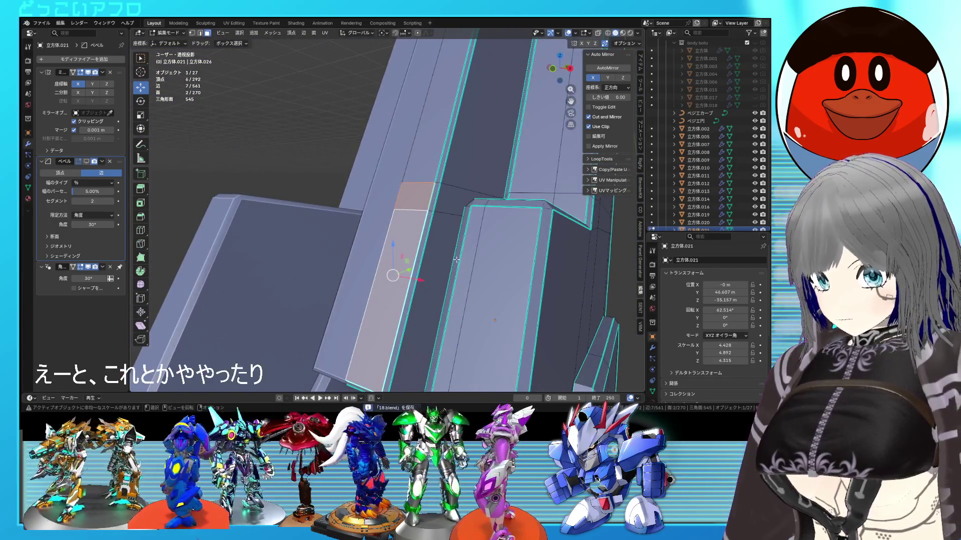
- Inset the selected face and select the two inner faces
key("i")
left_click(471, 279)
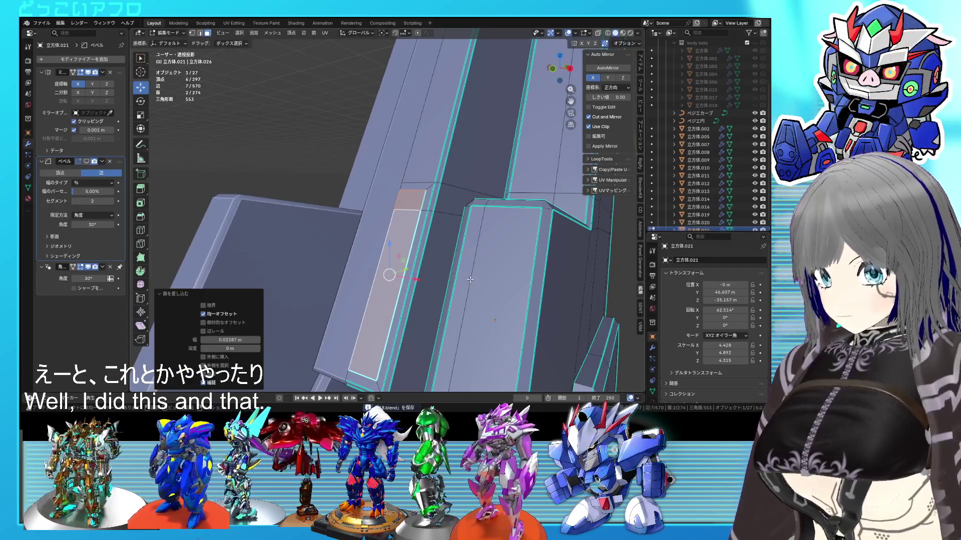
left_click(410, 196)
right_click(409, 193)
key("Escape")
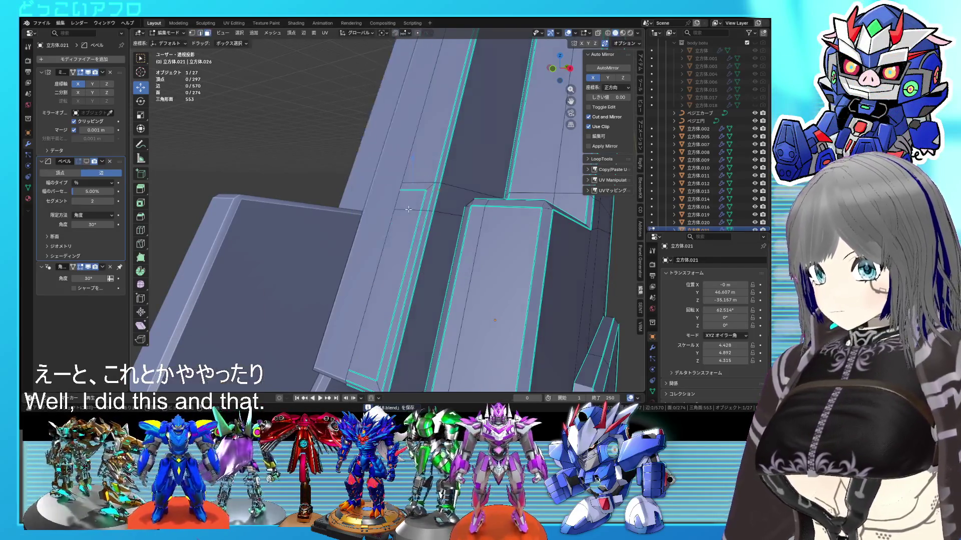
left_click(403, 220, "shift")
middle_click_drag(430, 249, 418, 255)
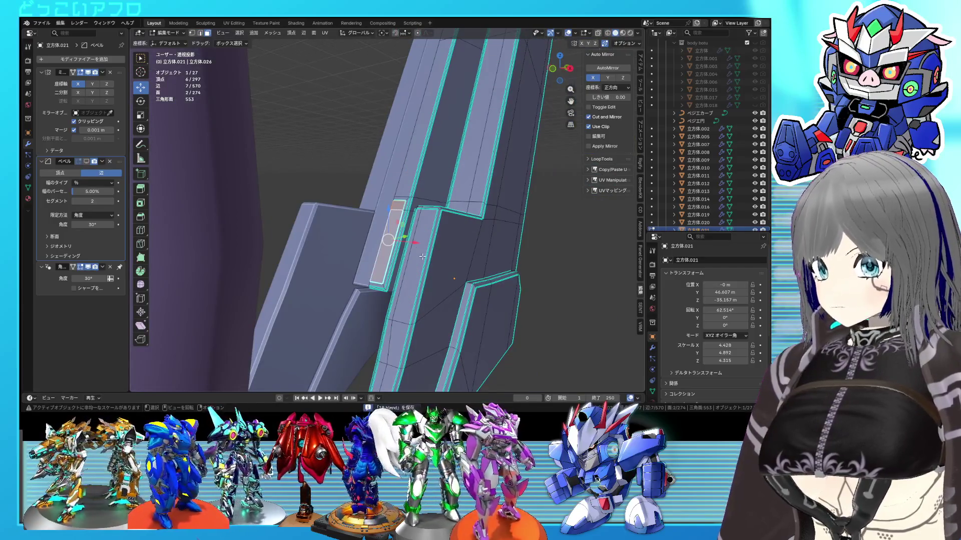
- Extrude the inner faces outward and shrink them into a raised panel block
key("e")
left_click(408, 247)
key("s")
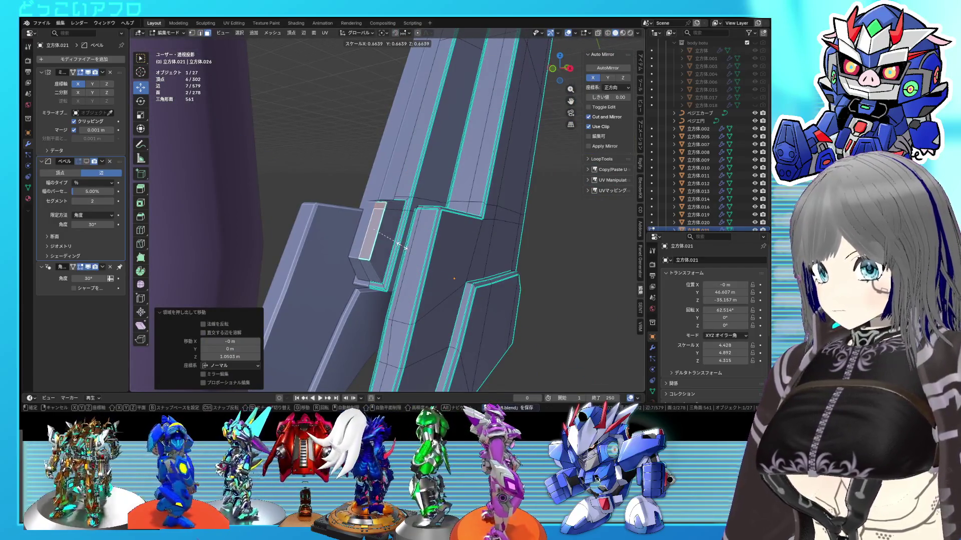
left_click(400, 246)
key("Tab")
middle_click_drag(401, 245, 367, 256)
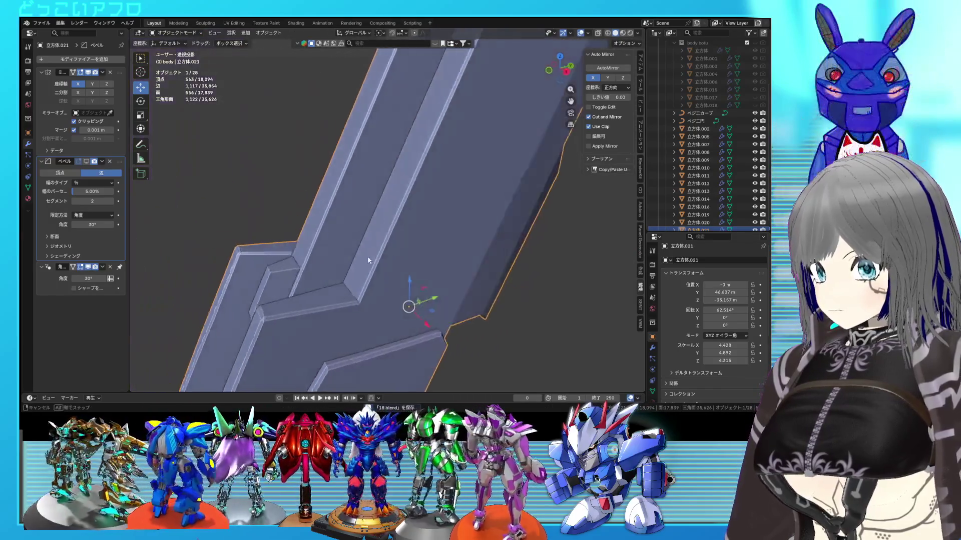
scroll(464, 251, "down", 5)
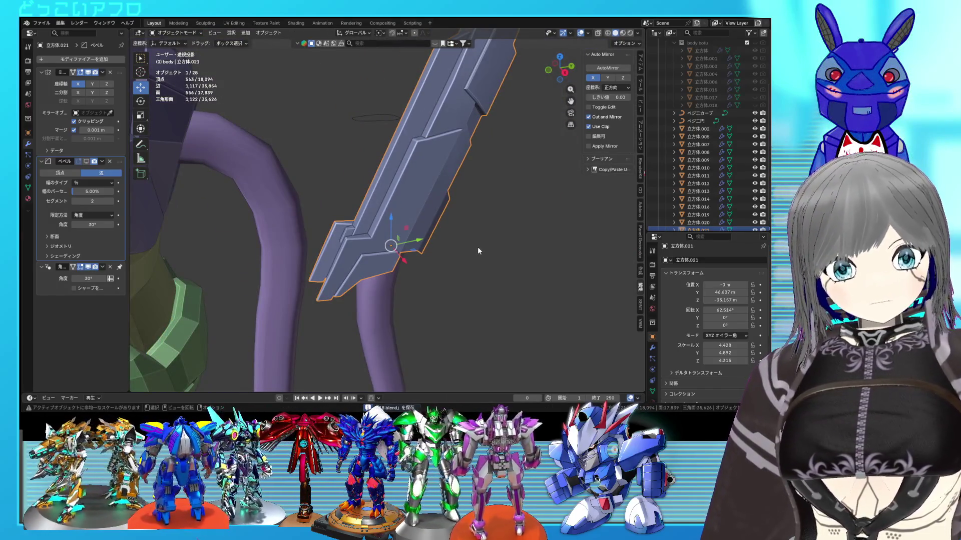
mouse_move(478, 250)
middle_mouse_down()
mouse_move(493, 235)
mouse_move(470, 259)
mouse_move(497, 233)
mouse_move(482, 242)
middle_mouse_up()
- Lower one blade edge in Right Ortho view with X-ray, then save
key("Tab")
scroll(402, 246, "up", 2)
left_click(388, 266)
key("KP_3")
key("alt+z")
key("g")
left_click(352, 248)
mouse_move(353, 248)
middle_mouse_down()
mouse_move(440, 252)
mouse_move(452, 248)
mouse_move(436, 230)
mouse_move(399, 242)
mouse_move(417, 197)
mouse_move(424, 249)
mouse_move(457, 208)
mouse_move(395, 234)
mouse_move(455, 287)
middle_mouse_up()
key("alt+z")
key("Tab")
key("ctrl+s")
- Open the sword's end piece for mesh editing and select its top face
key("Tab")
key("ctrl+s")
left_click(396, 234)
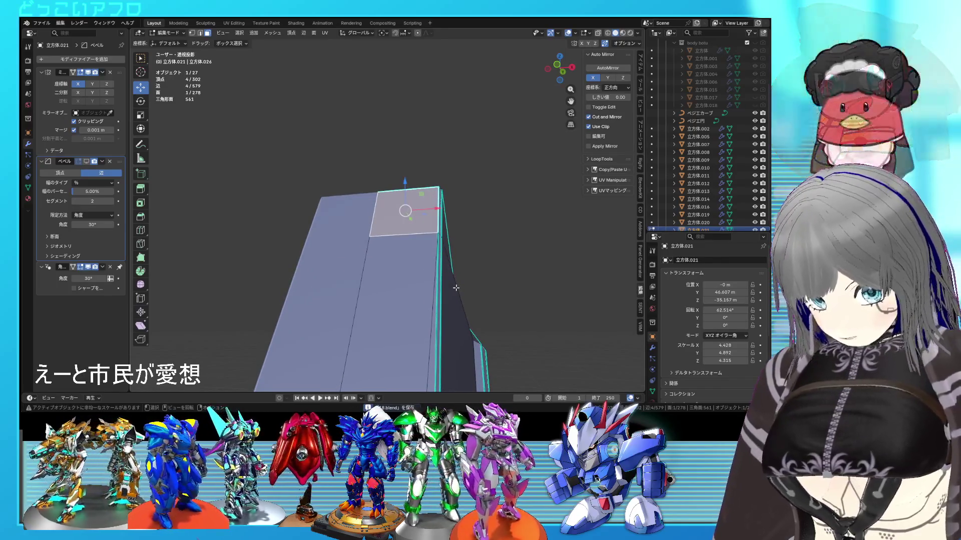
- Inset the top face, extrude a block and shrink it to 0.449, then undo the shrink
key("i")
left_click(453, 282)
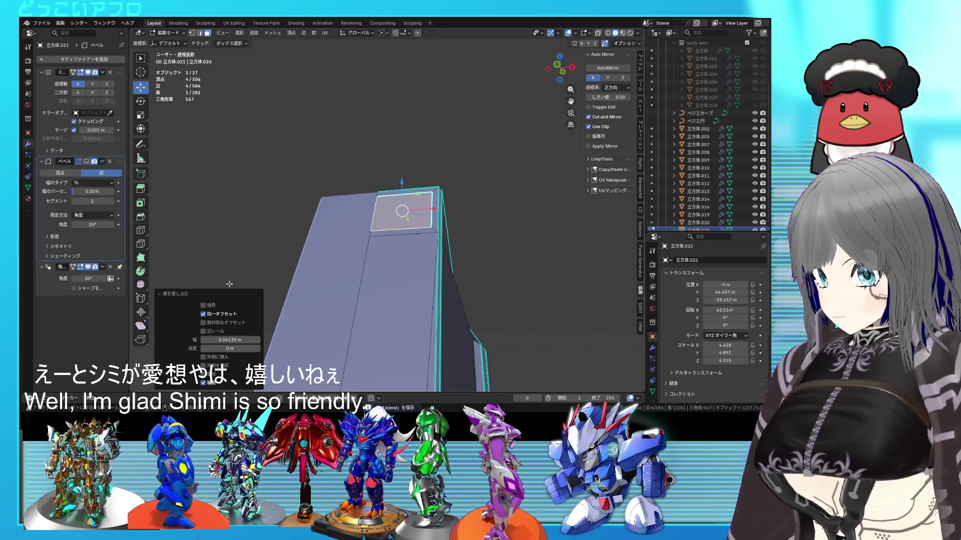
mouse_move(518, 286)
middle_mouse_down()
mouse_move(457, 336)
mouse_move(504, 273)
middle_mouse_up()
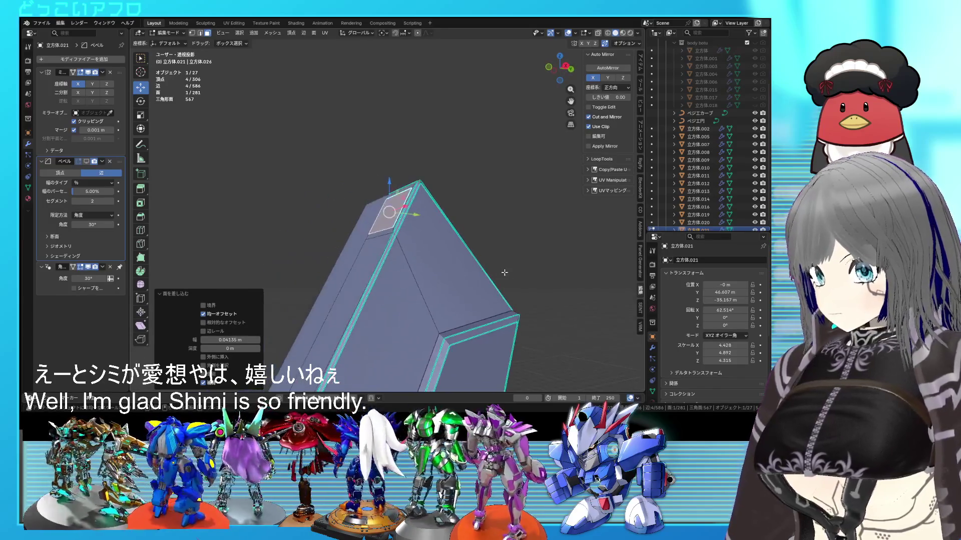
key("e")
left_click(439, 256)
key("s")
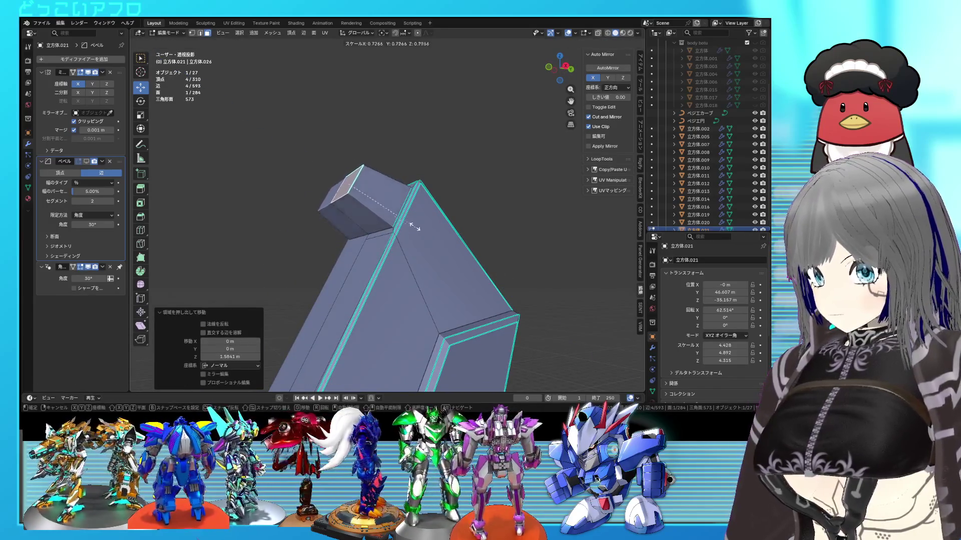
left_click(393, 204)
middle_click_drag(370, 188, 479, 155)
key("ctrl+z")
- Raise the small top face upward and shrink it to 0.768
key("e")
left_click(500, 235)
key("s")
left_click(491, 224)
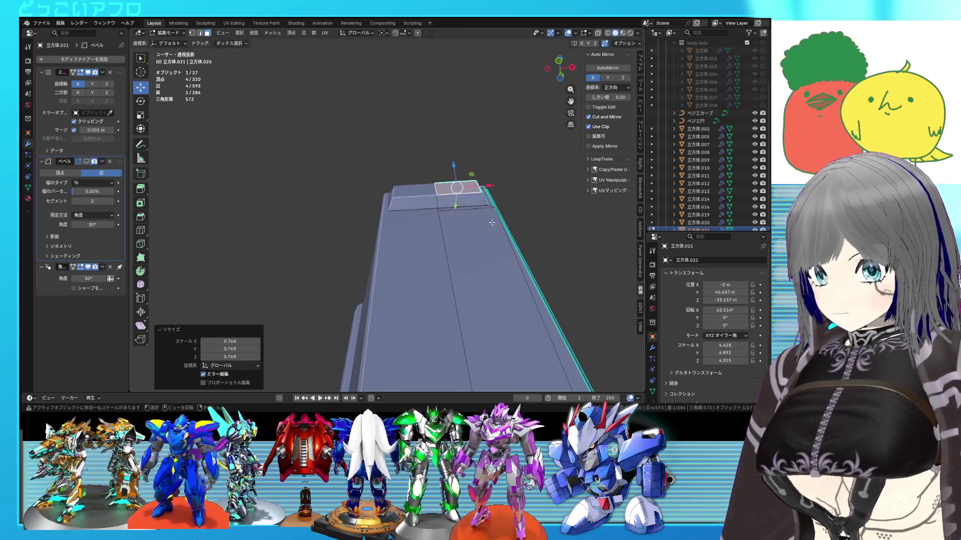
scroll(491, 224, "up", 3)
middle_click_drag(505, 186, 435, 212, "shift")
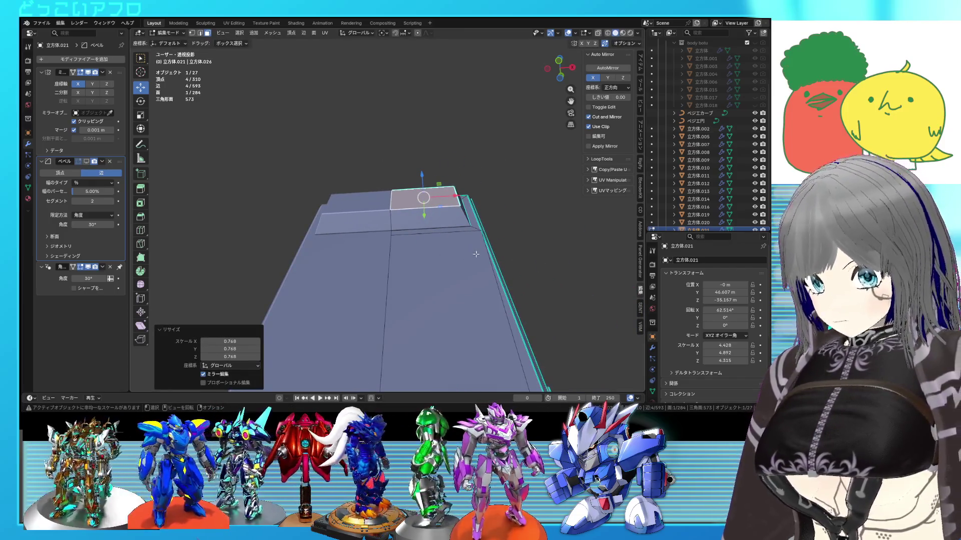
- Inset a narrower face, scale its width to 0.462, and extrude it into a tapered box
left_click(488, 271)
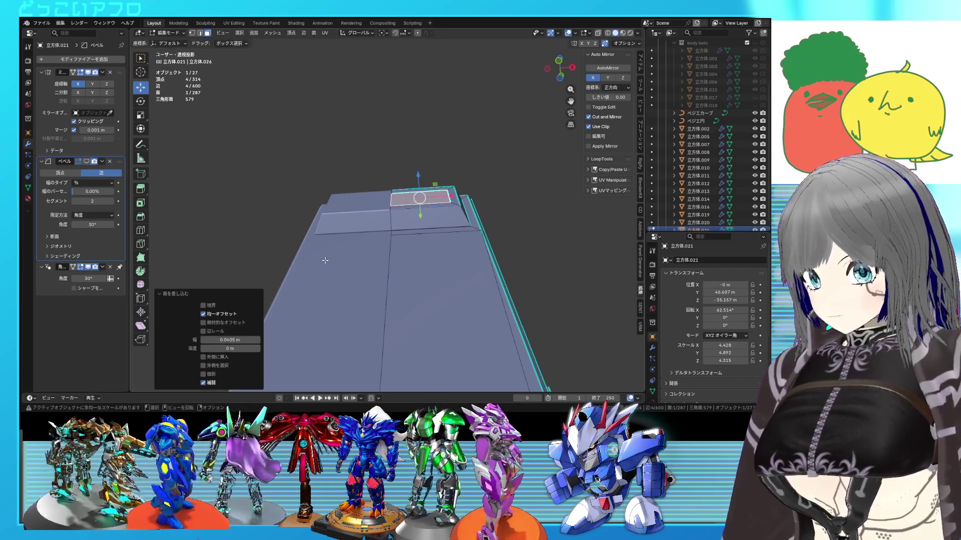
key("s")
key("x")
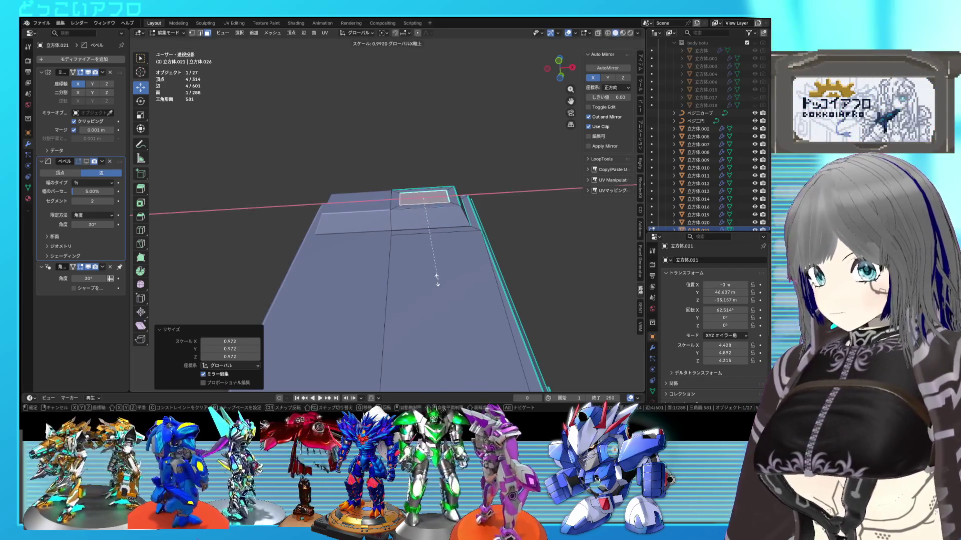
left_click(423, 233)
left_click_drag(451, 197, 464, 198)
key("e")
left_click(468, 236)
key("s")
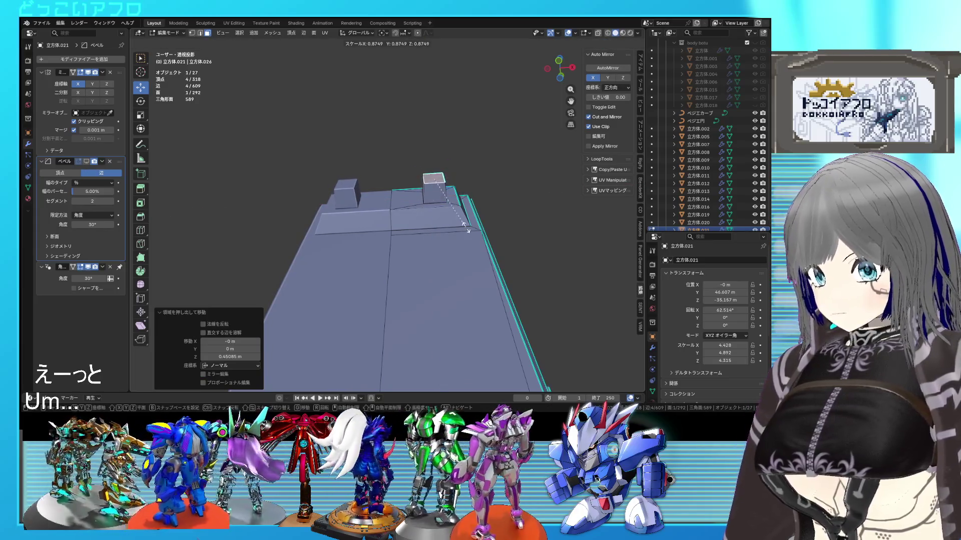
left_click(461, 213)
- Return to object mode, deselect the part and save the file
key("Tab")
mouse_move(461, 216)
middle_mouse_down()
mouse_move(310, 313)
mouse_move(452, 271)
mouse_move(539, 216)
mouse_move(491, 258)
mouse_move(479, 231)
mouse_move(453, 236)
mouse_move(399, 214)
middle_mouse_up()
left_click(493, 245)
key("ctrl+s")
- Isolate the part and give the inset panel's selected inner edges a full crease
left_click(399, 211)
key("KP_Divide")
mouse_move(445, 257)
middle_mouse_down()
mouse_move(370, 272)
mouse_move(430, 239)
mouse_move(407, 254)
middle_mouse_up()
key("Tab")
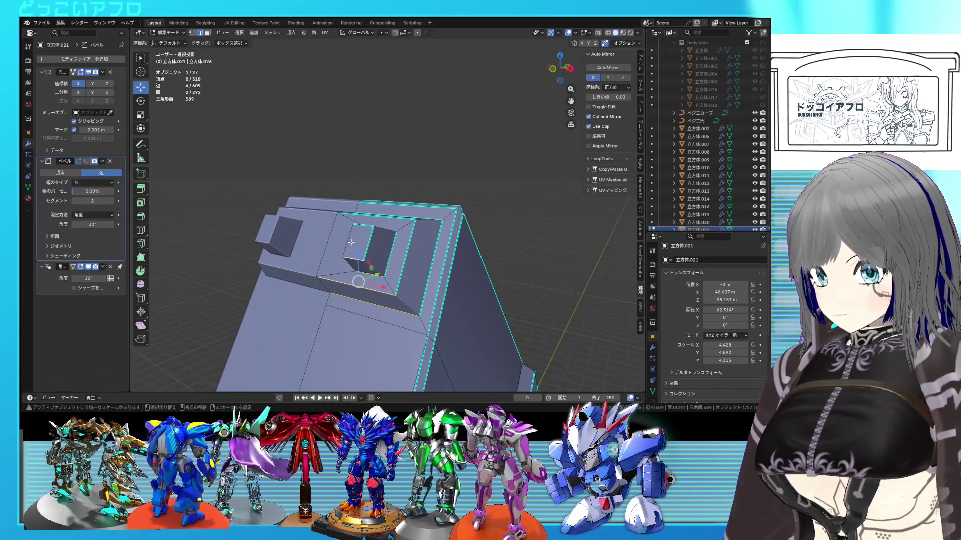
left_click(365, 262, "shift")
key("alt+z")
middle_click_drag(367, 260, 401, 279)
key("alt+z")
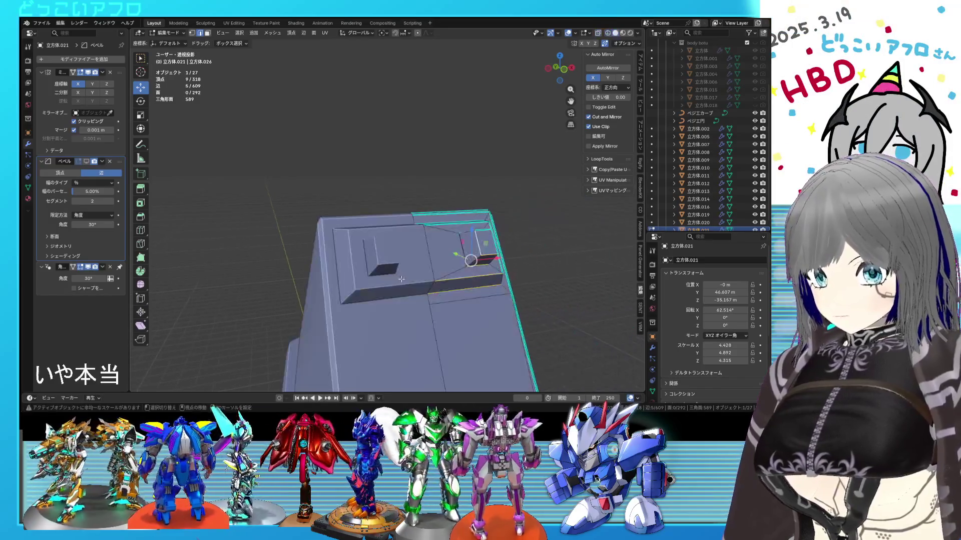
middle_click_drag(486, 276, 477, 260)
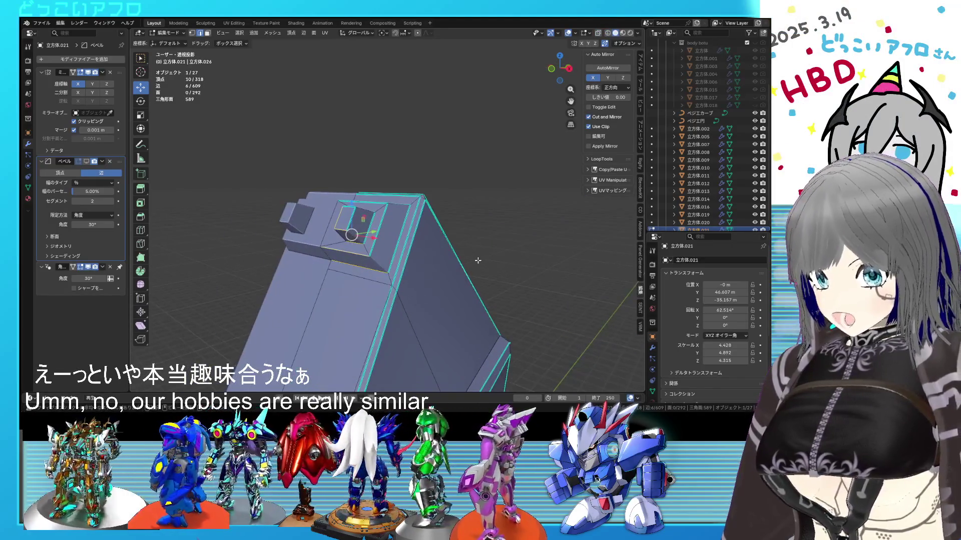
left_click(478, 260)
- Mark the creased edges as sharp, clear the selection and return to object mode
key("ctrl+e")
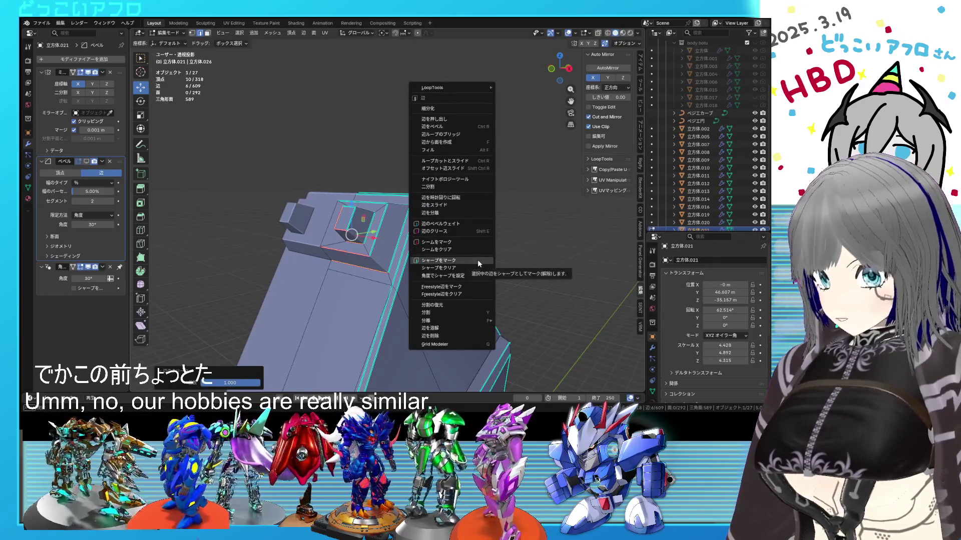
key("ctrl+e")
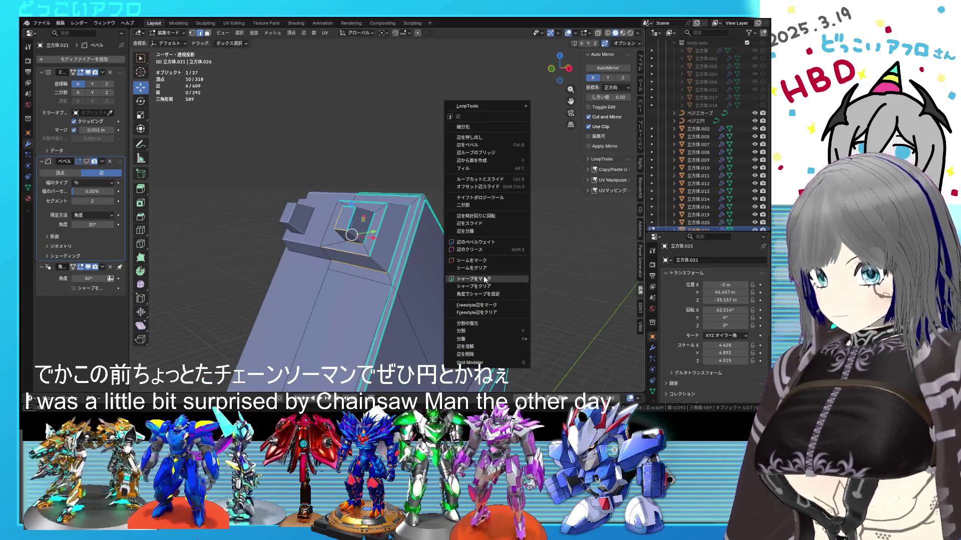
left_click(483, 275)
middle_click_drag(415, 256, 401, 261)
key("alt+a")
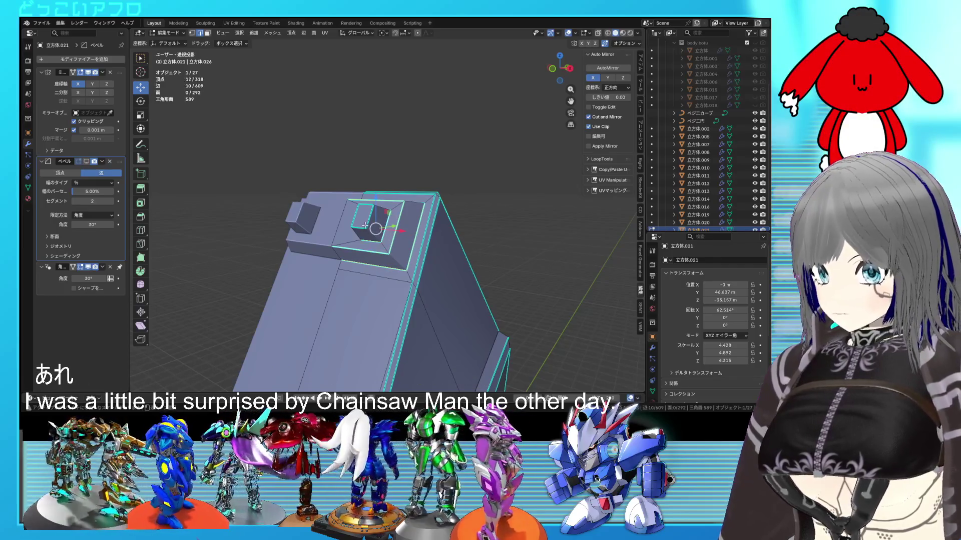
key("alt+z")
key("alt+z")
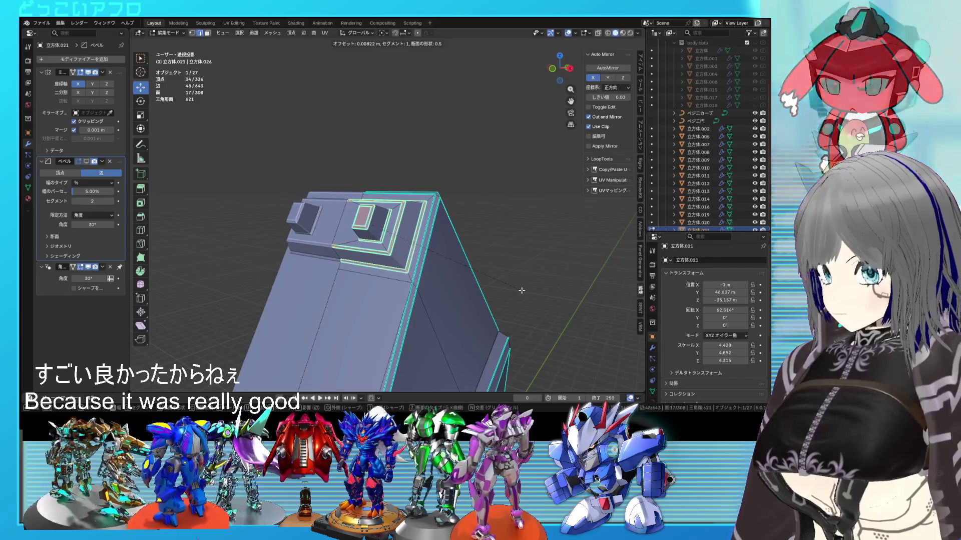
key("Tab")
- Try a bevel on the selected face's edges, undo it, and leave mesh editing
mouse_move(520, 295)
middle_mouse_down()
mouse_move(545, 335)
mouse_move(435, 322)
mouse_move(464, 310)
middle_mouse_up()
mouse_move(483, 278)
middle_mouse_down()
mouse_move(522, 284)
mouse_move(457, 314)
mouse_move(443, 269)
mouse_move(396, 265)
middle_mouse_up()
key("Tab")
scroll(457, 313, "up", 3)
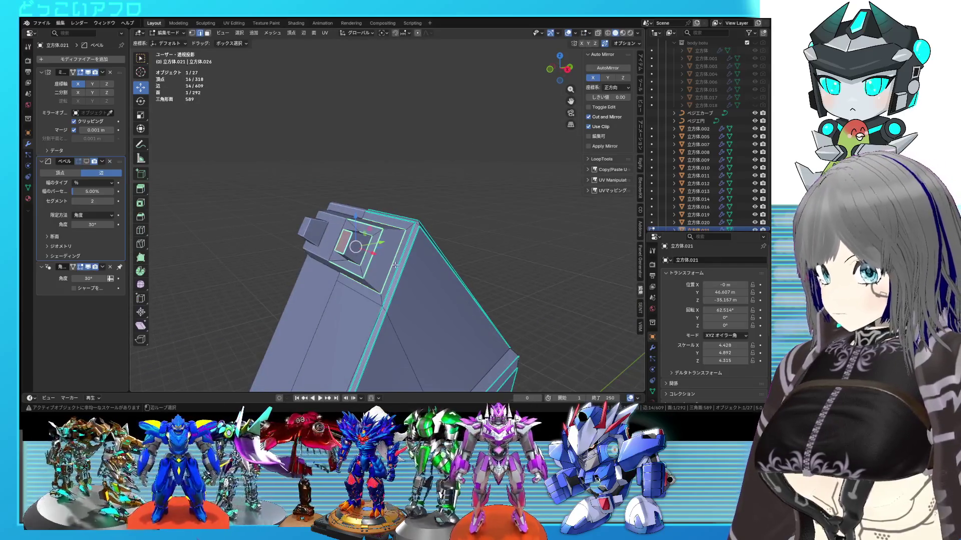
scroll(397, 270, "up", 1)
key("ctrl+b")
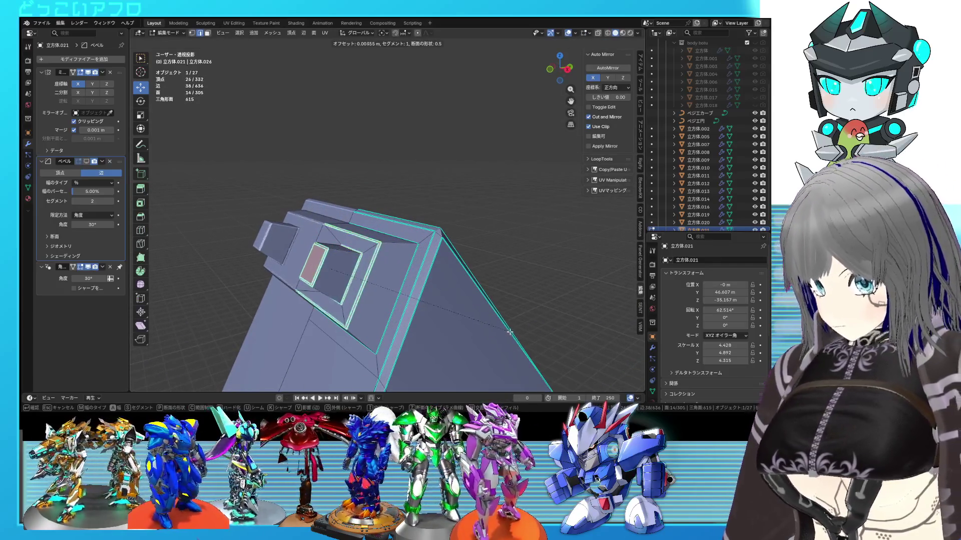
left_click(510, 332)
key("ctrl+z")
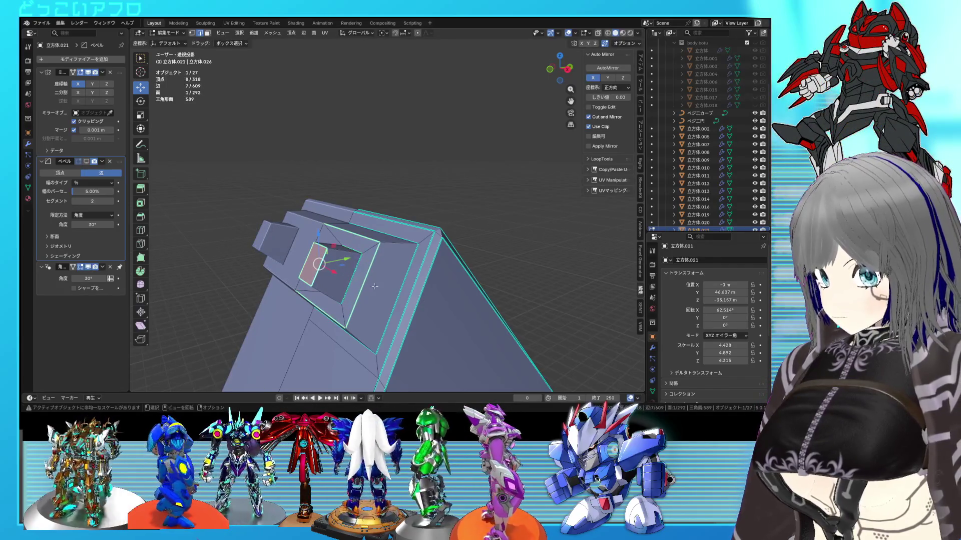
scroll(375, 286, "down", 2)
key("ctrl+z")
key("Tab")
mouse_move(469, 327)
middle_mouse_down()
mouse_move(530, 320)
mouse_move(554, 296)
mouse_move(524, 281)
mouse_move(474, 316)
mouse_move(358, 365)
mouse_move(508, 320)
mouse_move(491, 346)
mouse_move(480, 308)
middle_mouse_up()
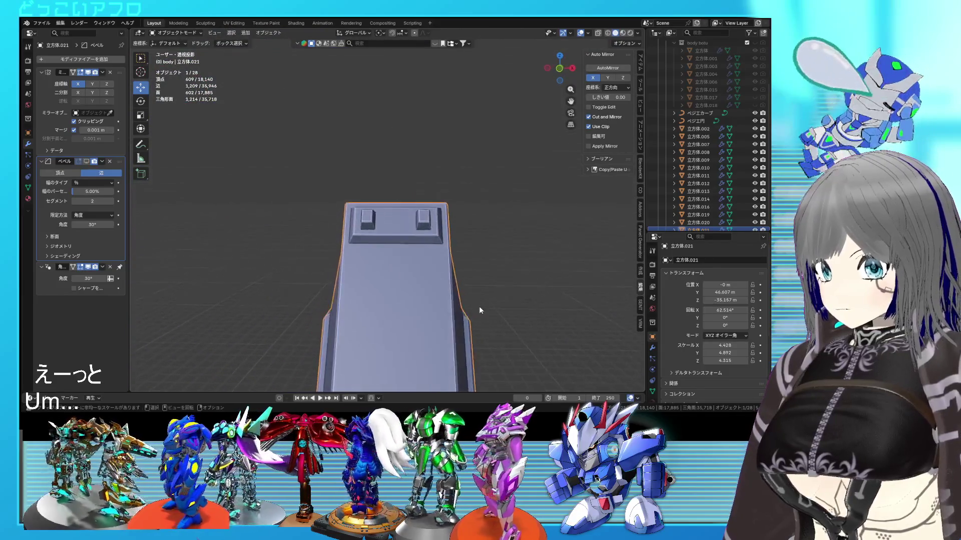
- Inset the trapezoid face between the blocks by 0.03695 m with the boundary option off
key("Tab")
scroll(427, 258, "up", 2)
left_click(427, 257)
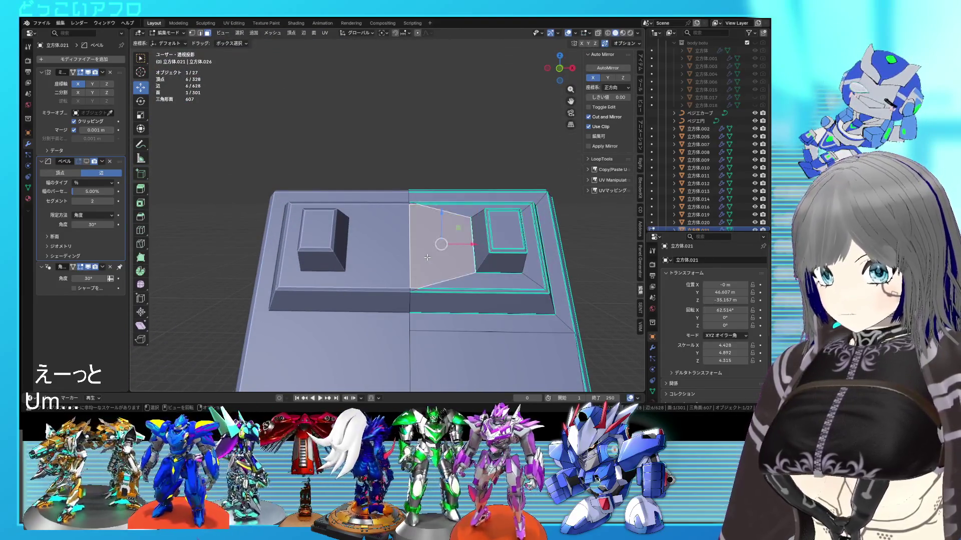
key("i")
left_click(444, 330)
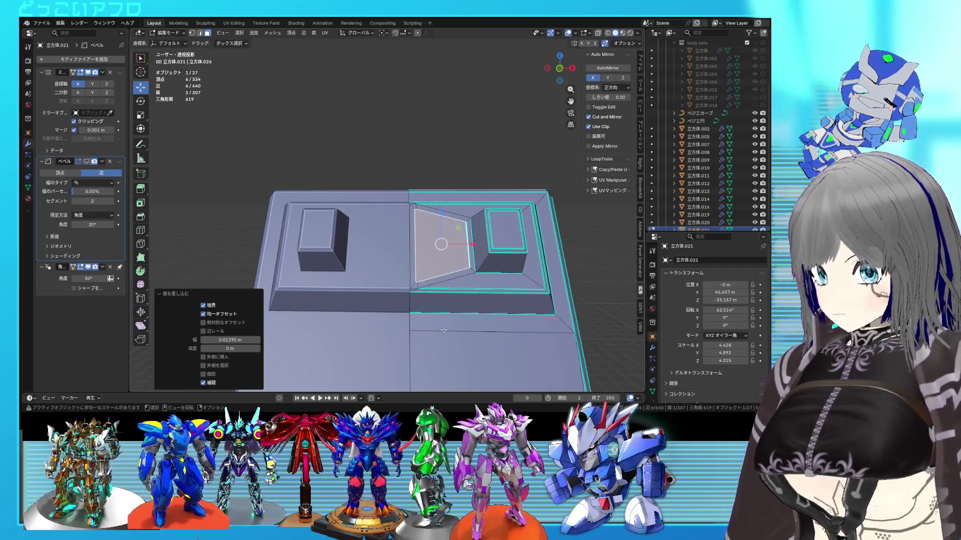
left_click(203, 306)
left_click_drag(230, 340, 379, 314)
key("KP_Decimal")
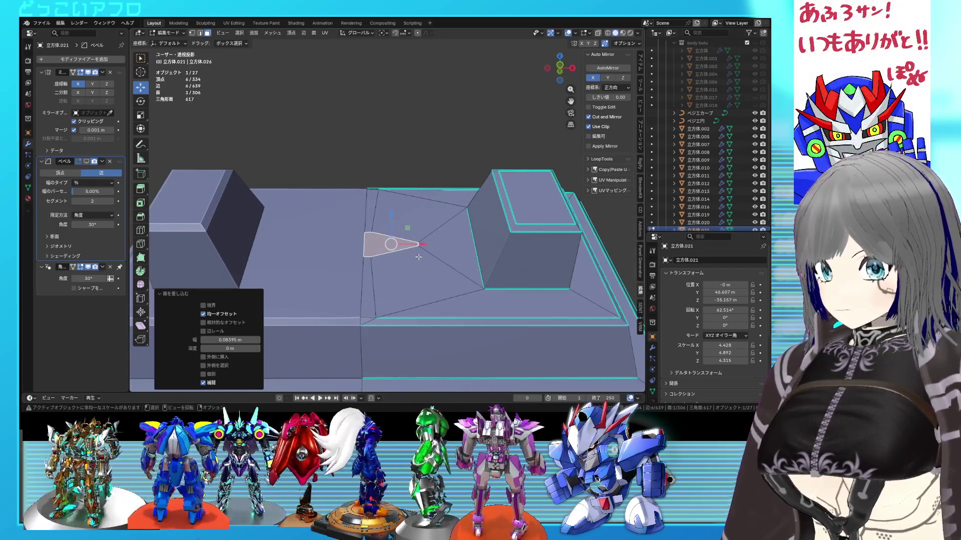
- Shift the inset's apex vertices along the X axis
key("1")
left_click_drag(410, 235, 428, 253)
key("g")
key("x")
left_click(396, 246)
- Extrude the small triangle face 0.075684 m into a wedge and shrink its top to 0.662
key("3")
left_click(375, 246)
middle_click_drag(375, 245, 424, 293)
key("e")
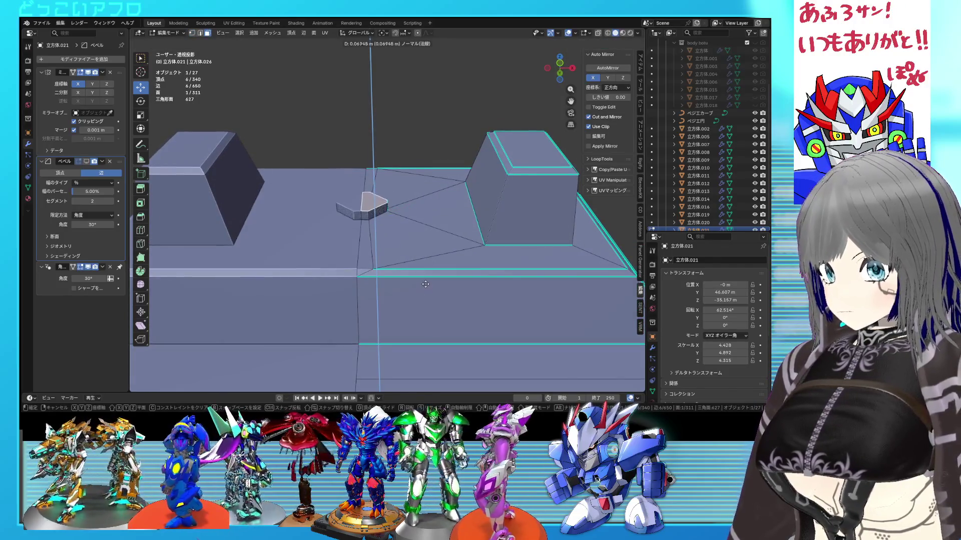
left_click(424, 281)
key("s")
left_click(407, 255)
key("Tab")
scroll(401, 198, "down", 4)
mouse_move(401, 198)
middle_mouse_down()
mouse_move(448, 271)
mouse_move(385, 285)
mouse_move(404, 272)
middle_mouse_up()
- With Normal orientation, push the face outward, shrink it to 0.597, and save
key("Tab")
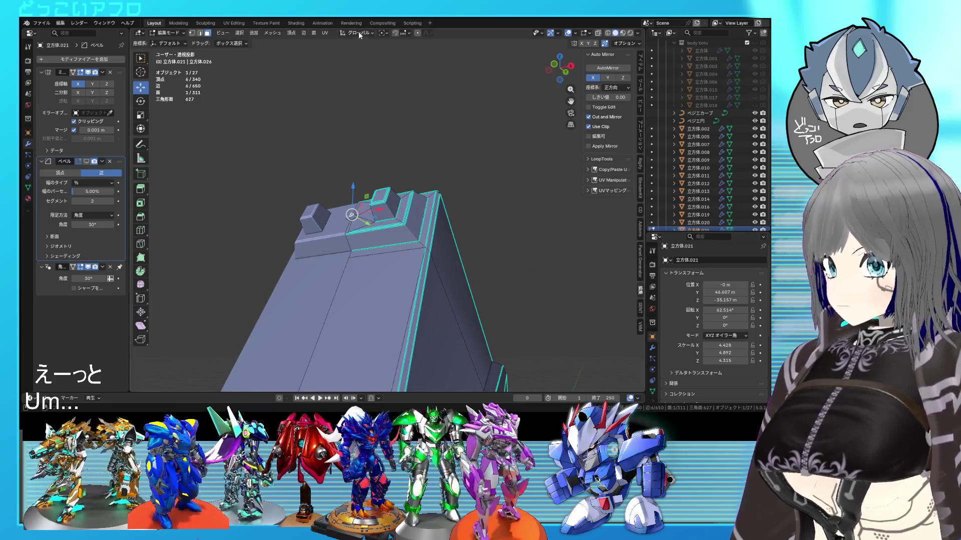
left_click(358, 32)
left_click(351, 73)
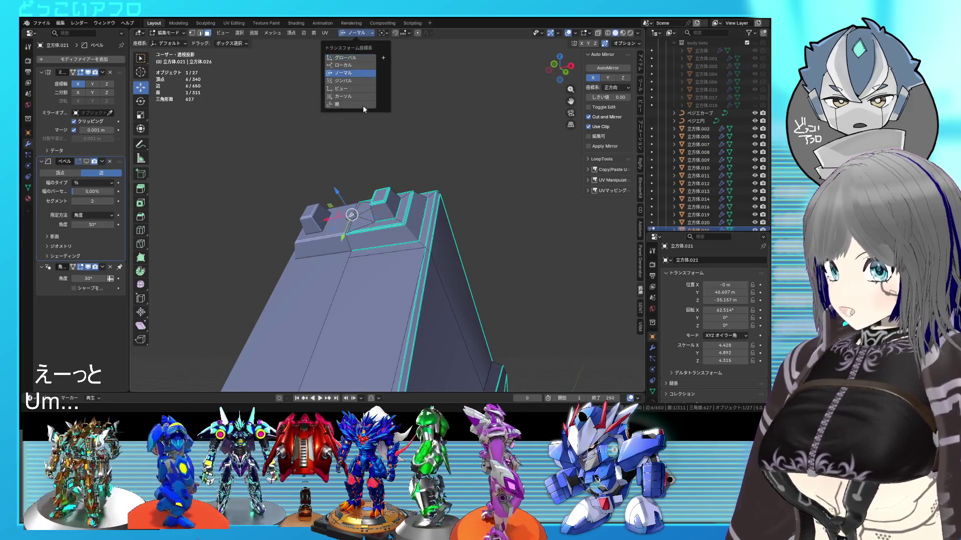
left_click_drag(339, 192, 335, 186)
scroll(400, 263, "up", 3)
left_click(370, 244)
mouse_move(370, 244)
middle_mouse_down()
mouse_move(369, 147)
mouse_move(457, 187)
mouse_move(403, 221)
mouse_move(402, 234)
middle_mouse_up()
key("Tab")
key("ctrl+s")
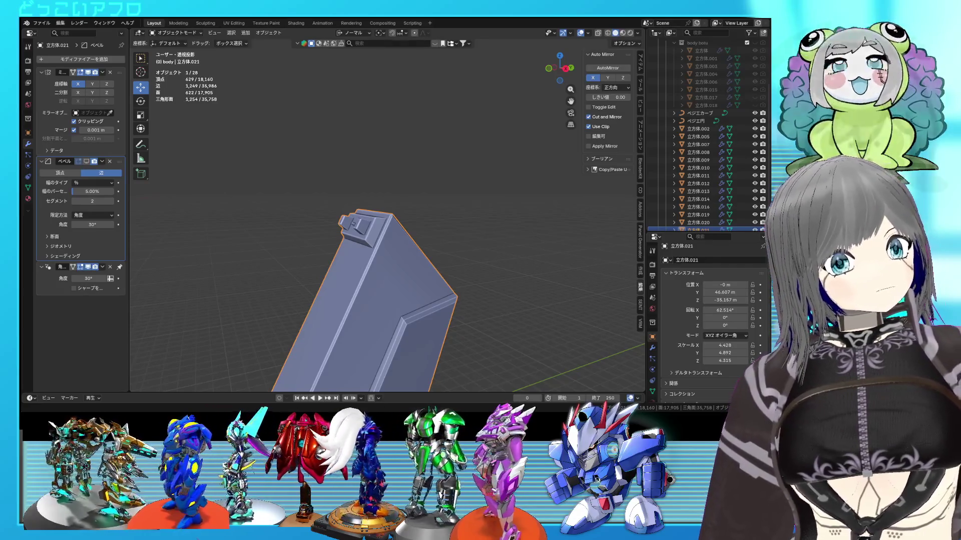
- Orbit around the finished tail blade and save the .blend file
mouse_move(320, 260)
middle_mouse_down()
mouse_move(452, 209)
mouse_move(474, 130)
mouse_move(435, 302)
mouse_move(478, 196)
mouse_move(458, 158)
mouse_move(482, 137)
mouse_move(525, 156)
mouse_move(473, 212)
mouse_move(457, 204)
middle_mouse_up()
key("ctrl+s")
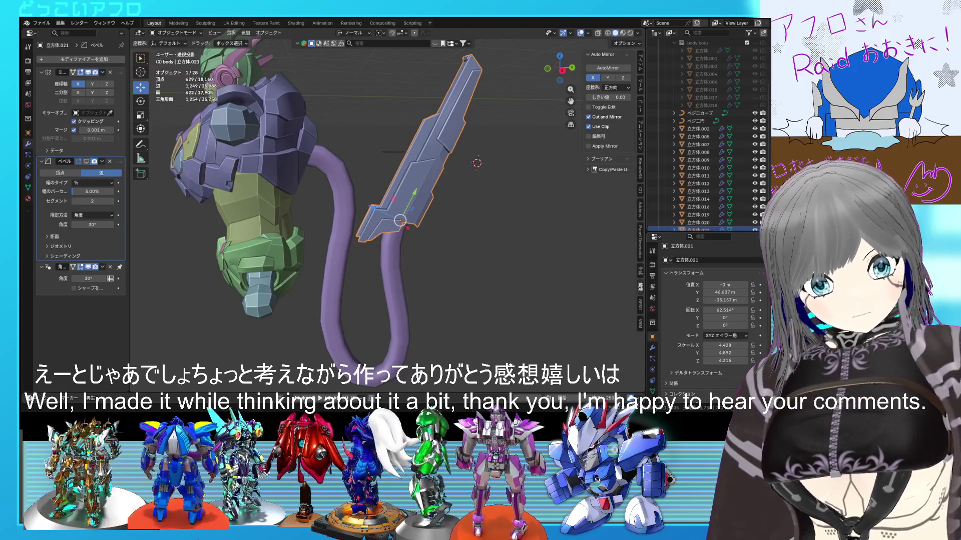
- Move a notch vertex into place from the side view, using see-through display
scroll(427, 254, "up", 3)
mouse_move(427, 254)
middle_mouse_down()
mouse_move(451, 245)
mouse_move(427, 253)
middle_mouse_up()
scroll(474, 239, "up", 5)
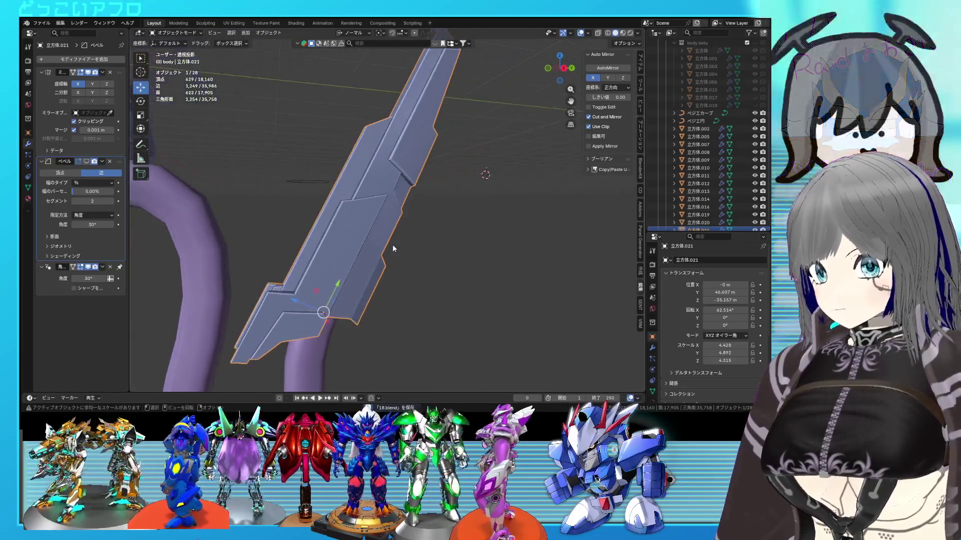
key("ctrl+s")
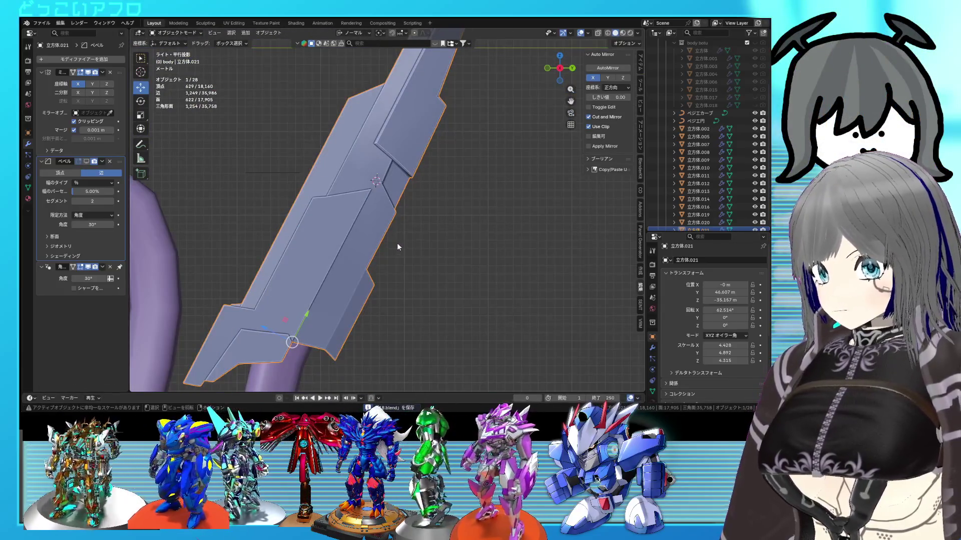
key("Tab")
key("KP_3")
key("alt+z")
scroll(388, 197, "up", 2)
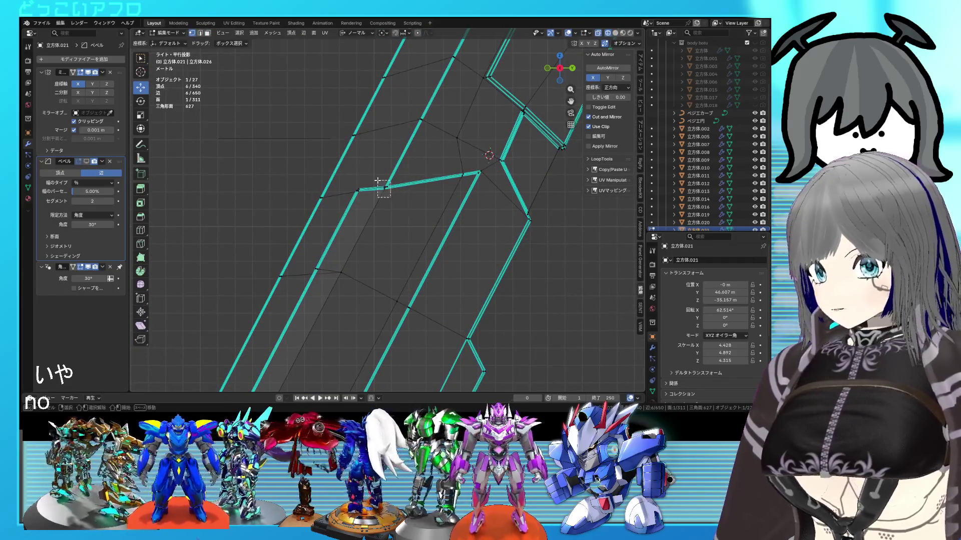
left_click(473, 249)
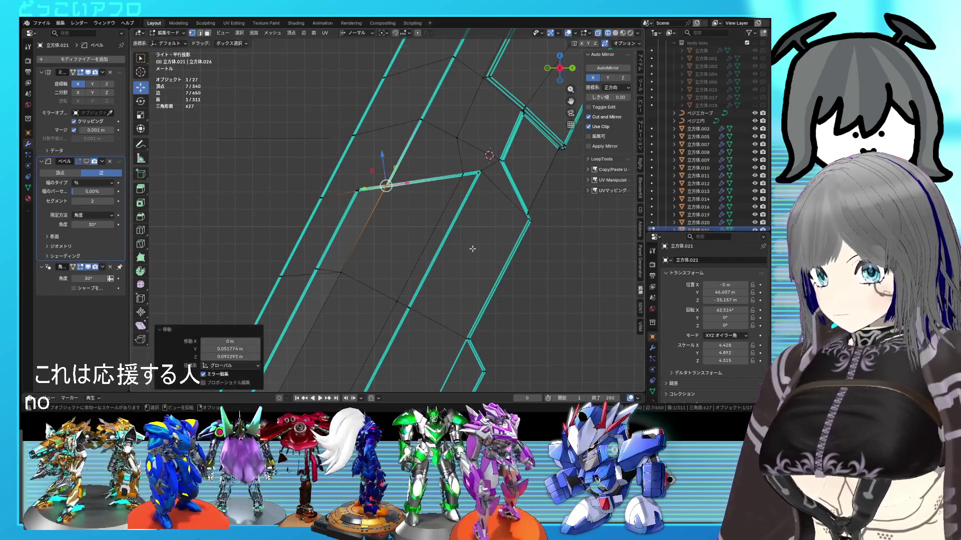
key("alt+z")
key("Tab")
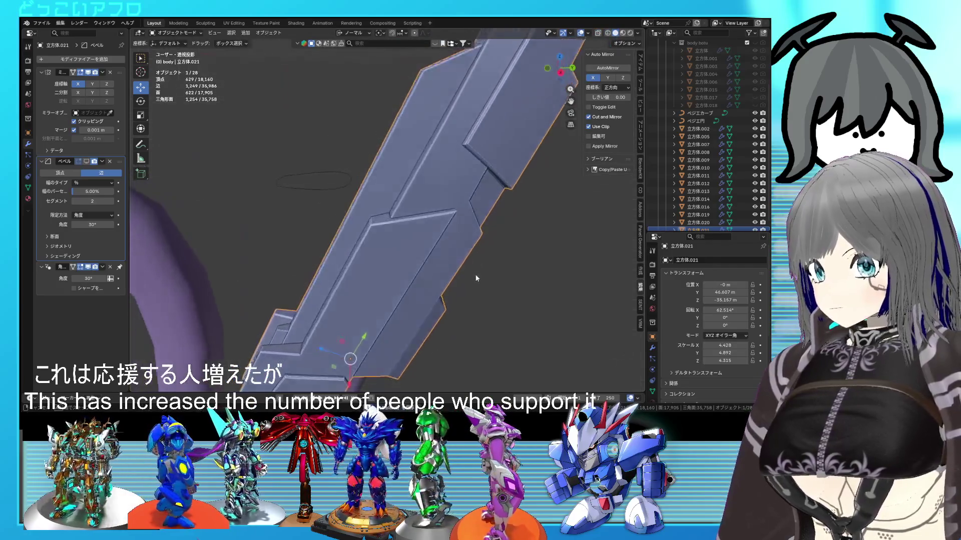
- Try a bevel on the notch corner edges, then undo it
key("Tab")
middle_click_drag(472, 249, 442, 242)
scroll(443, 242, "up", 4)
left_click(443, 218)
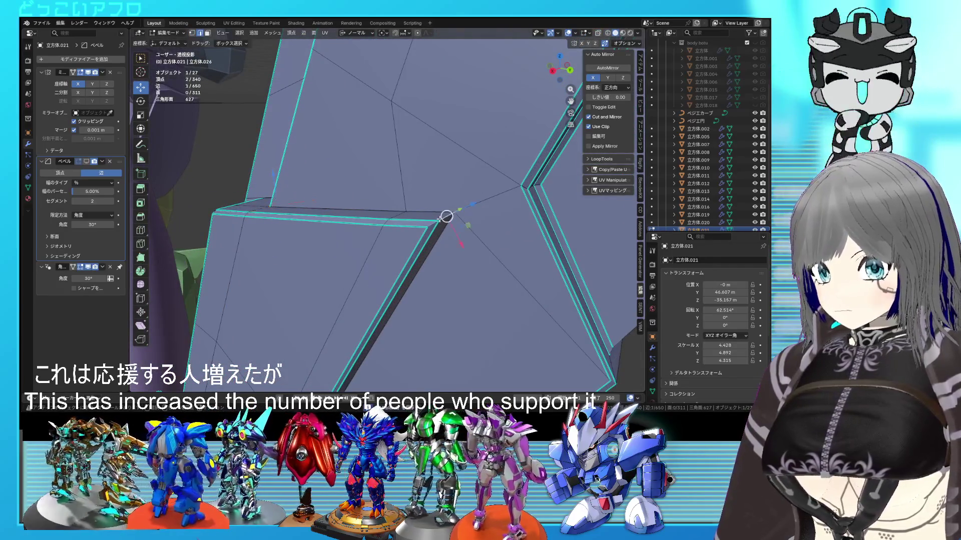
key("ctrl+b")
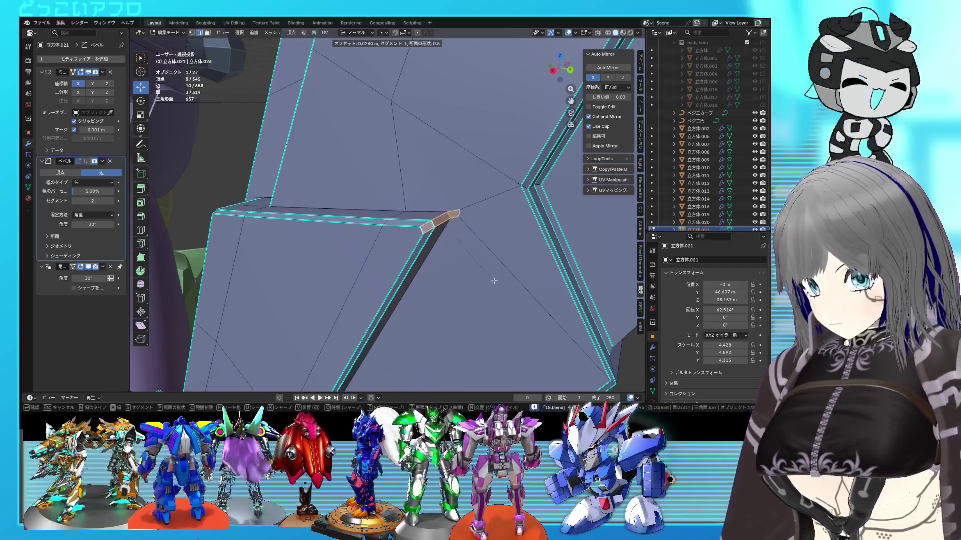
left_click(481, 228)
key("ctrl+z")
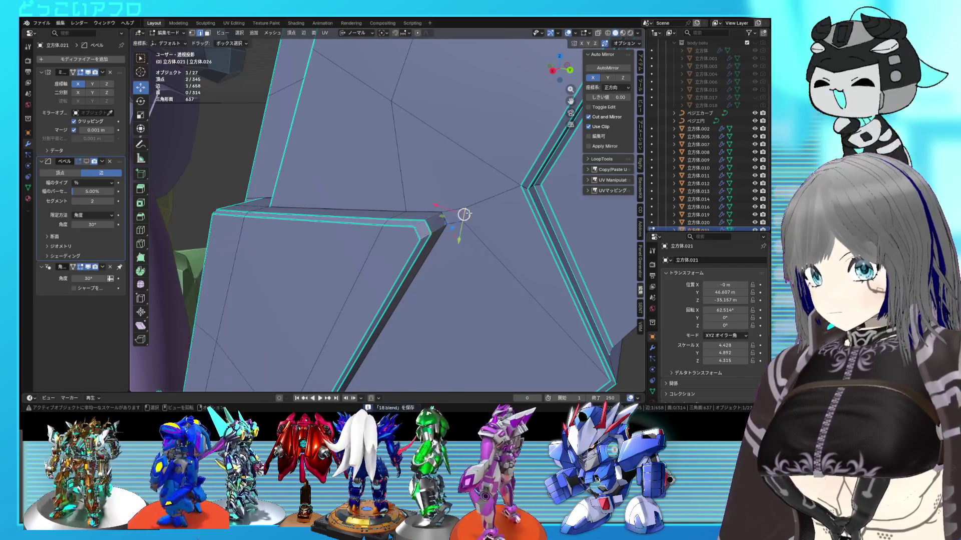
- Edge-slide a single notch corner edge and check the result, orbiting toward the next corner
left_click(467, 214)
key("g")
key("g")
left_click(435, 218)
key("KP_Decimal")
key("Tab")
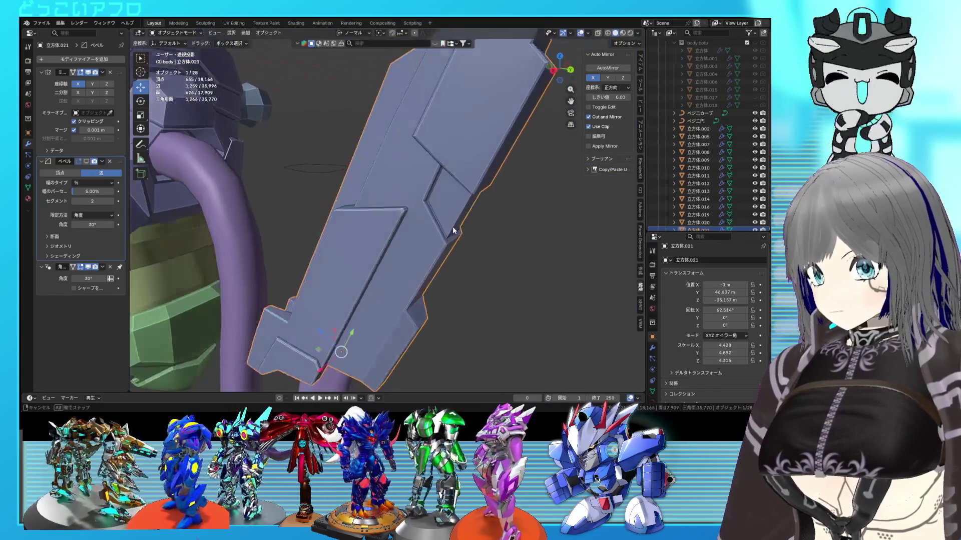
scroll(476, 217, "down", 3)
scroll(476, 217, "up", 3)
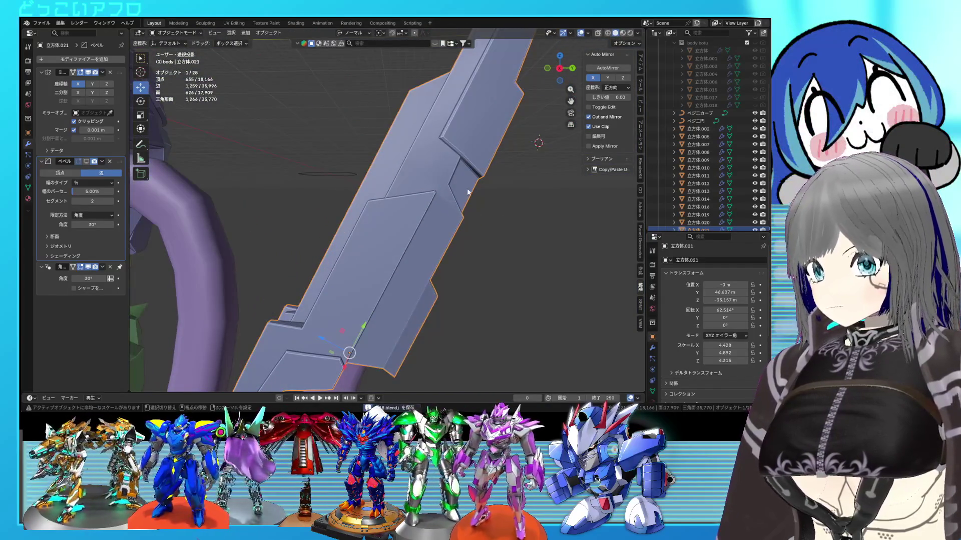
scroll(415, 189, "up", 5)
key("Tab")
middle_click_drag(409, 178, 400, 194)
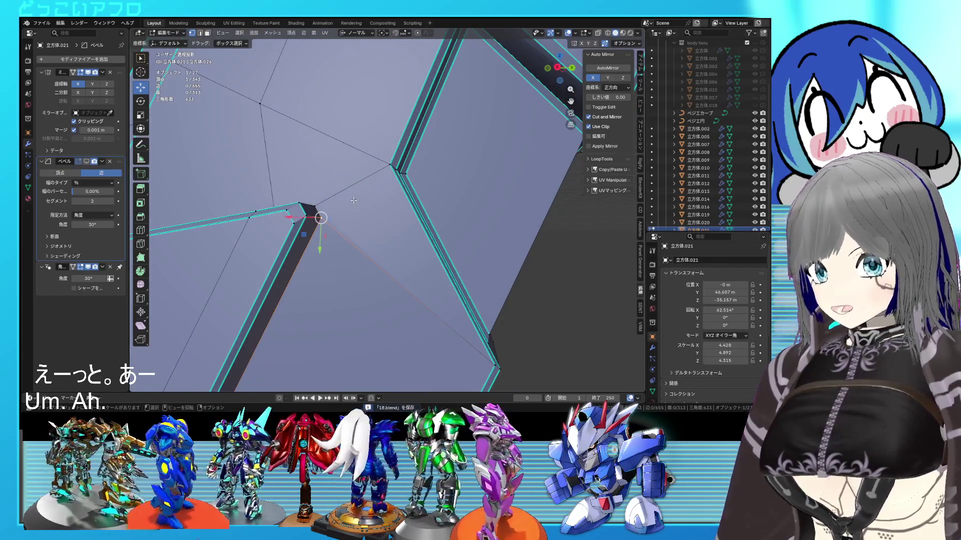
middle_click_drag(385, 171, 422, 171)
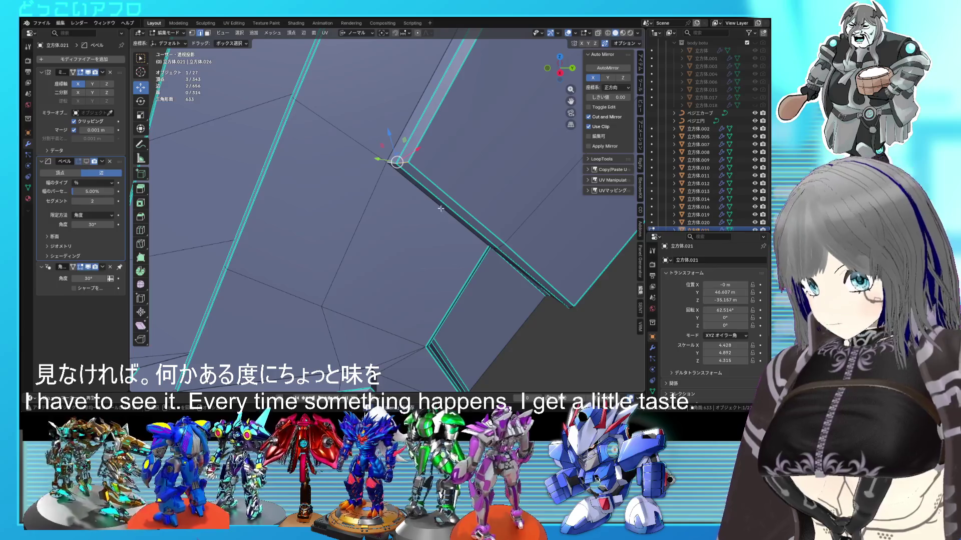
- Try a bevel on the notch edge, undo it, and slide the edge instead
key("ctrl+b")
left_click(460, 228)
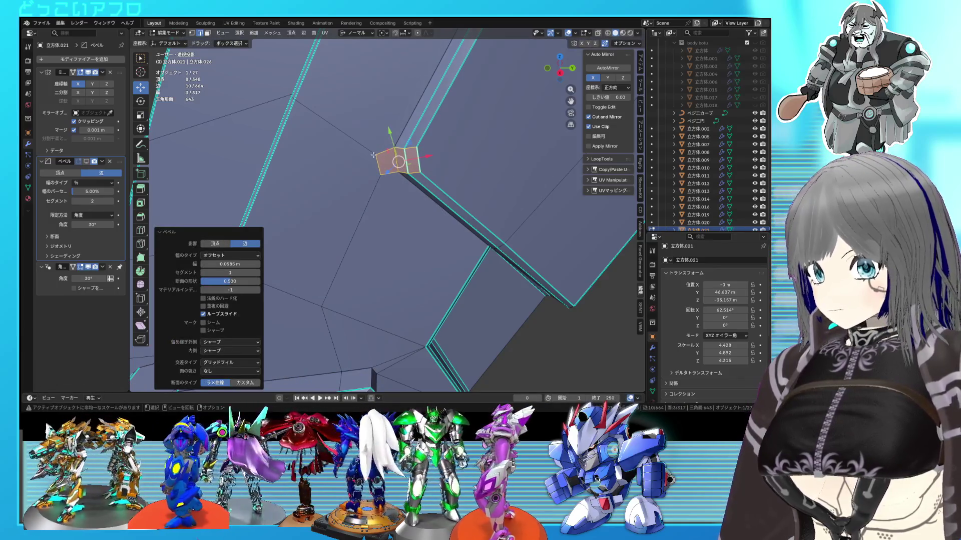
key("ctrl+z")
key("g")
key("g")
left_click(399, 156)
mouse_move(398, 156)
middle_mouse_down()
mouse_move(439, 191)
mouse_move(409, 149)
middle_mouse_up()
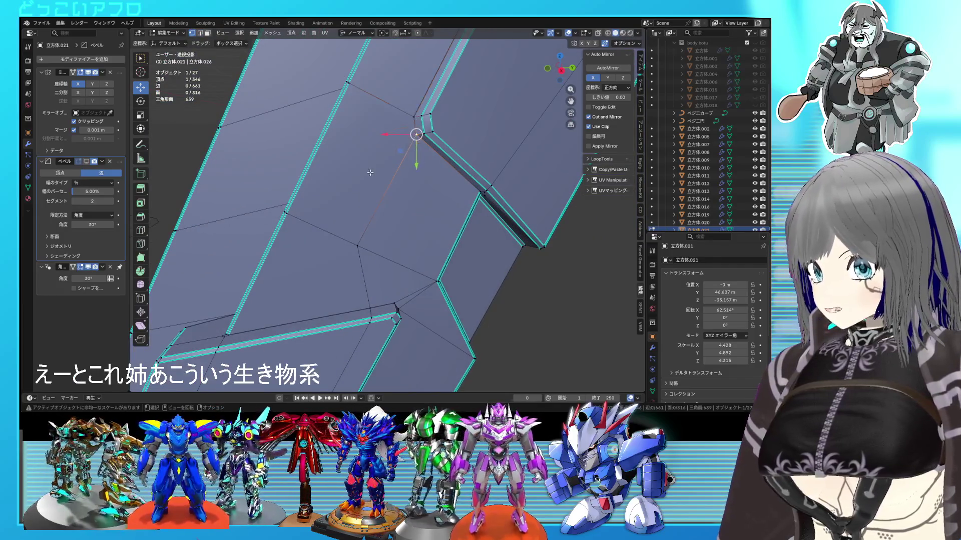
- Add a second vertex, then check the blade's shading in Object Mode, orbited upright
left_click(299, 217, "shift")
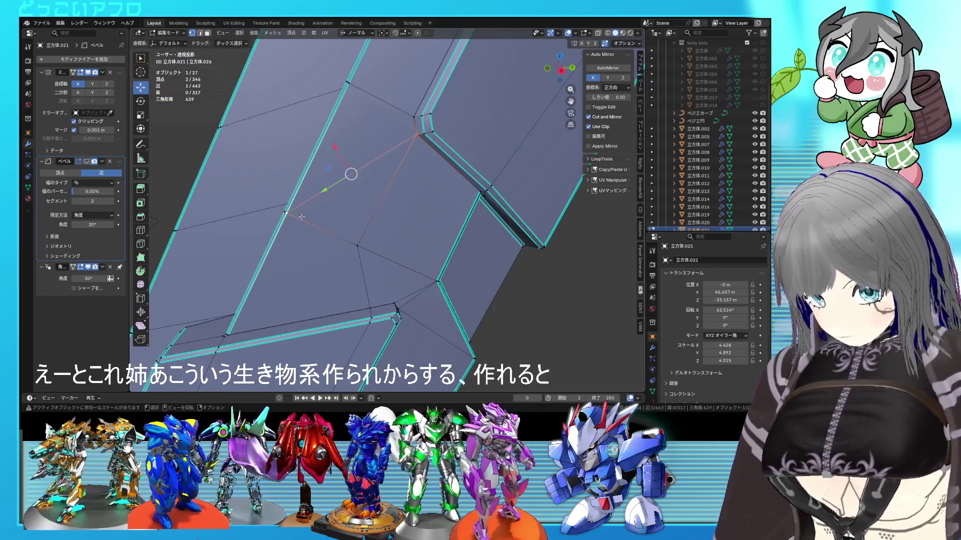
key("Tab")
scroll(392, 199, "down", 6)
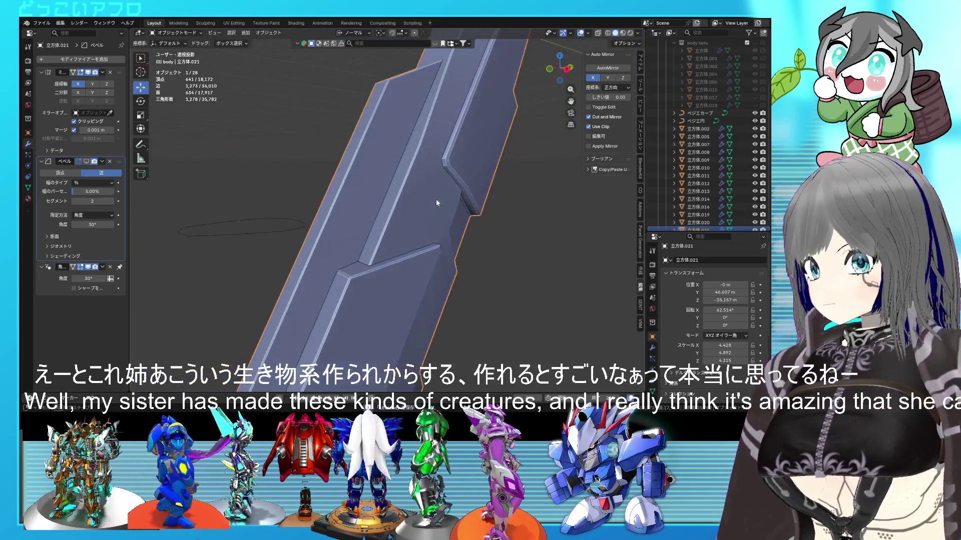
middle_click_drag(437, 207, 388, 214)
scroll(413, 209, "up", 2)
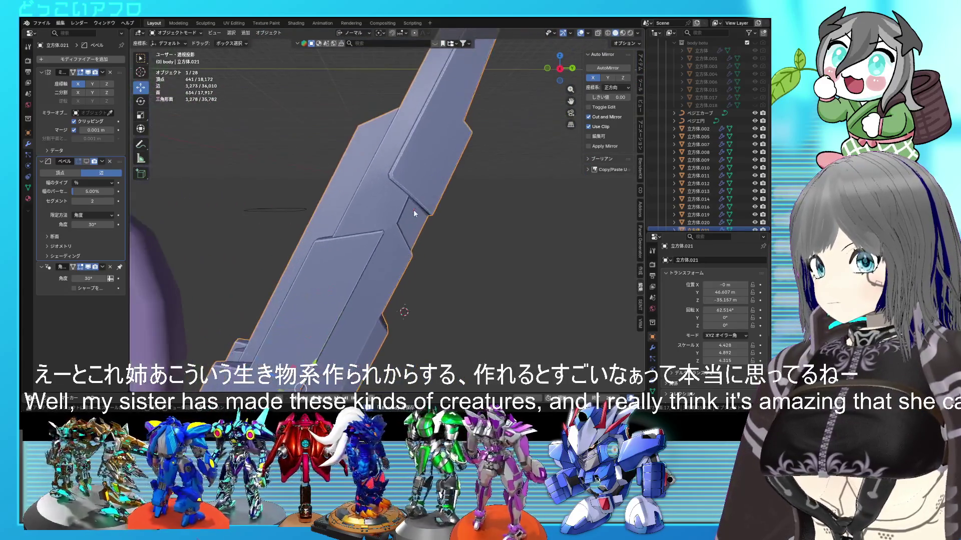
scroll(413, 209, "up", 5)
- Back in Edit Mode, select the notch corner vertices and mark their edges sharp
key("Tab")
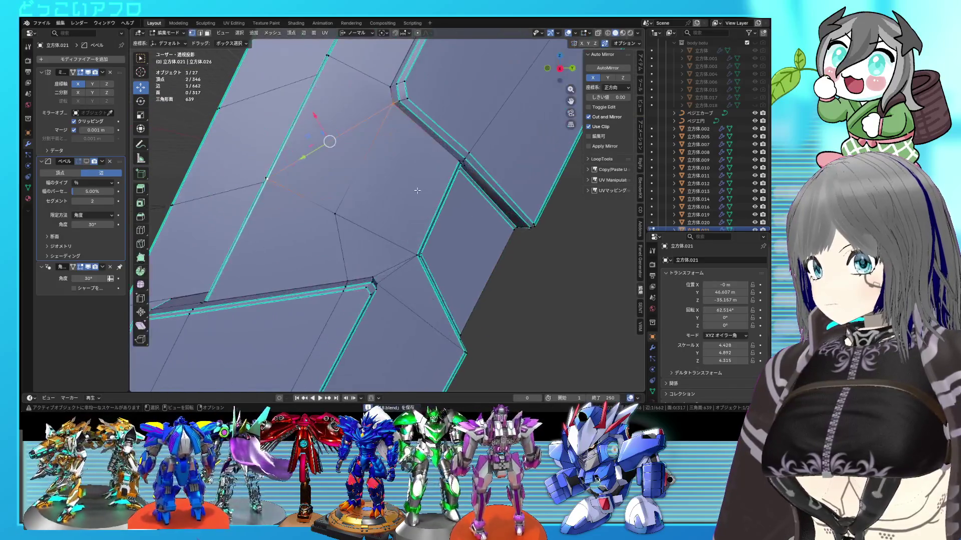
scroll(380, 239, "up", 4)
left_click(357, 264, "shift")
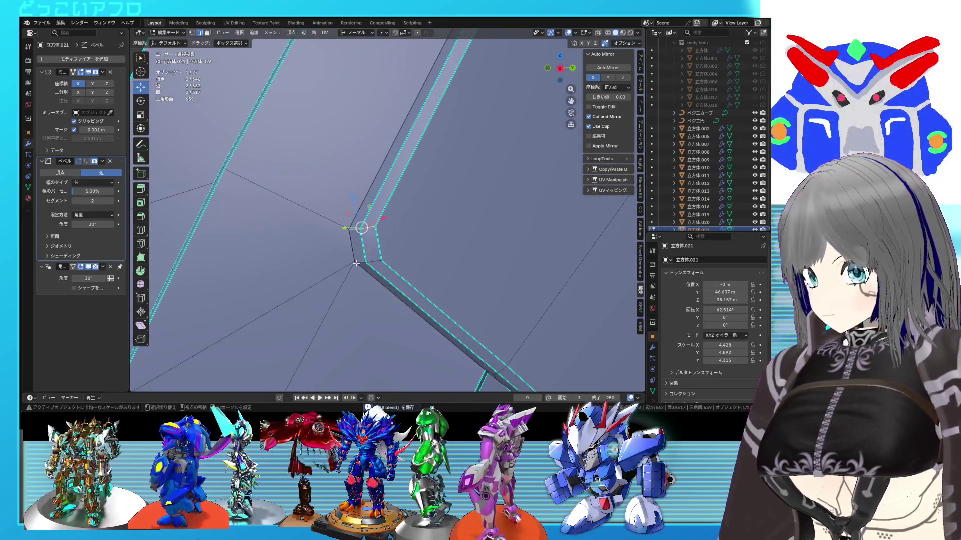
right_click(399, 269)
key("Escape")
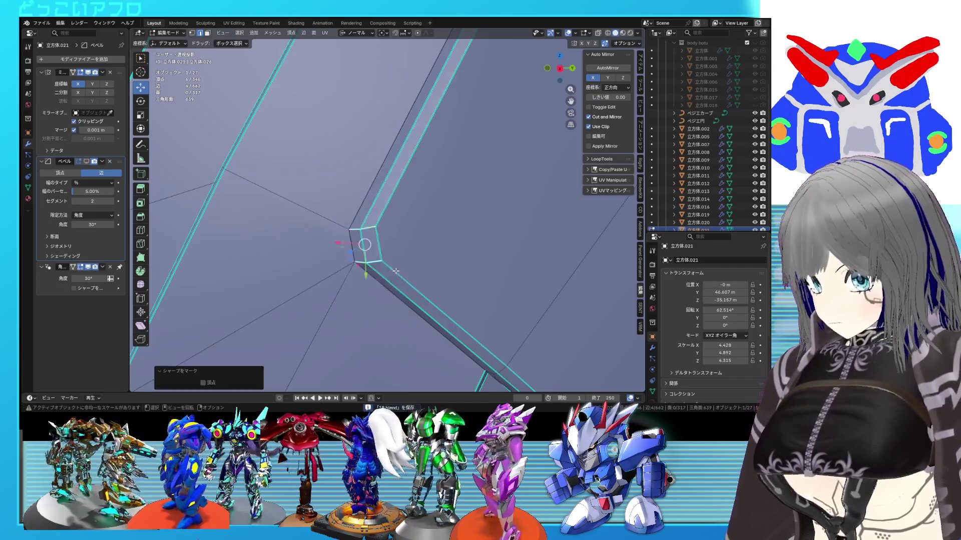
- Return to Object Mode and orbit around the stepped tail blade
key("Tab")
scroll(400, 270, "down", 8)
mouse_move(401, 272)
middle_mouse_down()
mouse_move(426, 241)
mouse_move(440, 243)
mouse_move(477, 187)
mouse_move(486, 142)
mouse_move(425, 206)
mouse_move(312, 220)
mouse_move(300, 216)
mouse_move(299, 193)
mouse_move(395, 214)
mouse_move(361, 217)
mouse_move(431, 211)
mouse_move(542, 223)
mouse_move(424, 209)
middle_mouse_up()
scroll(424, 209, "down", 5)
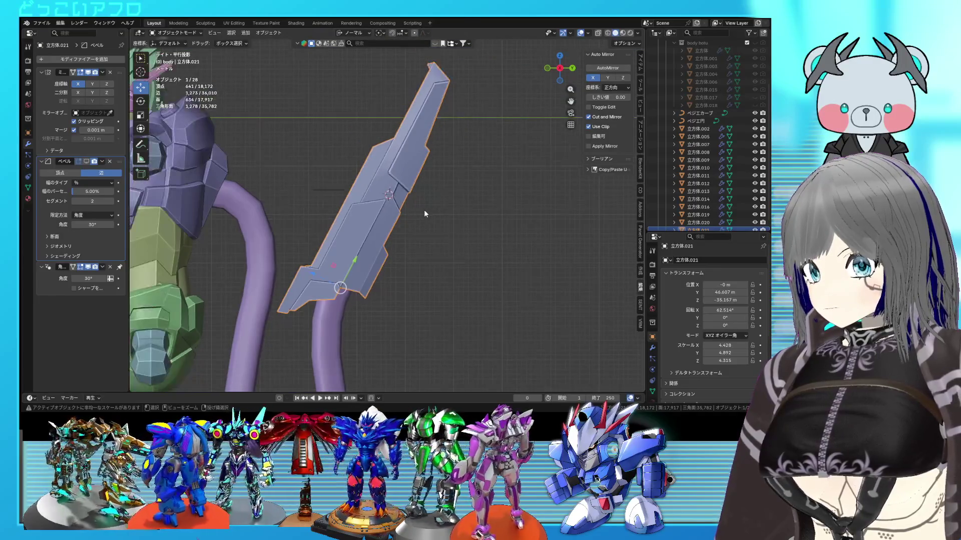
- Save the blend file, then zoom and orbit around the robot to review the stepped tail blade
key("ctrl+s")
scroll(424, 214, "up", 5)
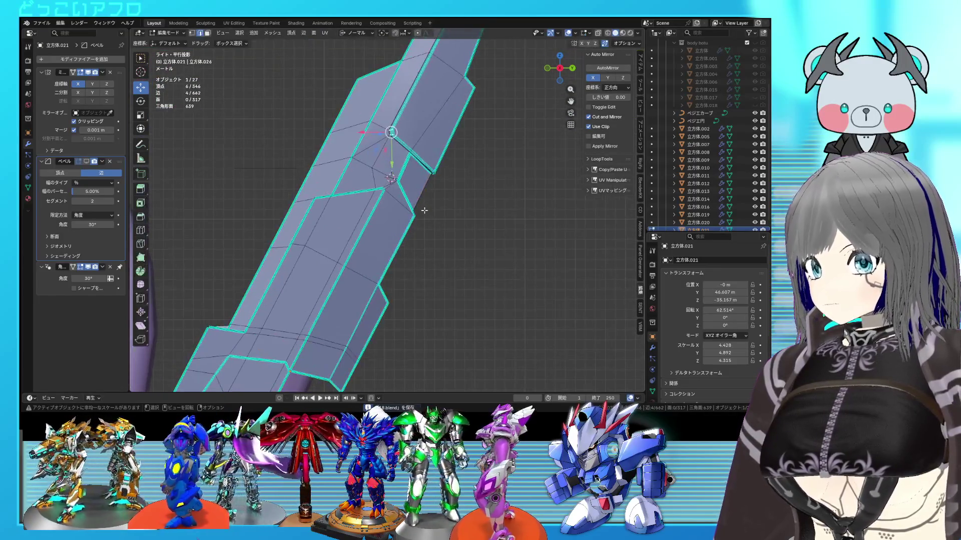
scroll(425, 214, "down", 3)
mouse_move(424, 209)
middle_mouse_down()
mouse_move(401, 235)
mouse_move(330, 254)
mouse_move(244, 236)
mouse_move(347, 246)
mouse_move(346, 273)
mouse_move(355, 276)
mouse_move(507, 254)
mouse_move(427, 243)
mouse_move(450, 206)
mouse_move(429, 188)
mouse_move(430, 203)
mouse_move(408, 221)
mouse_move(418, 230)
mouse_move(292, 264)
mouse_move(193, 241)
mouse_move(385, 246)
mouse_move(418, 234)
mouse_move(419, 263)
mouse_move(463, 229)
mouse_move(408, 230)
middle_mouse_up()
scroll(421, 235, "down", 5)
scroll(463, 228, "up", 2)
middle_click_drag(386, 231, 421, 225)
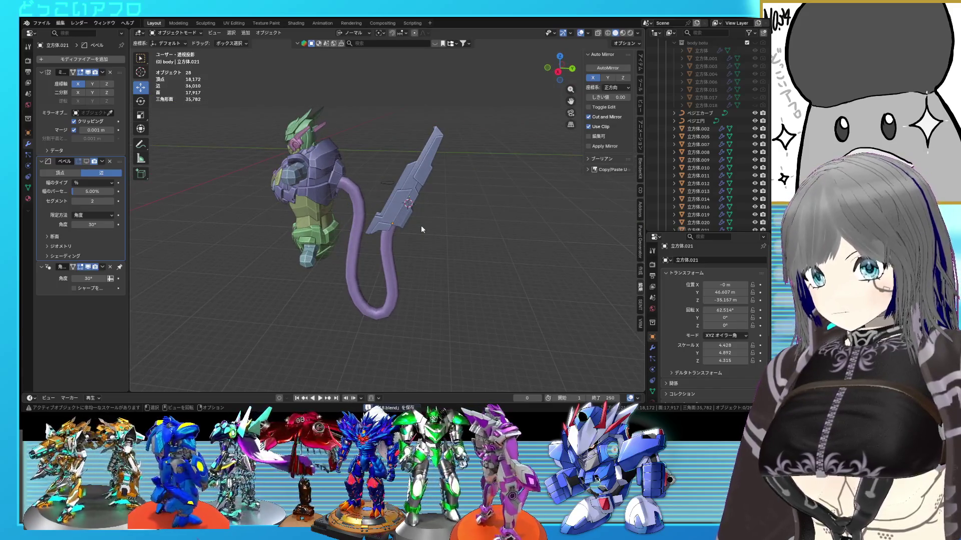